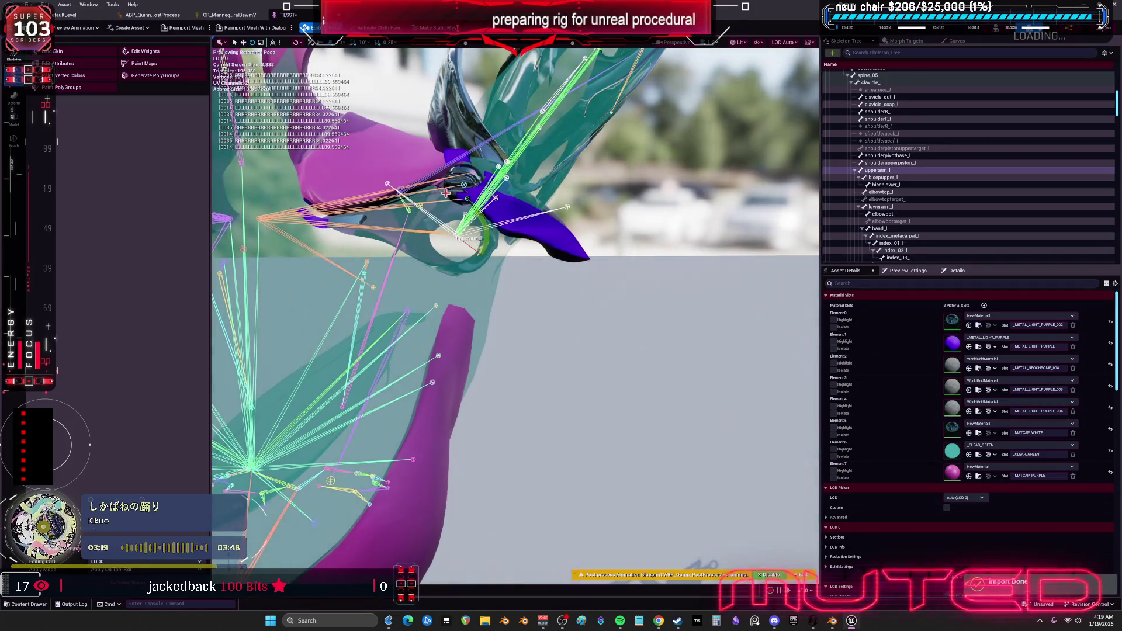
Frame the torso, then rotate upperarm_r up to about 101 degrees to test its shoulder pad.
key(f)
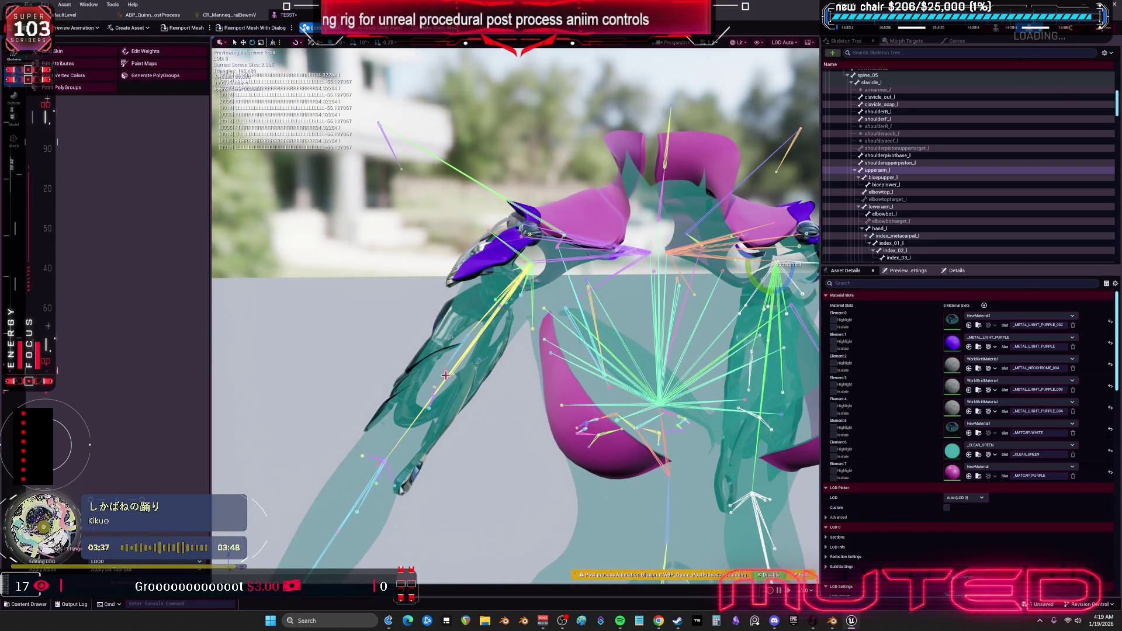
click(443, 381)
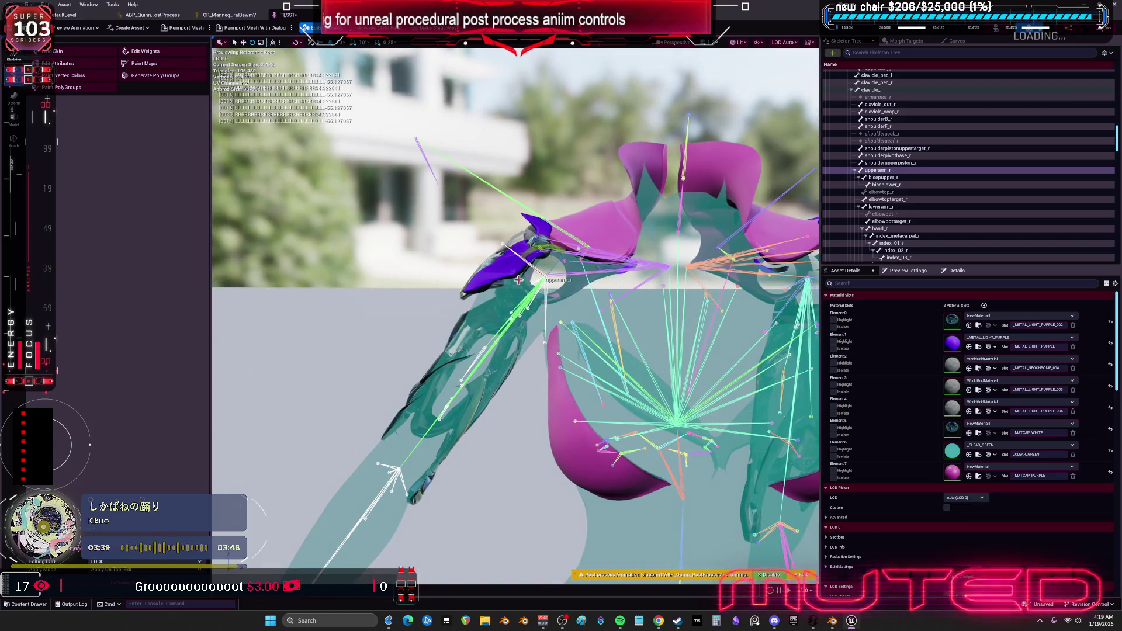
mouse_move(531, 252)
mouse_down()
mouse_move(565, 309)
mouse_move(360, 159)
mouse_up()
click(240, 15)
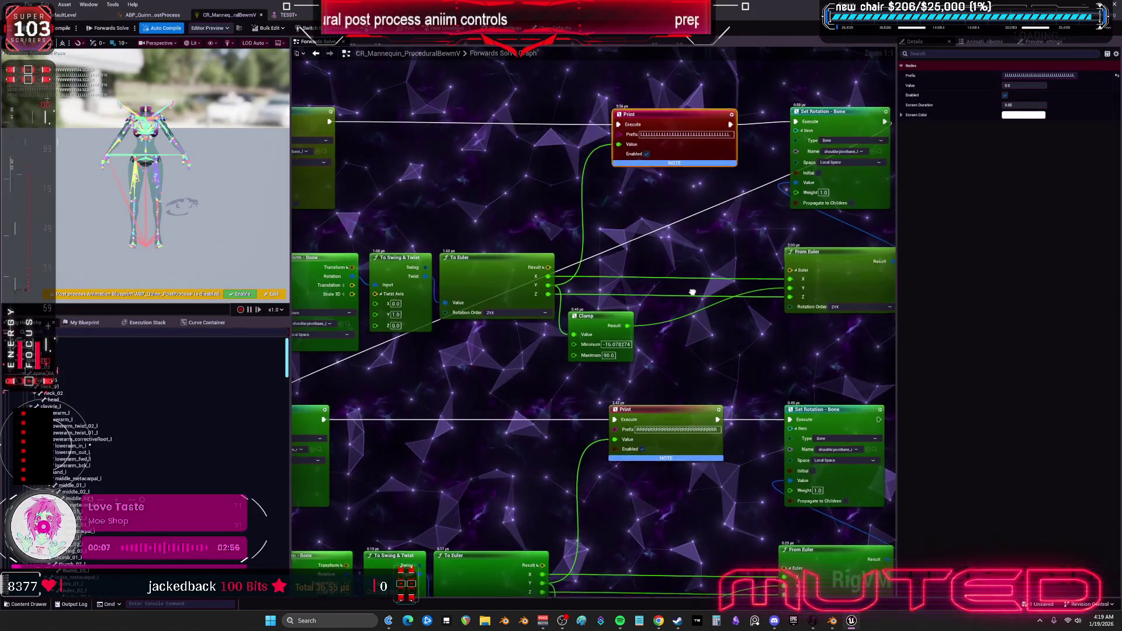
Connect To Euler Y to From Euler Z on both the upper and lower shoulder chains.
drag(695, 509, 700, 411)
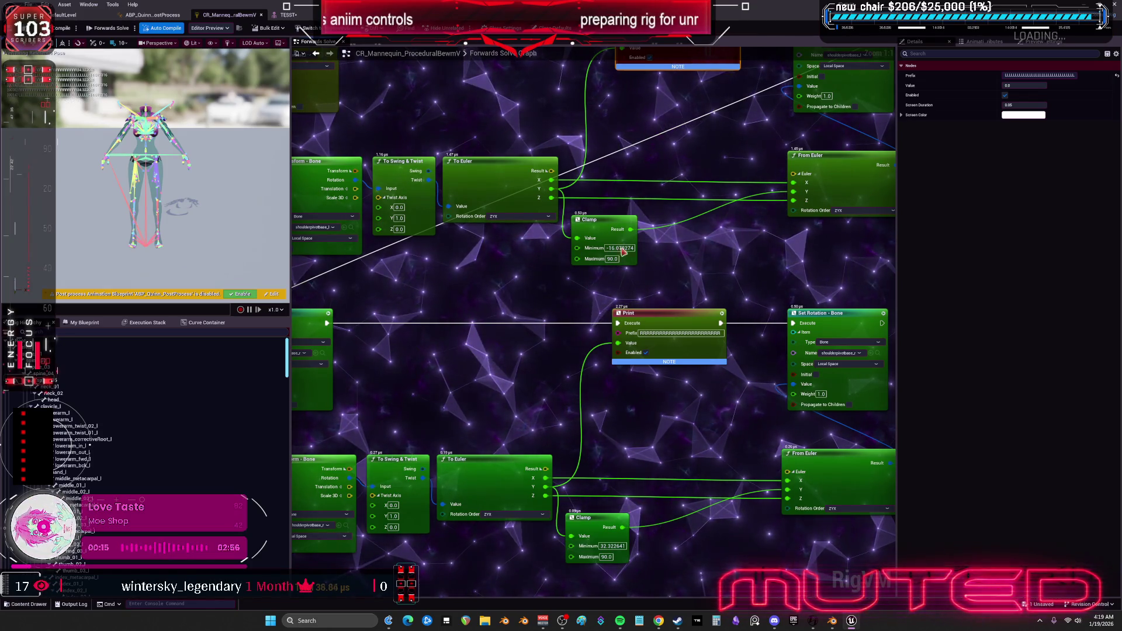
drag(551, 189, 796, 199)
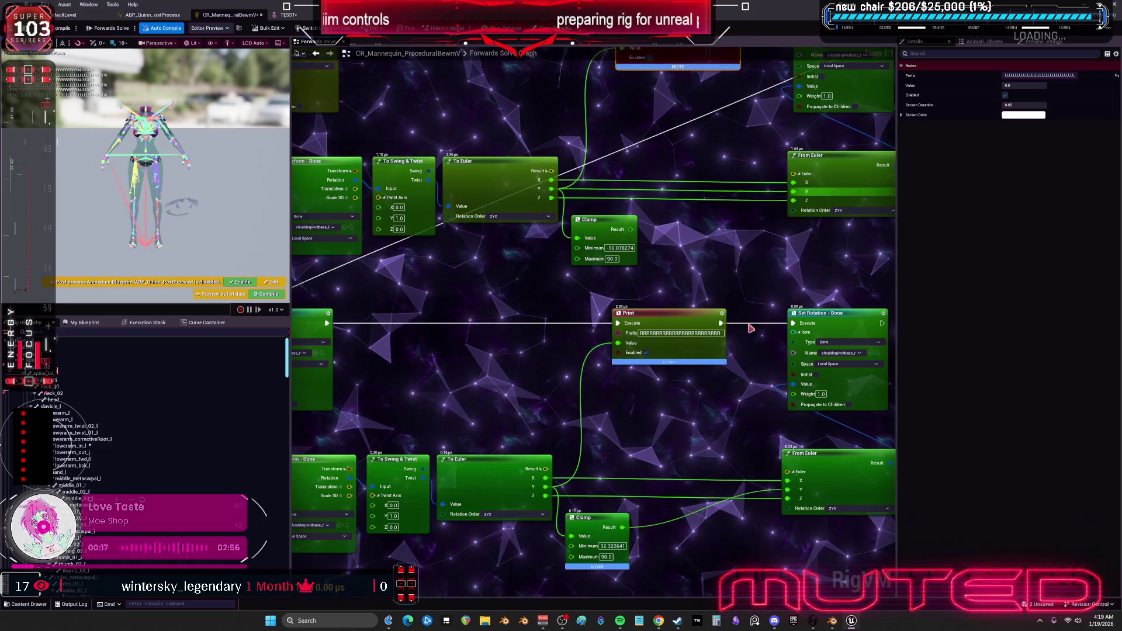
drag(514, 475, 757, 487)
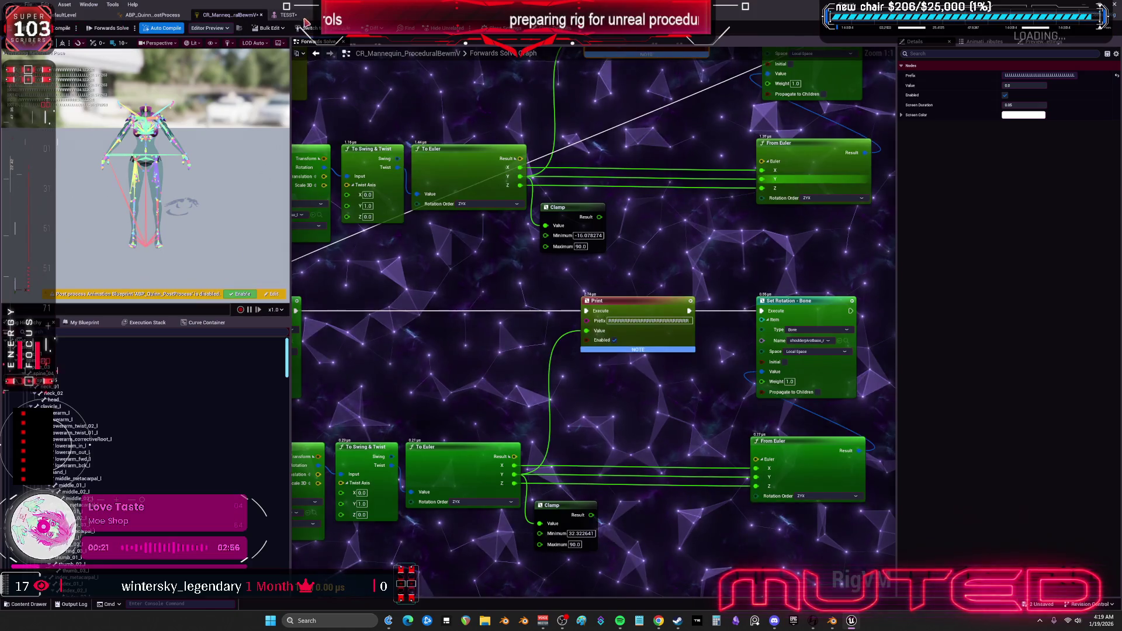
click(287, 15)
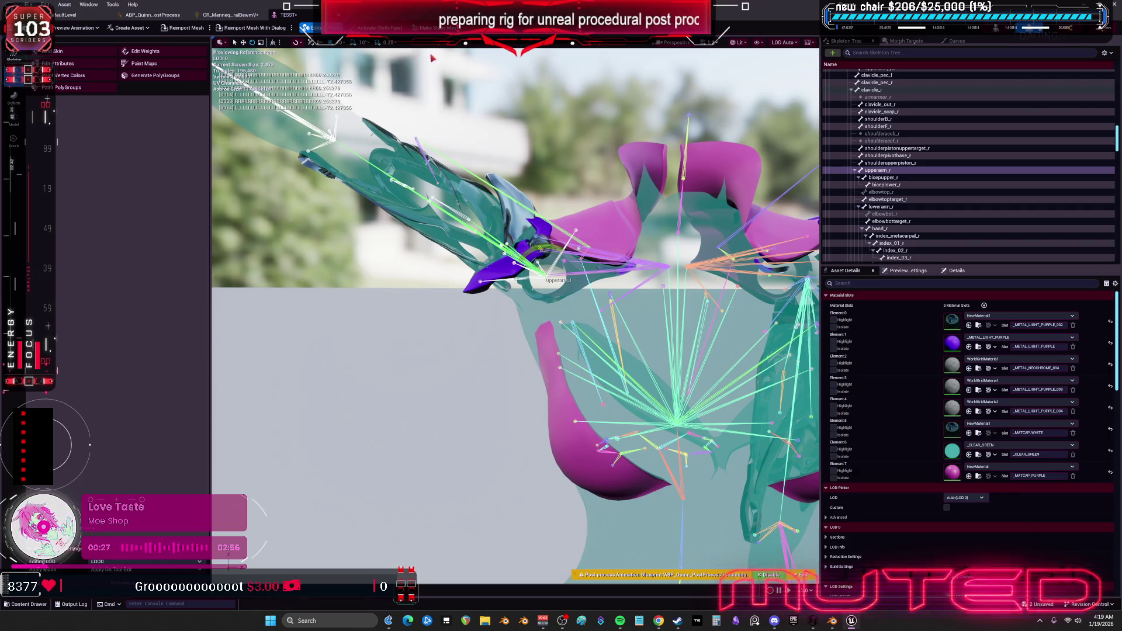
Reset upperarm_r's rotation to its reference pose in the preview settings.
click(810, 43)
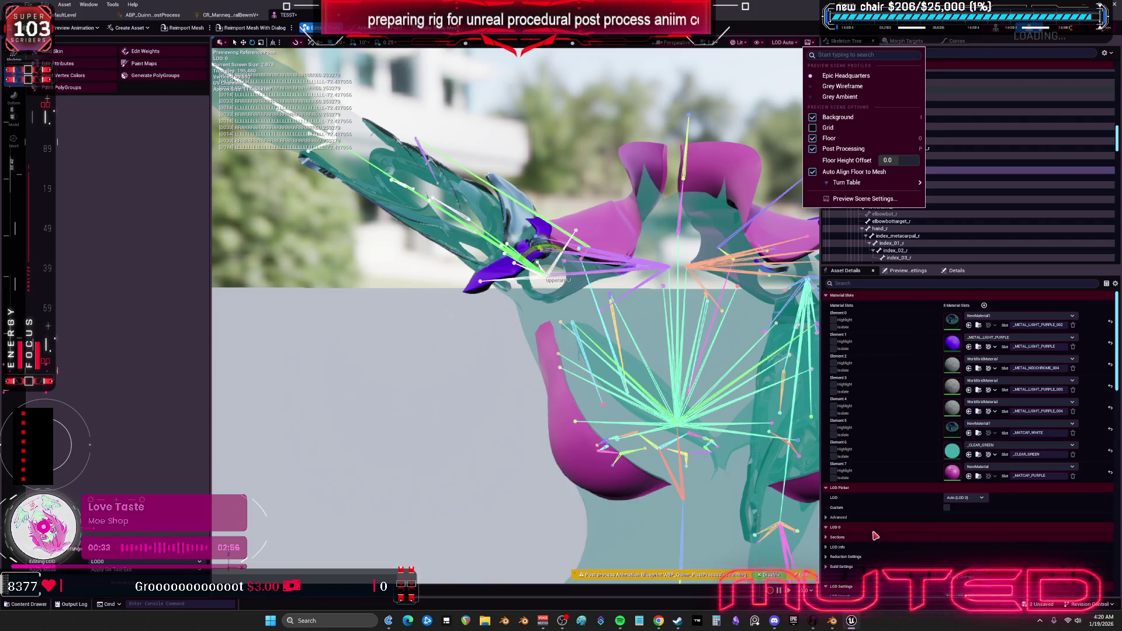
click(906, 271)
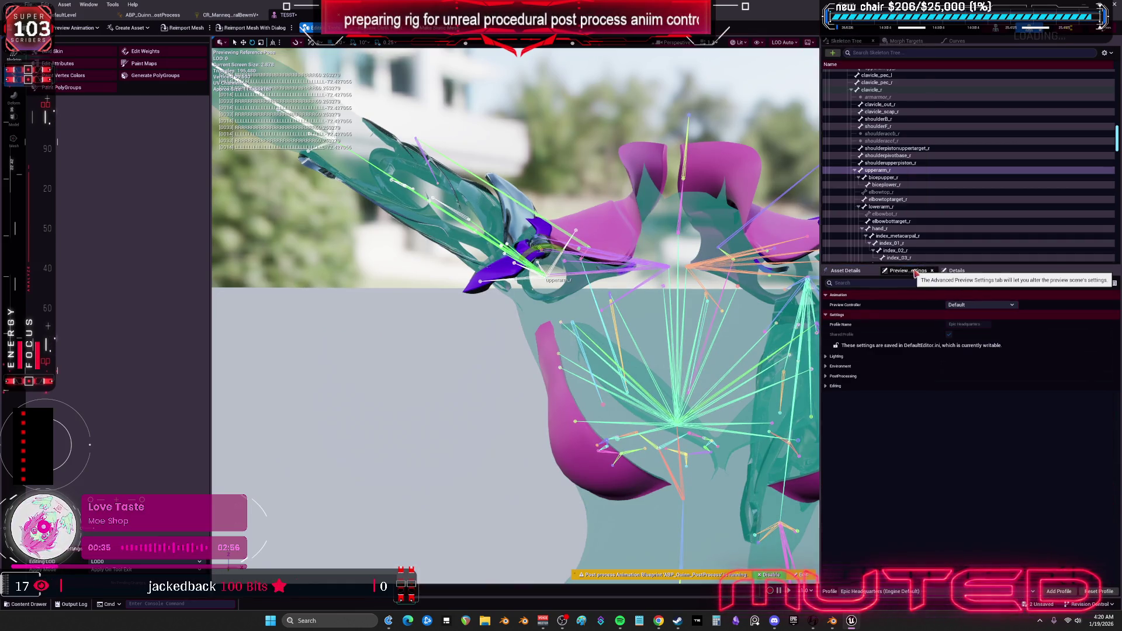
click(957, 271)
click(1117, 354)
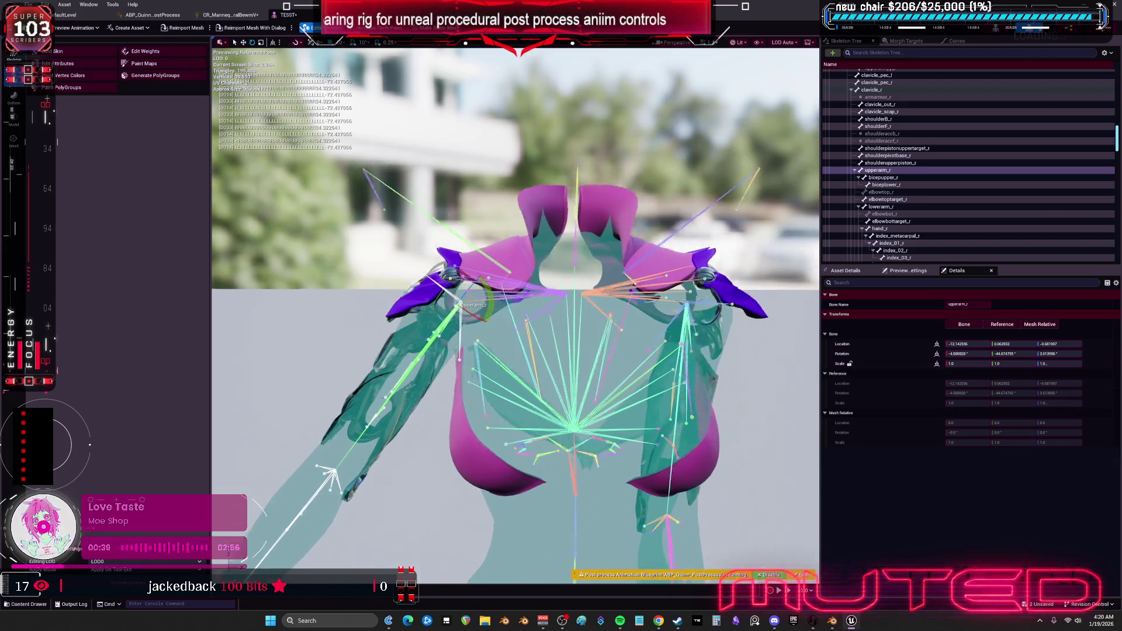
Reset upperarm_l's rotation to reference and orbit around the shoulders to inspect the pads.
click(646, 301)
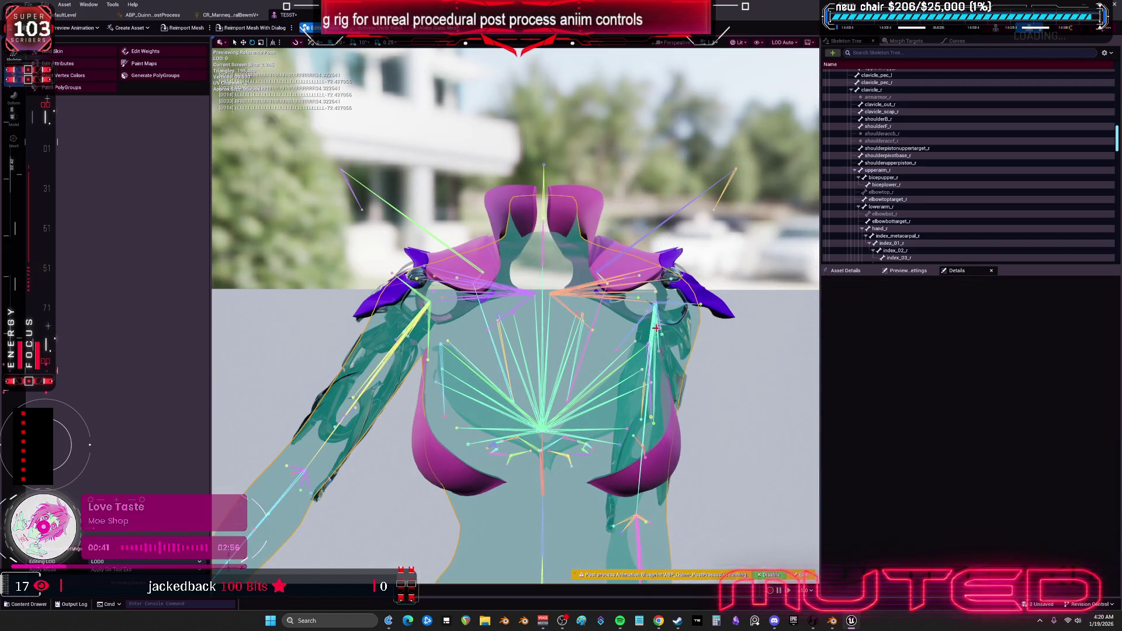
click(654, 328)
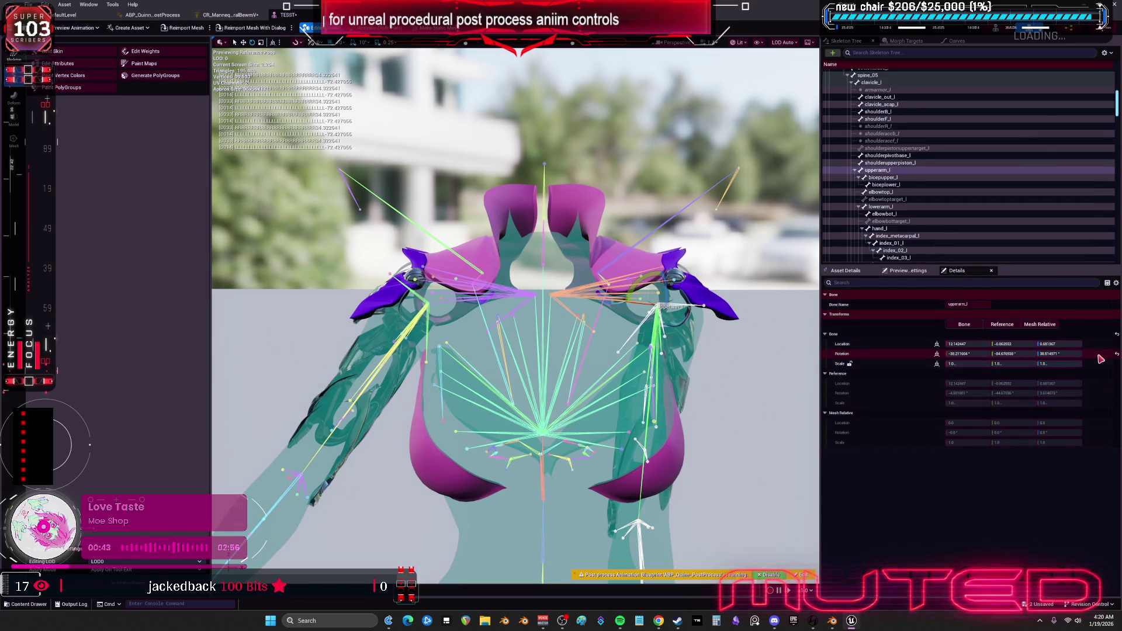
click(1117, 355)
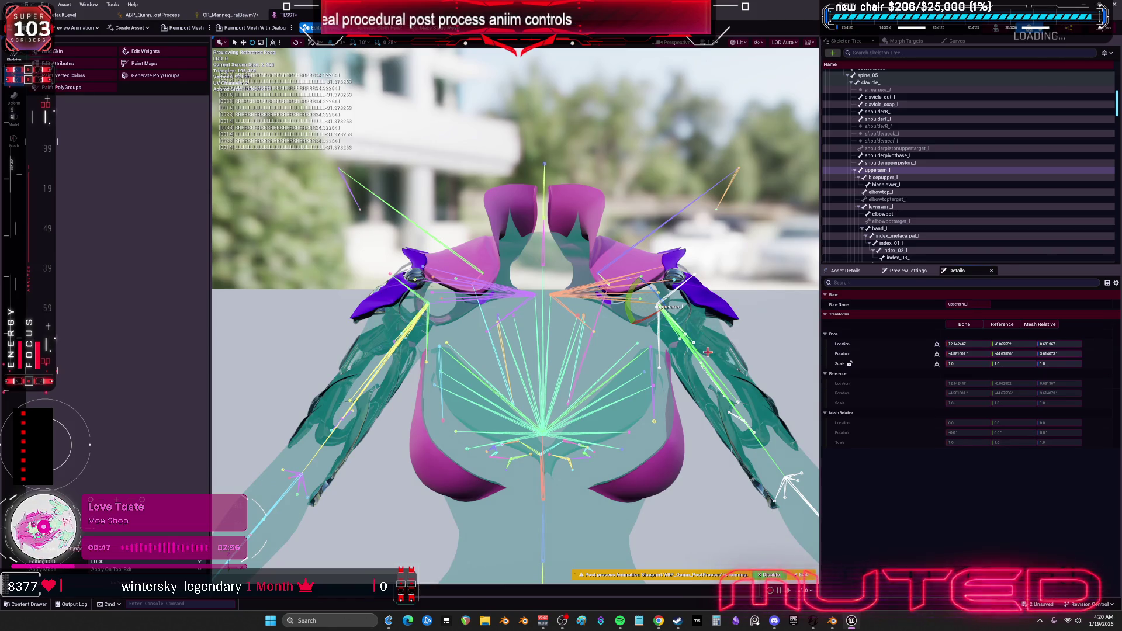
drag(708, 352, 609, 407)
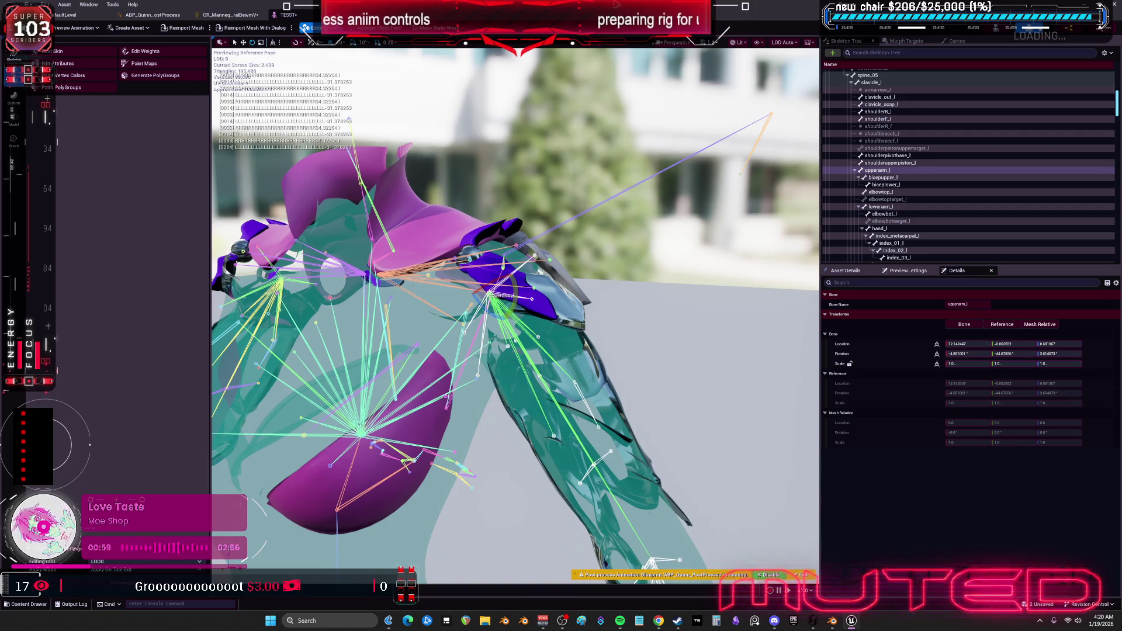
drag(515, 315, 409, 316)
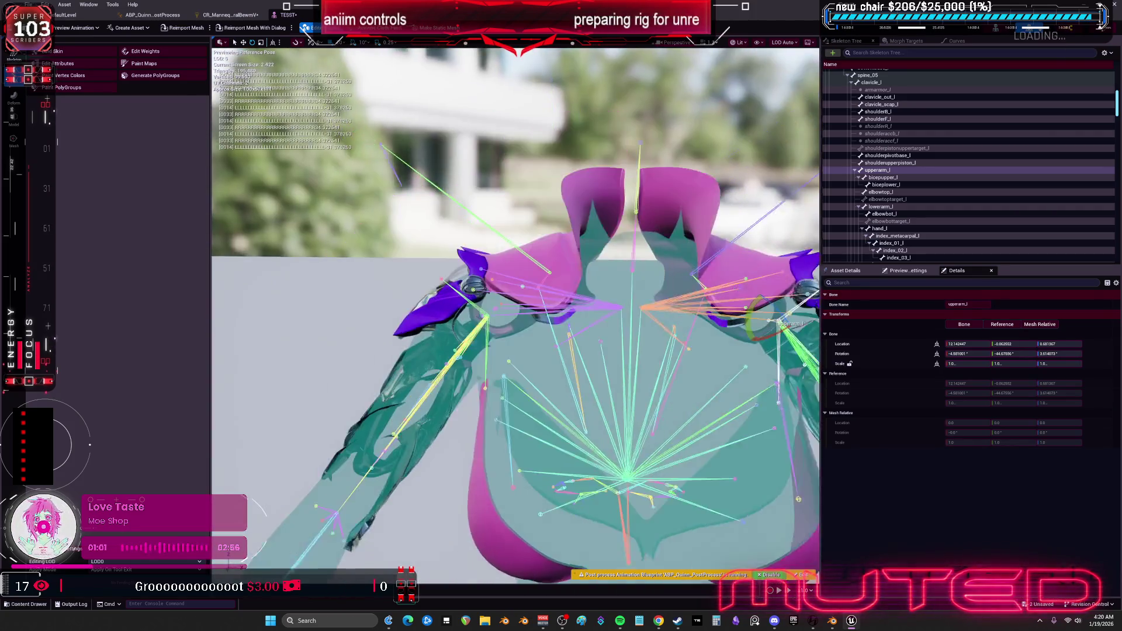
drag(417, 220, 430, 245)
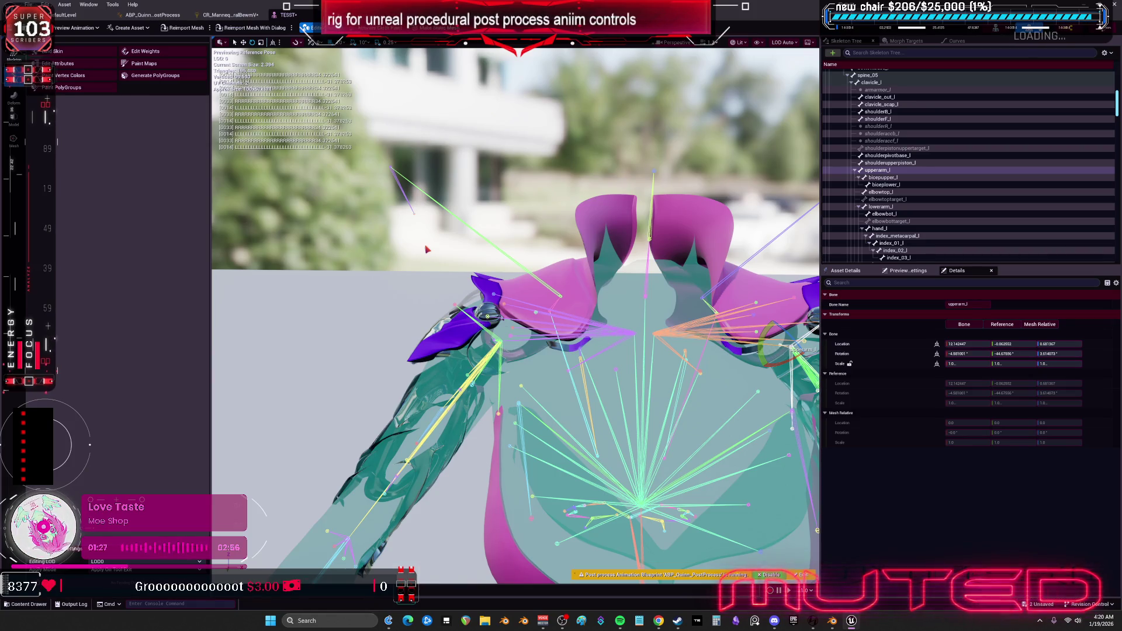
Select upperarm_l and rotate it down from raised to roughly horizontal.
drag(605, 360, 563, 363)
right_click(563, 363)
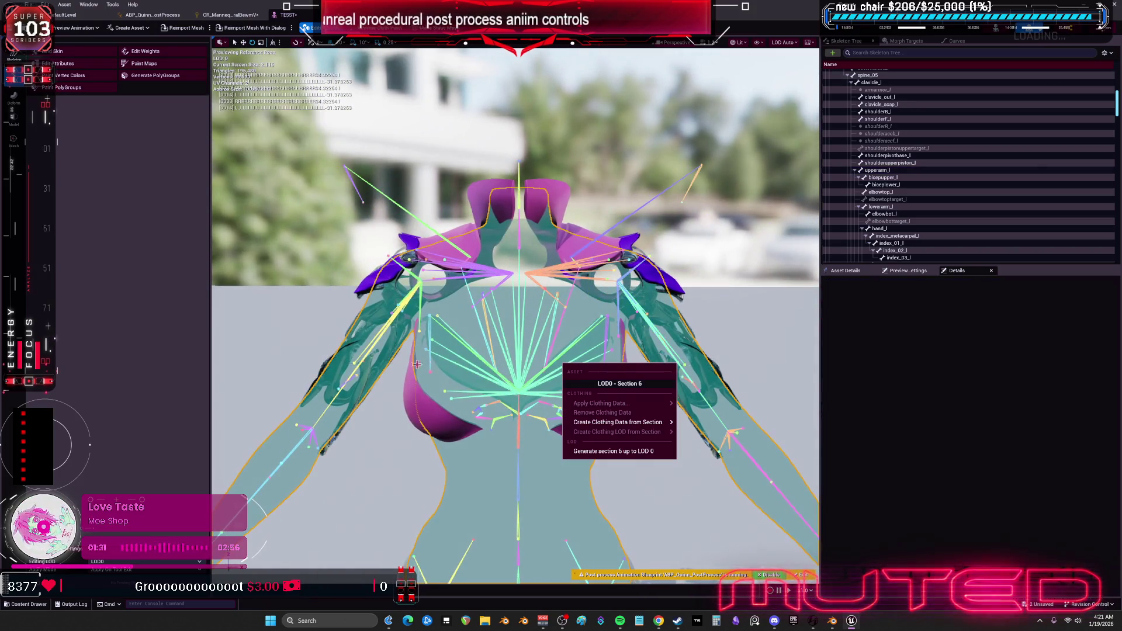
click(711, 399)
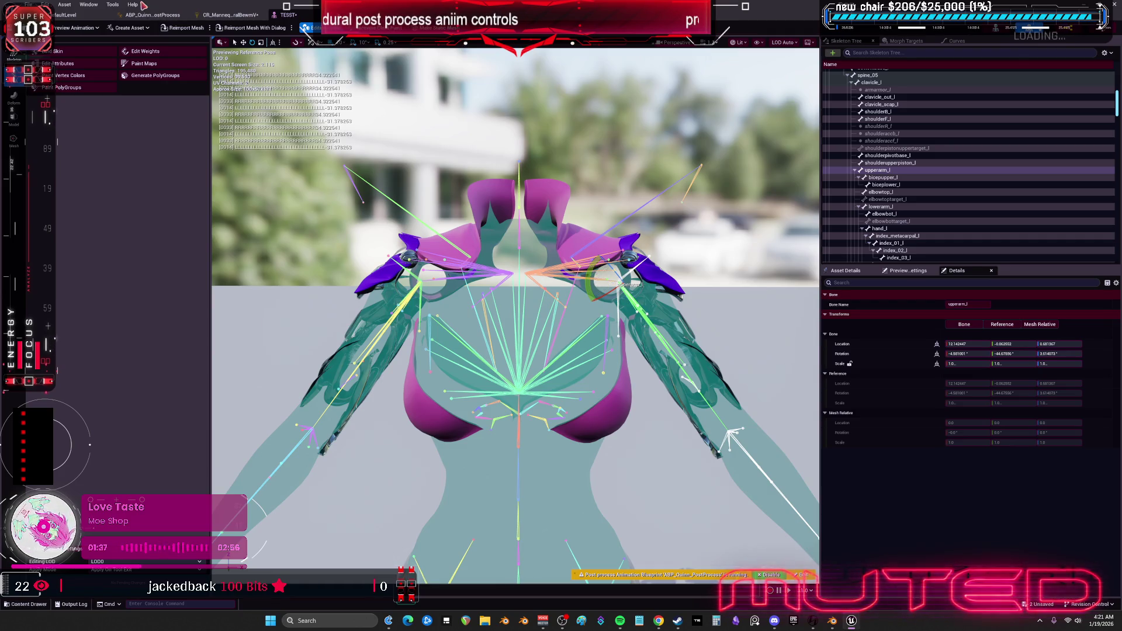
drag(593, 271, 614, 286)
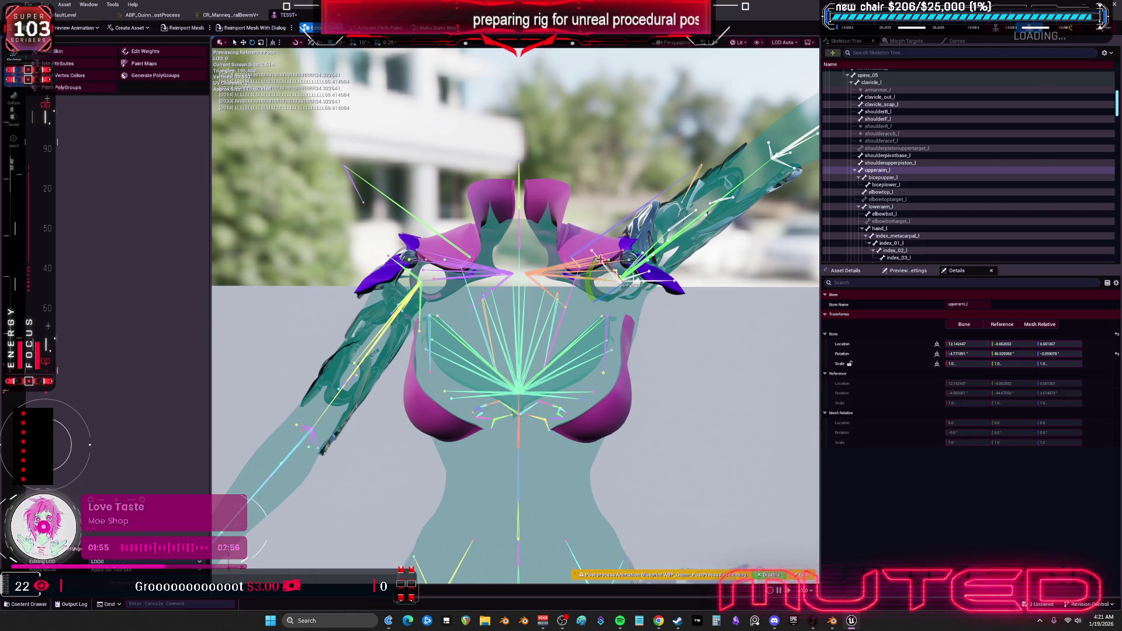
mouse_move(589, 270)
mouse_down()
mouse_move(652, 287)
mouse_move(652, 299)
mouse_move(631, 240)
mouse_move(652, 283)
mouse_move(625, 324)
mouse_move(604, 325)
mouse_move(645, 287)
mouse_move(651, 259)
mouse_move(629, 240)
mouse_move(655, 275)
mouse_move(645, 312)
mouse_move(615, 326)
mouse_move(627, 316)
mouse_up()
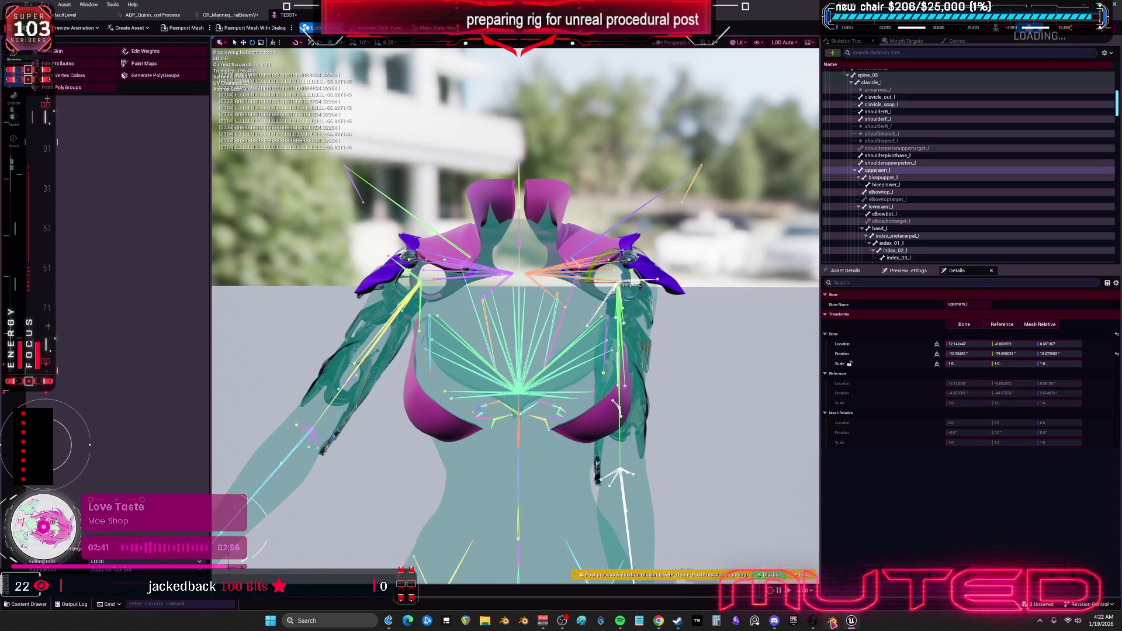
In Blender, inspect the rig's shoulder bones from the front in Edit Mode.
click(833, 623)
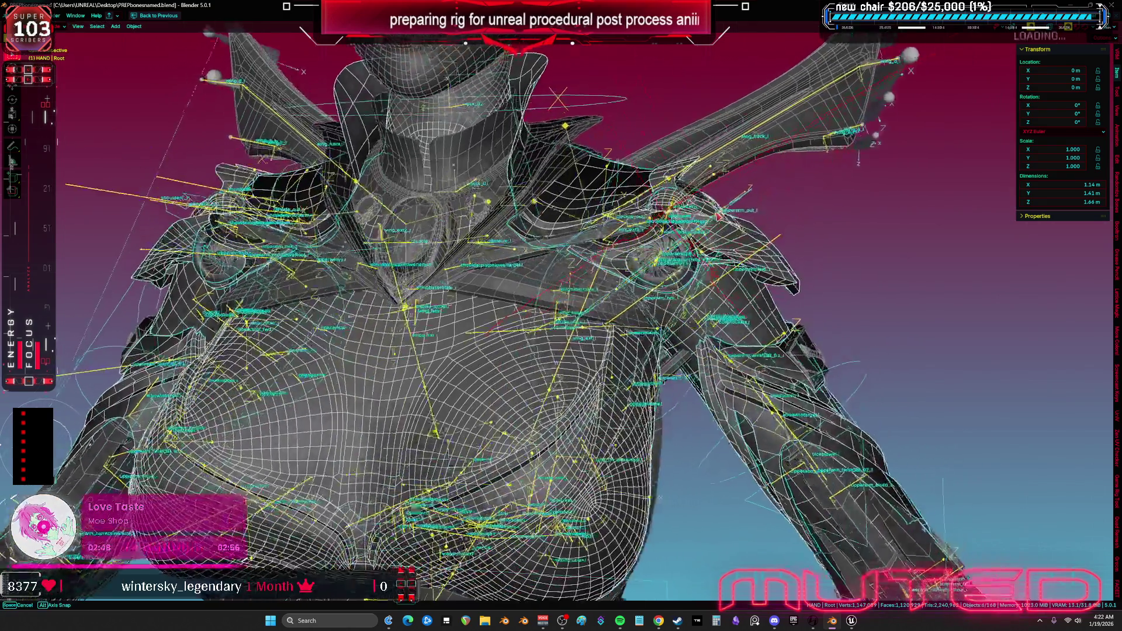
drag(712, 203, 705, 209)
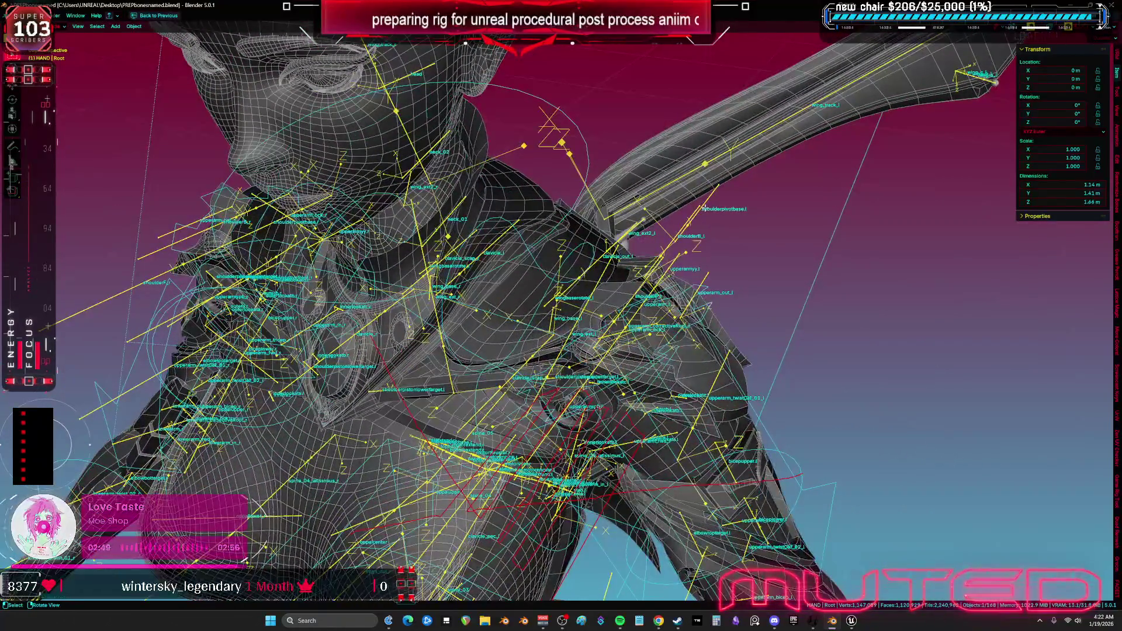
key(Tab)
key(KP_1)
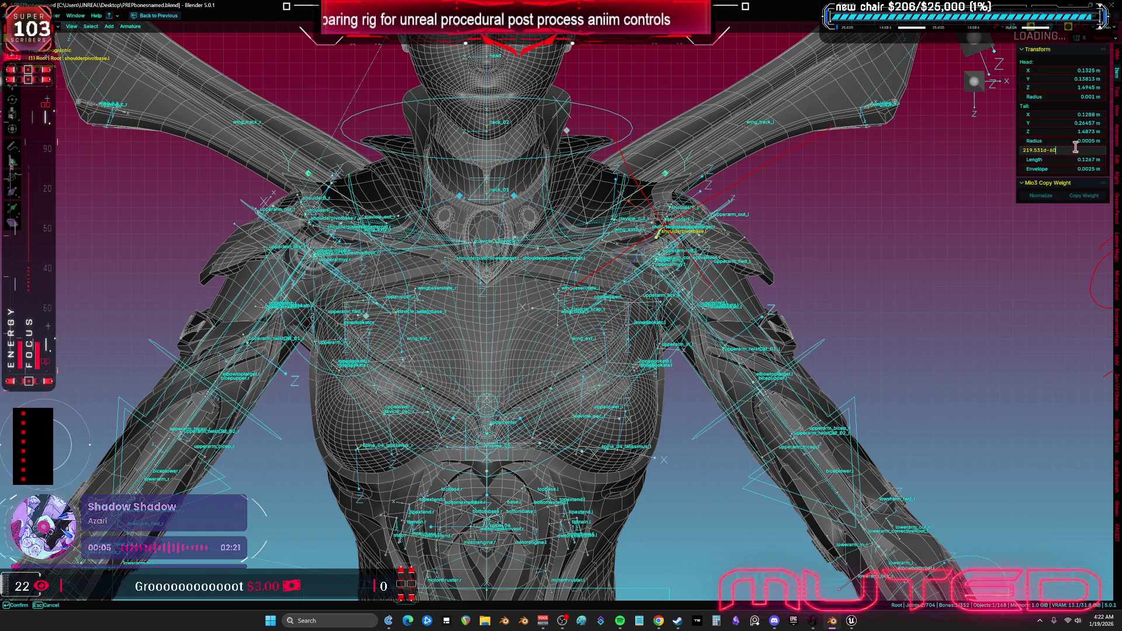
key(Tab)
drag(826, 252, 666, 302)
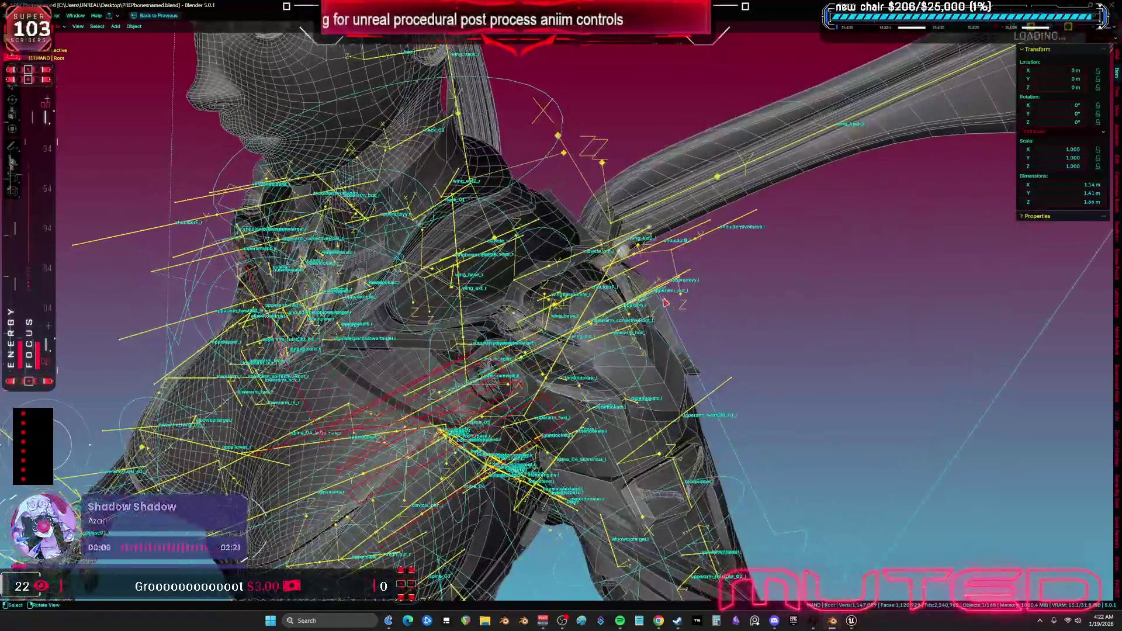
Select SKM_BewmV4.002, Cube.008, aaaaa.018 and the Root armature for export.
click(621, 345)
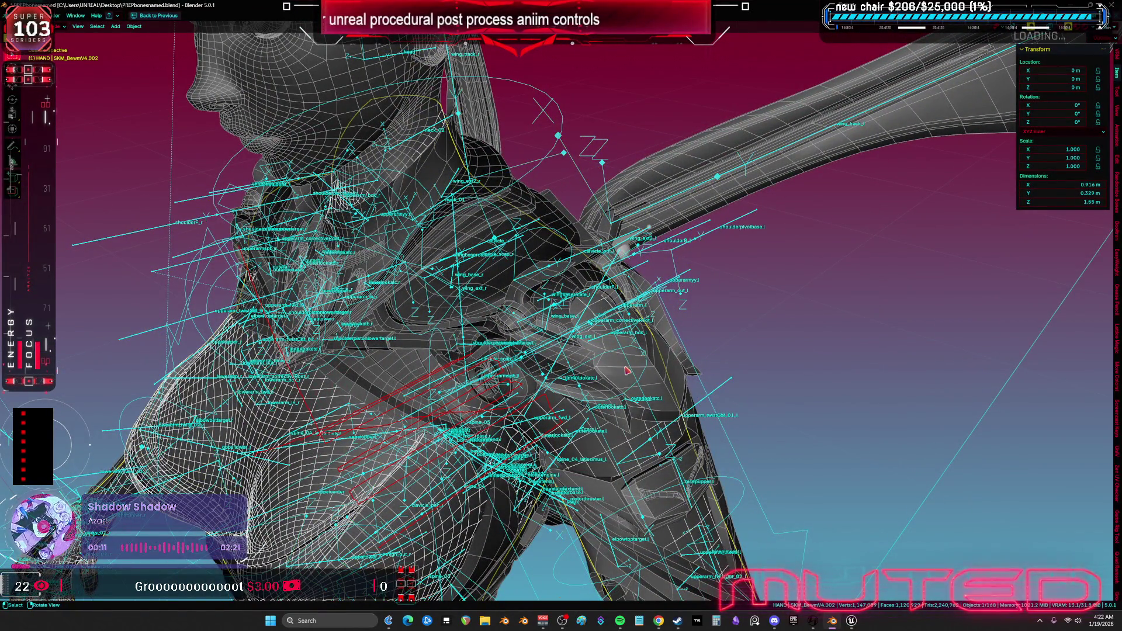
shift+click(606, 386)
shift+click(676, 335)
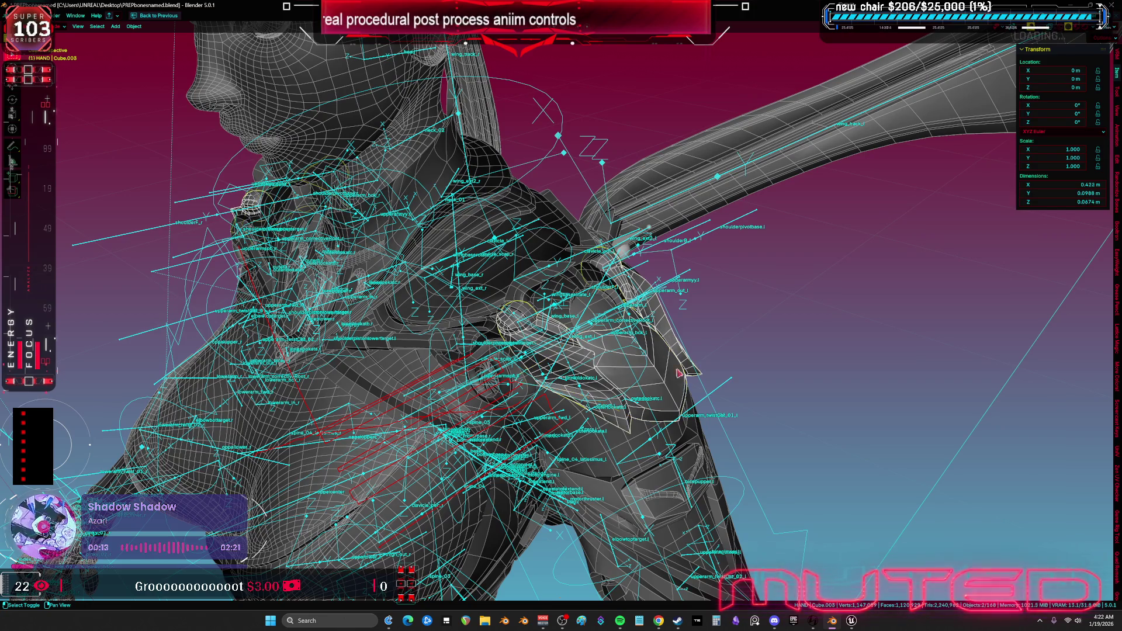
key(KP_Decimal)
shift+click(626, 423)
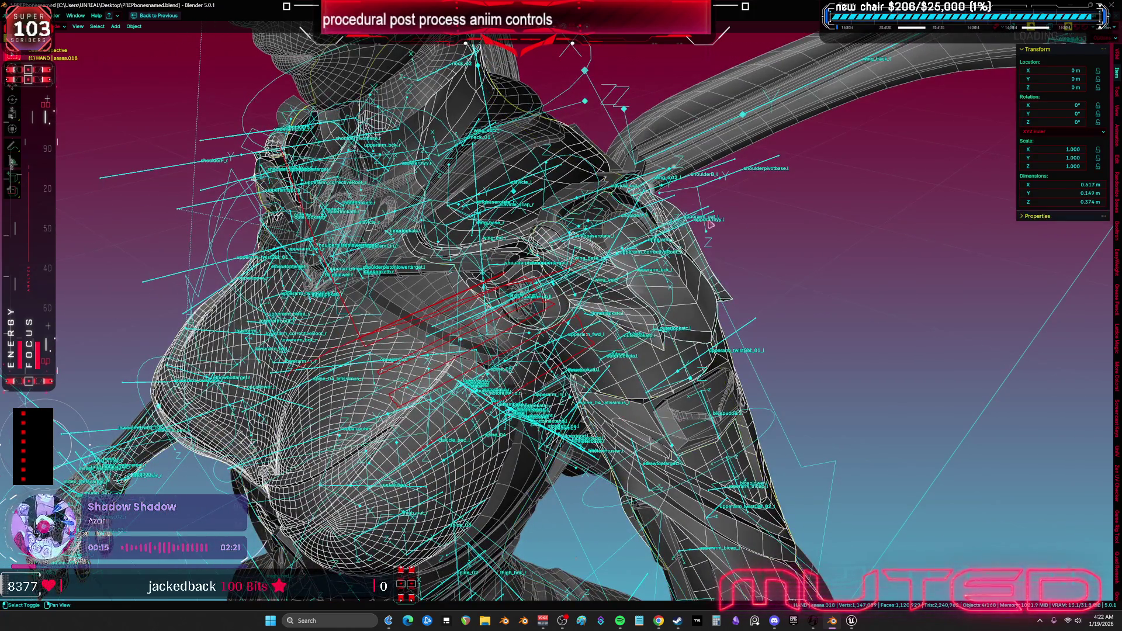
shift+click(724, 182)
Export the selected objects as FBX and return to Unreal Engine.
click(17, 15)
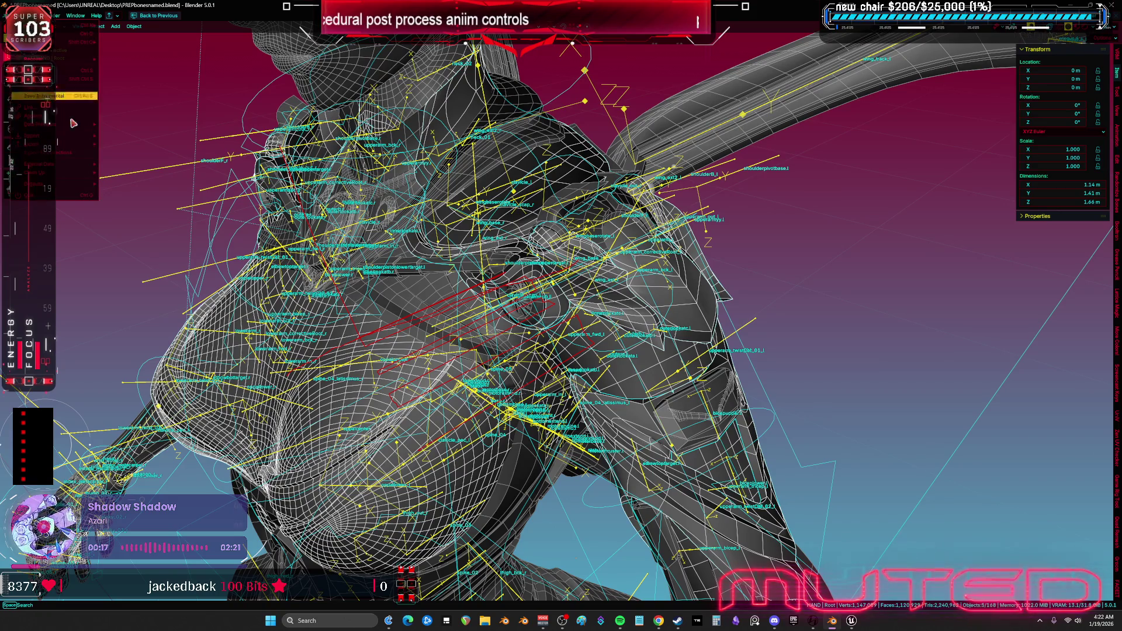
mouse_move(53, 144)
click(159, 212)
click(641, 429)
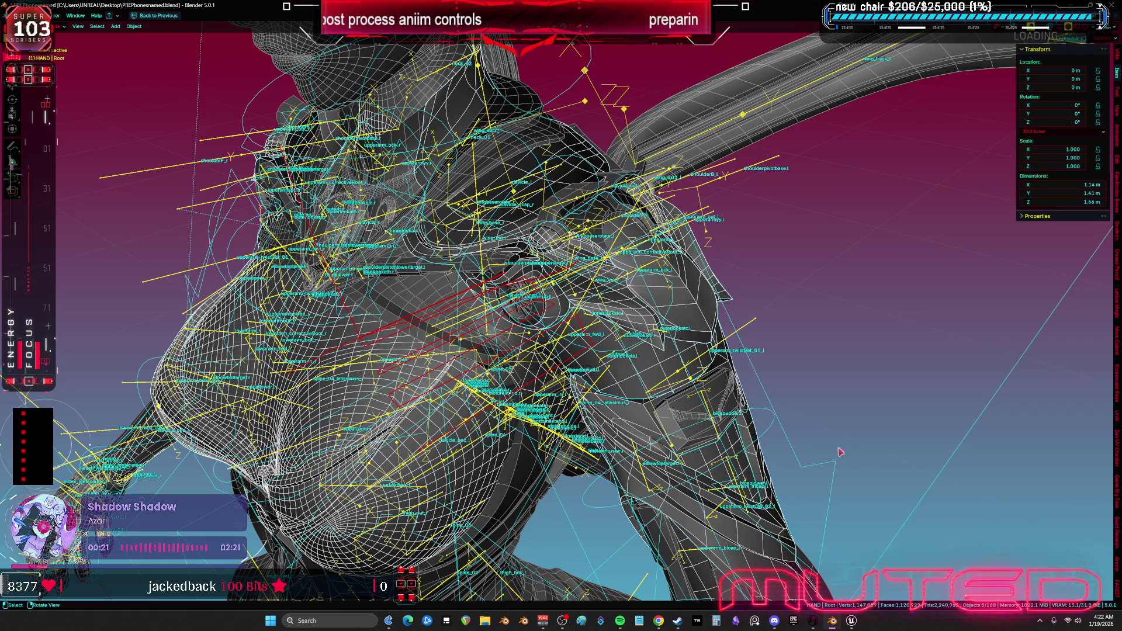
key(alt+Tab)
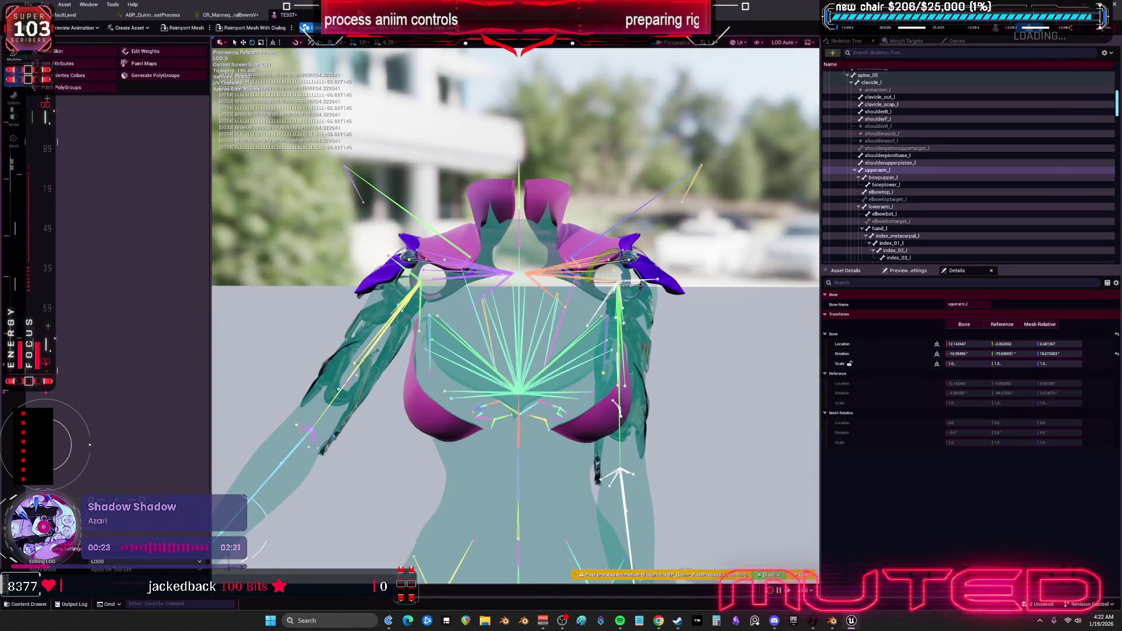
Reimport the character mesh and raise upperarm_l to check the shoulder pads.
click(181, 33)
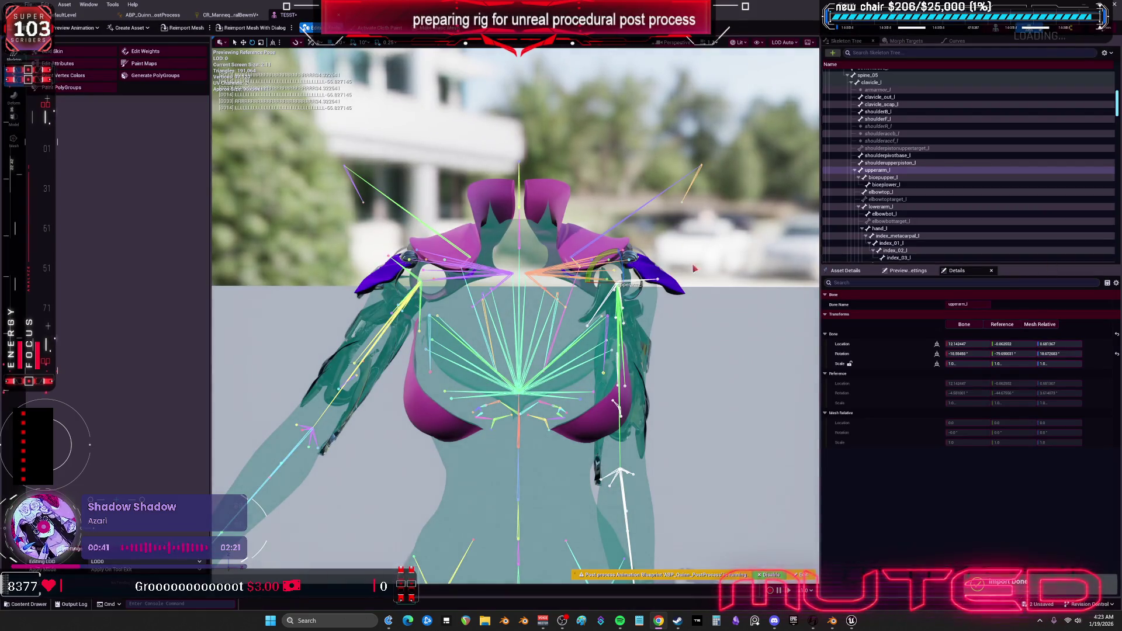
mouse_move(626, 274)
mouse_down()
mouse_move(646, 290)
mouse_move(637, 312)
mouse_move(611, 316)
mouse_up()
click(217, 14)
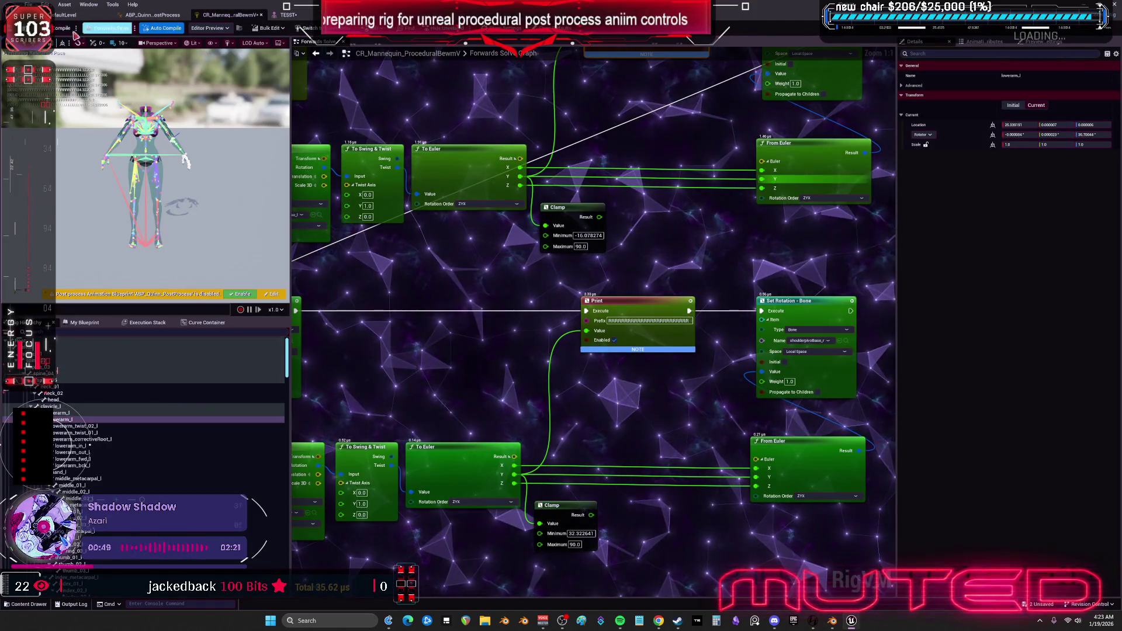
Swing upperarm_l in the TESST preview, then undo an accidental deletion of all rig elements.
key(ctrl+Tab)
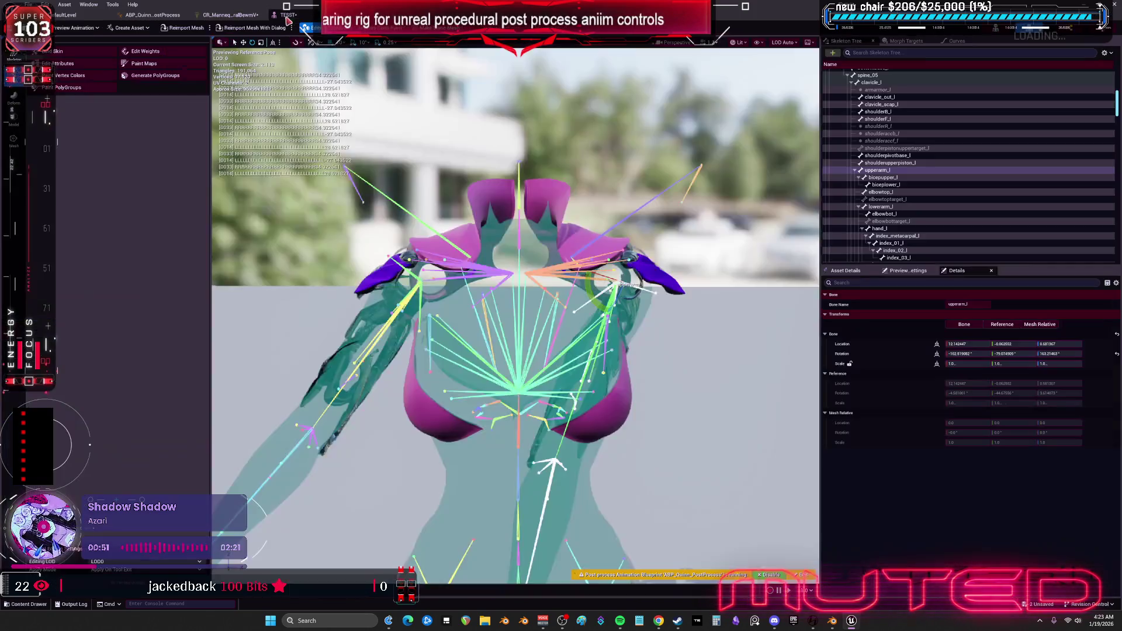
mouse_move(601, 299)
mouse_down()
mouse_move(629, 307)
mouse_move(625, 281)
mouse_move(643, 304)
mouse_move(652, 280)
mouse_up()
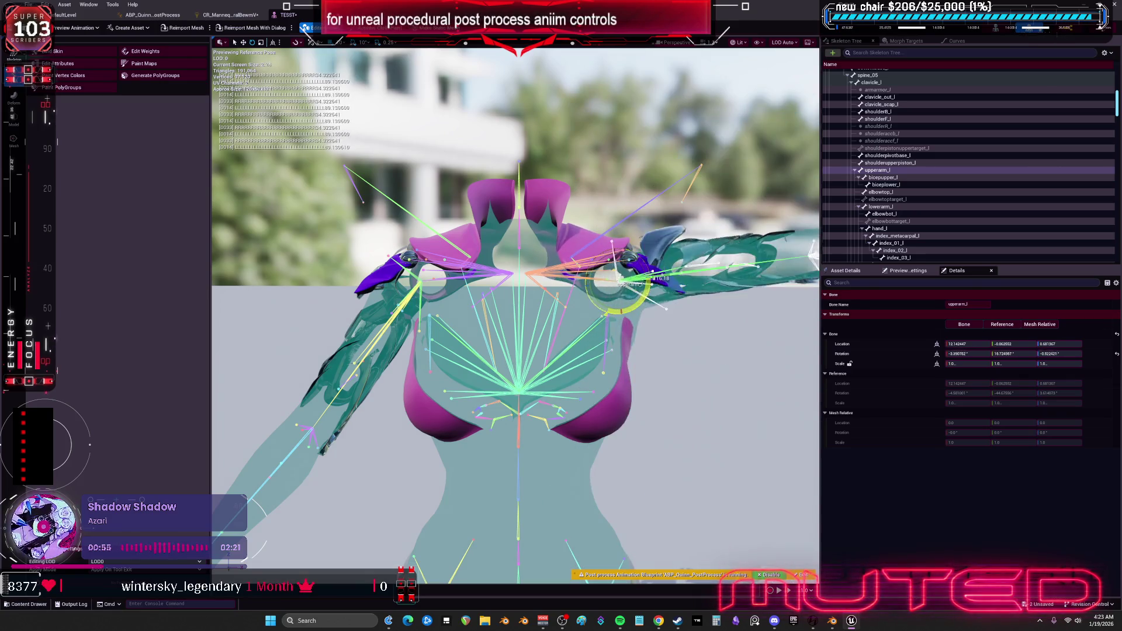
click(229, 15)
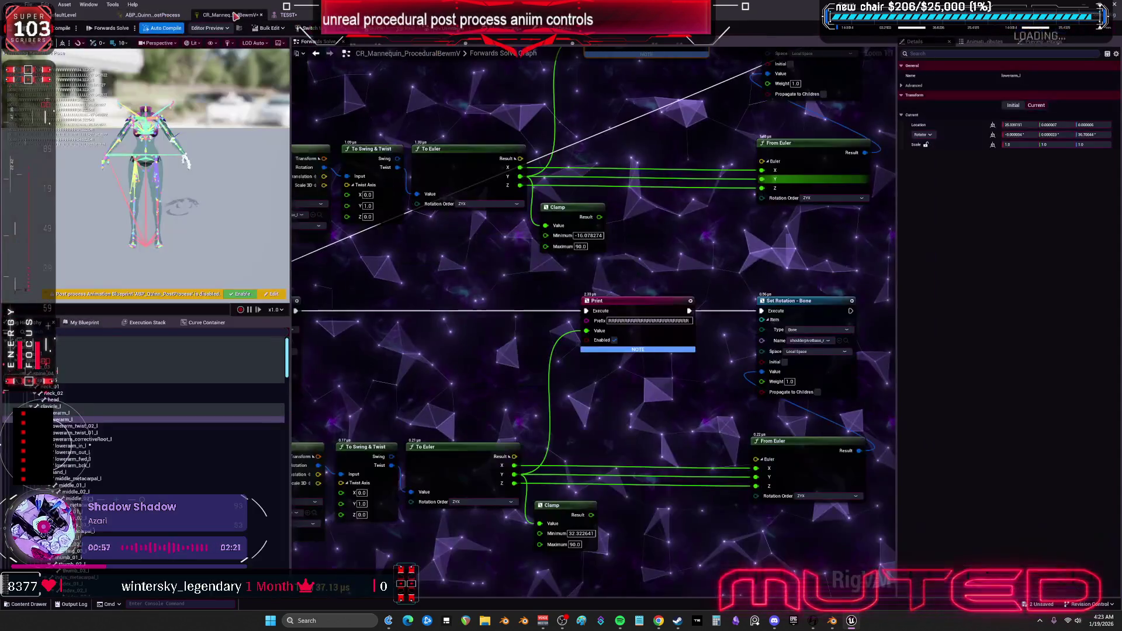
drag(495, 304, 643, 320)
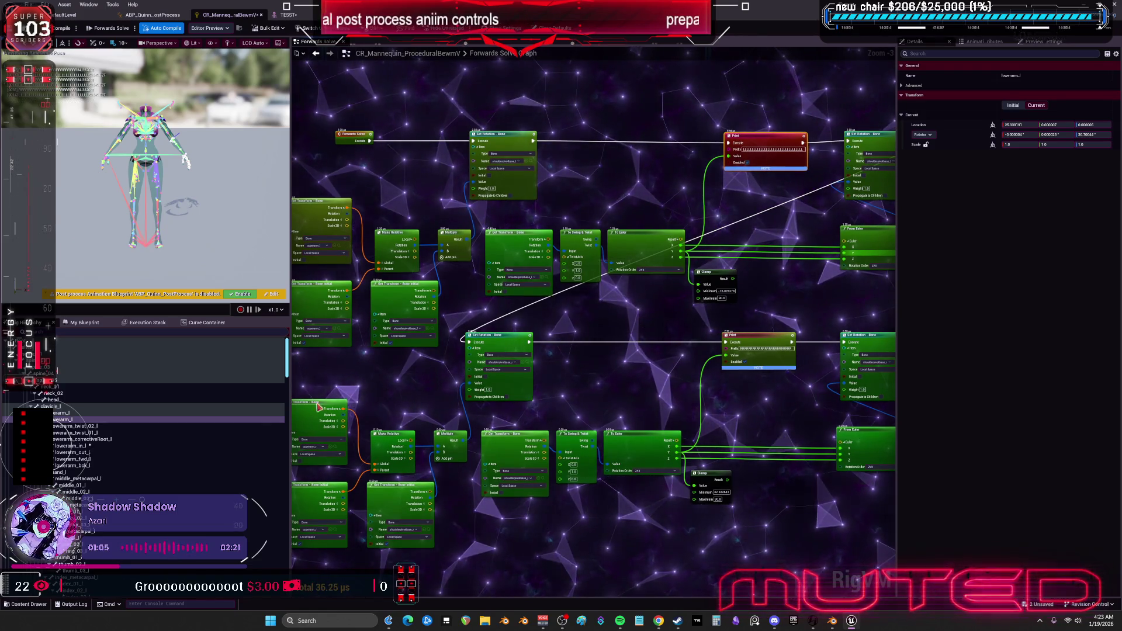
click(166, 439)
key(ctrl+a)
key(Delete)
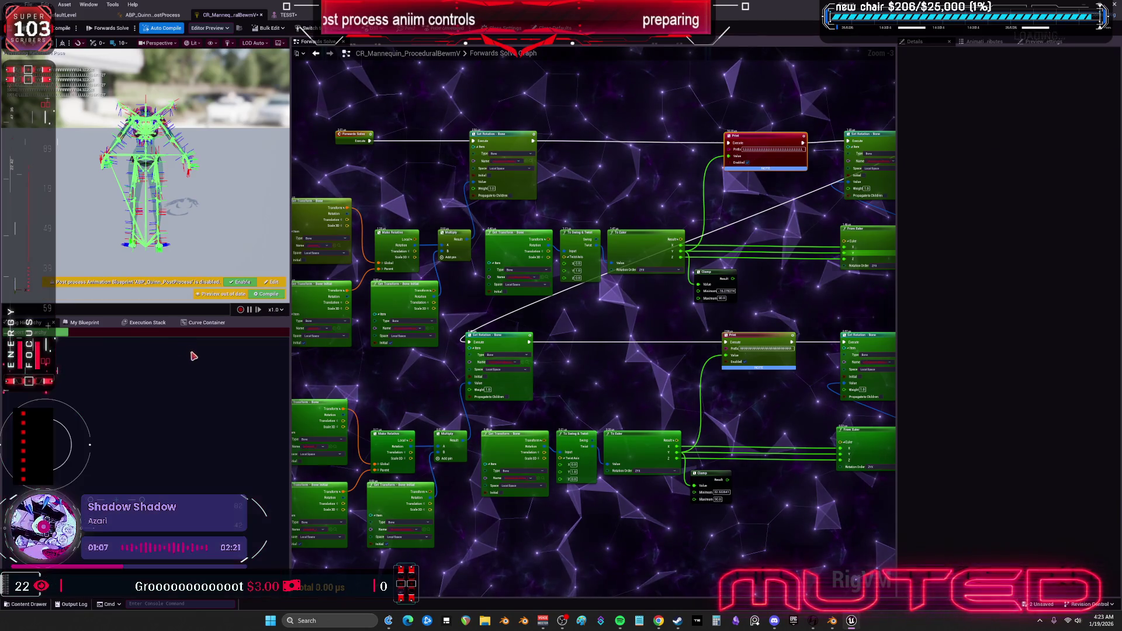
key(ctrl+z)
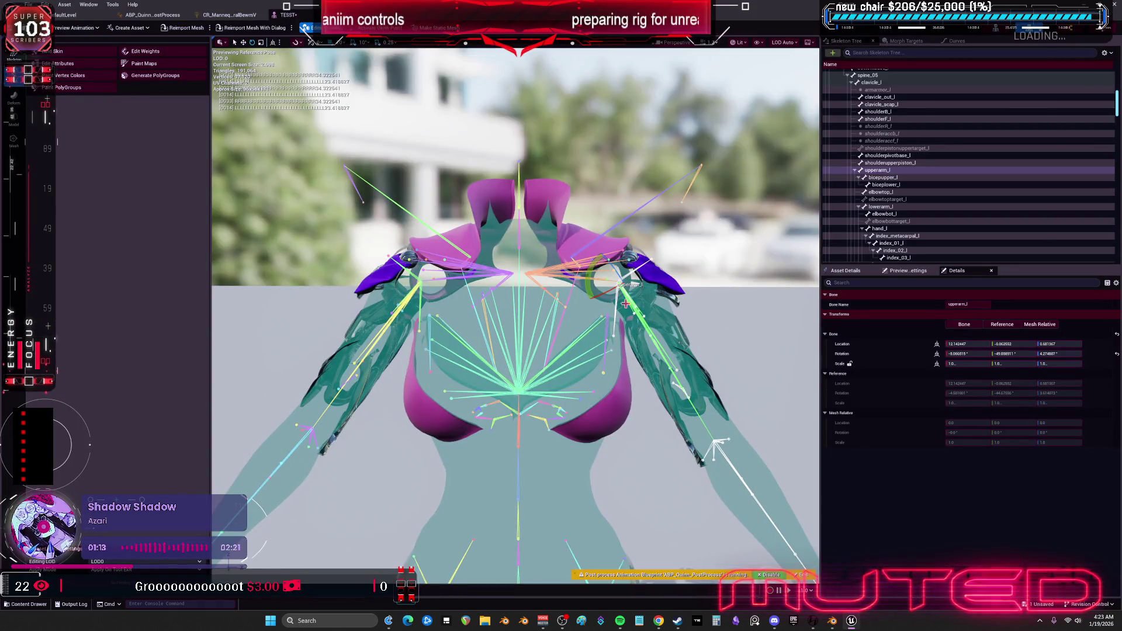
Rotate upperarm_l inward, undo it, then swing the arm down toward the body.
mouse_move(626, 304)
mouse_down()
mouse_move(643, 304)
mouse_move(655, 278)
mouse_move(638, 327)
mouse_up()
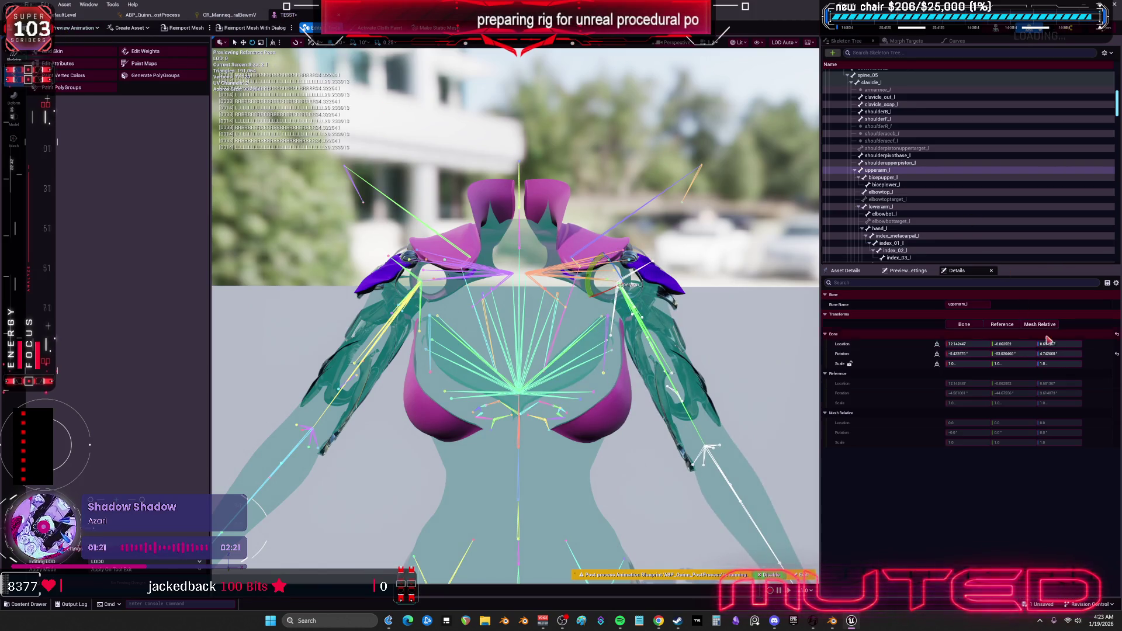
key(ctrl+z)
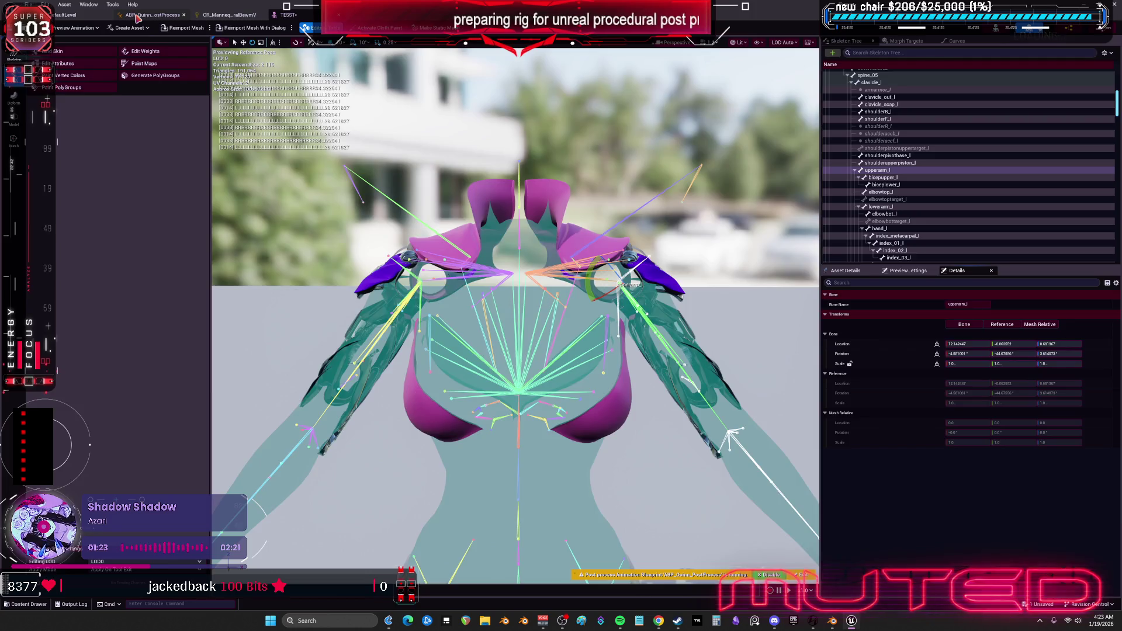
click(229, 14)
scroll(620, 271, up, 2)
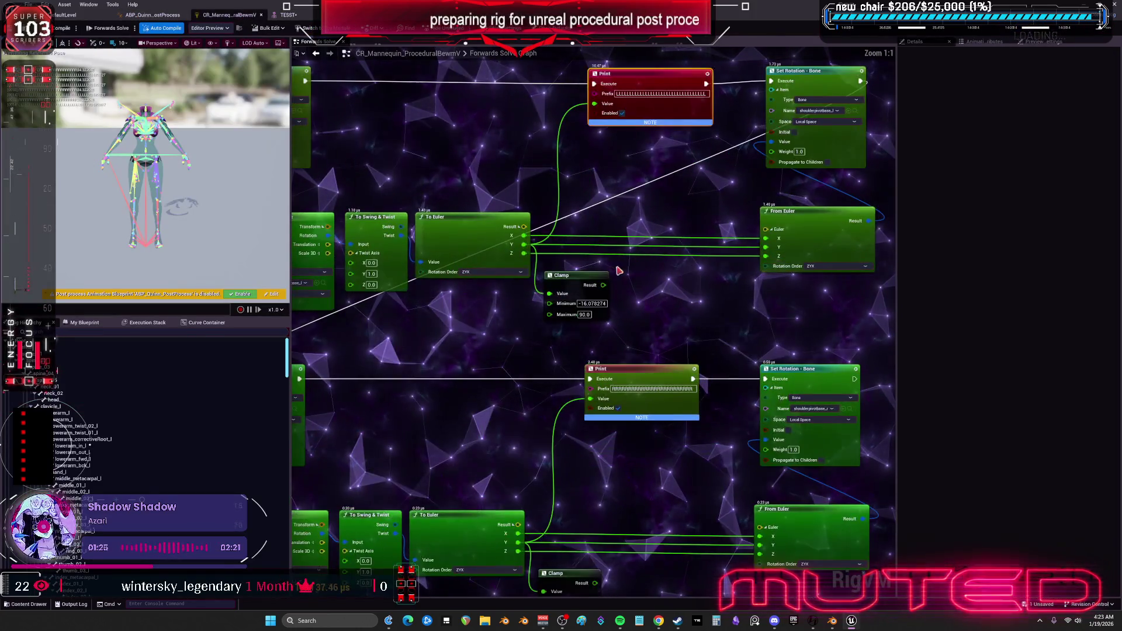
key(ctrl+Tab)
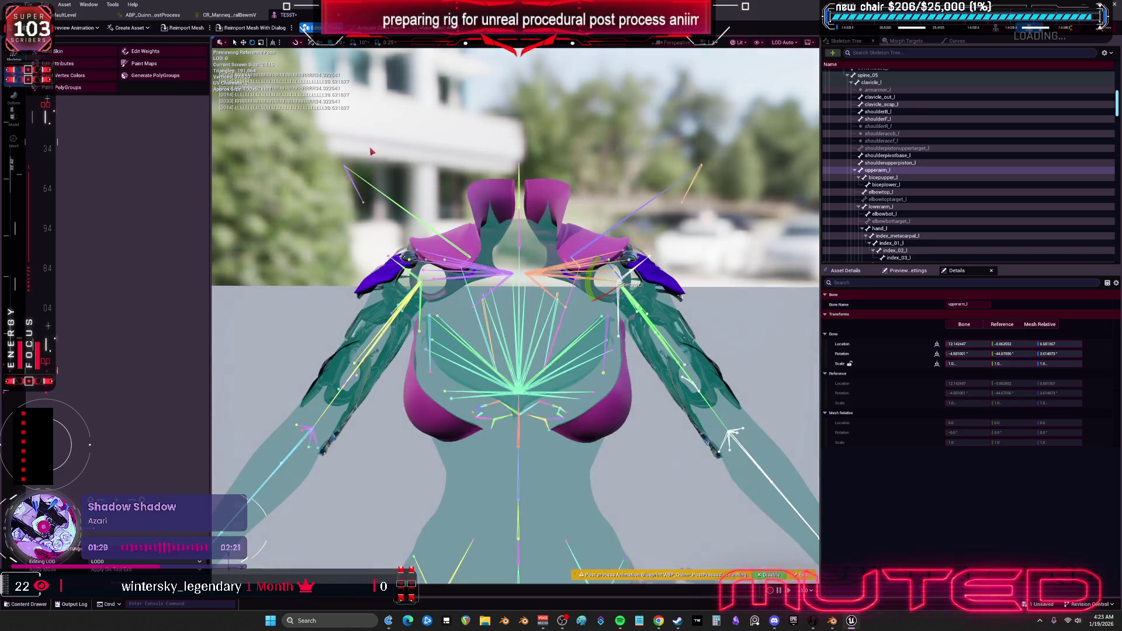
mouse_move(591, 272)
mouse_down()
mouse_move(637, 308)
mouse_move(620, 323)
mouse_up()
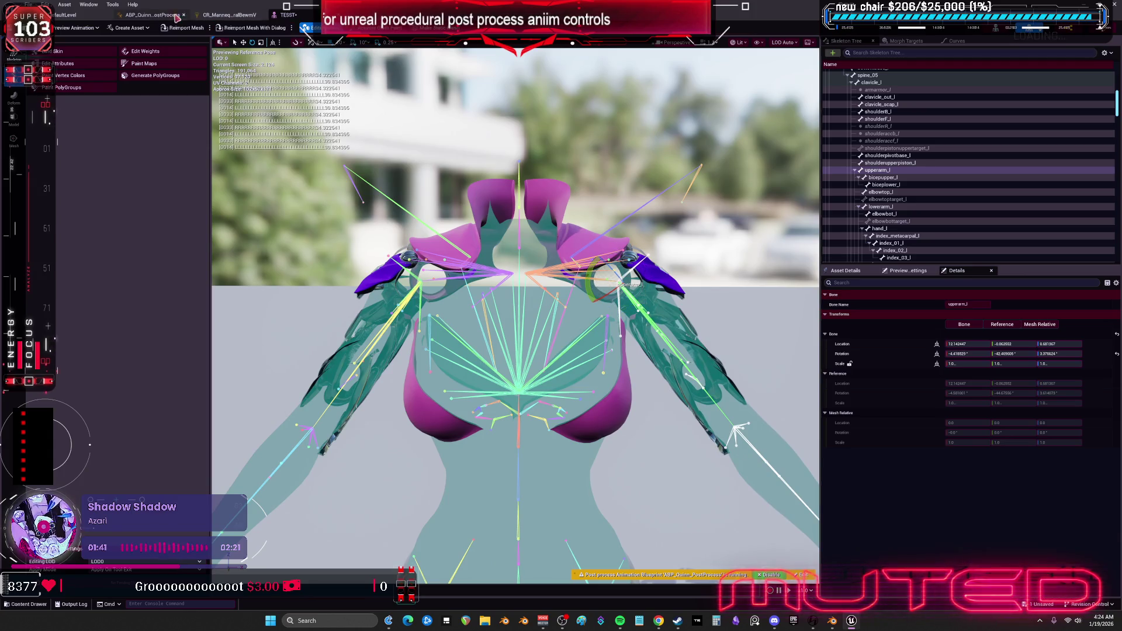
click(228, 15)
scroll(539, 186, up, 5)
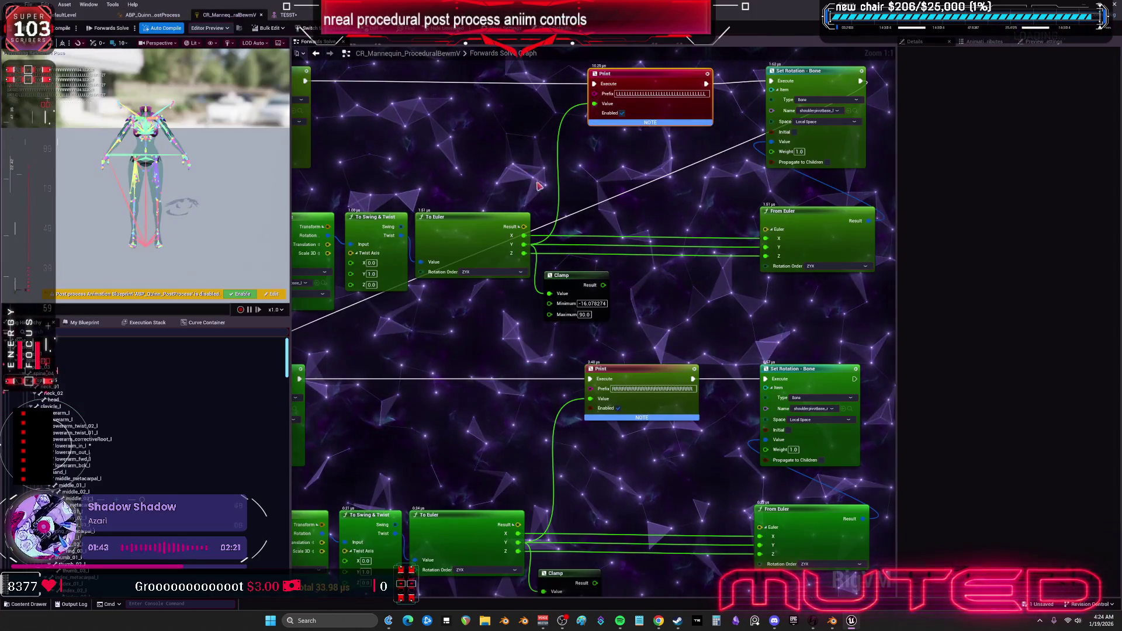
Pan along the shoulder chains from To Euler through the Print and Set Rotation nodes.
mouse_move(539, 186)
mouse_down()
mouse_move(549, 201)
mouse_move(629, 191)
mouse_up()
click(503, 239)
mouse_move(692, 206)
mouse_down()
mouse_move(598, 240)
mouse_move(763, 222)
mouse_move(756, 234)
mouse_up()
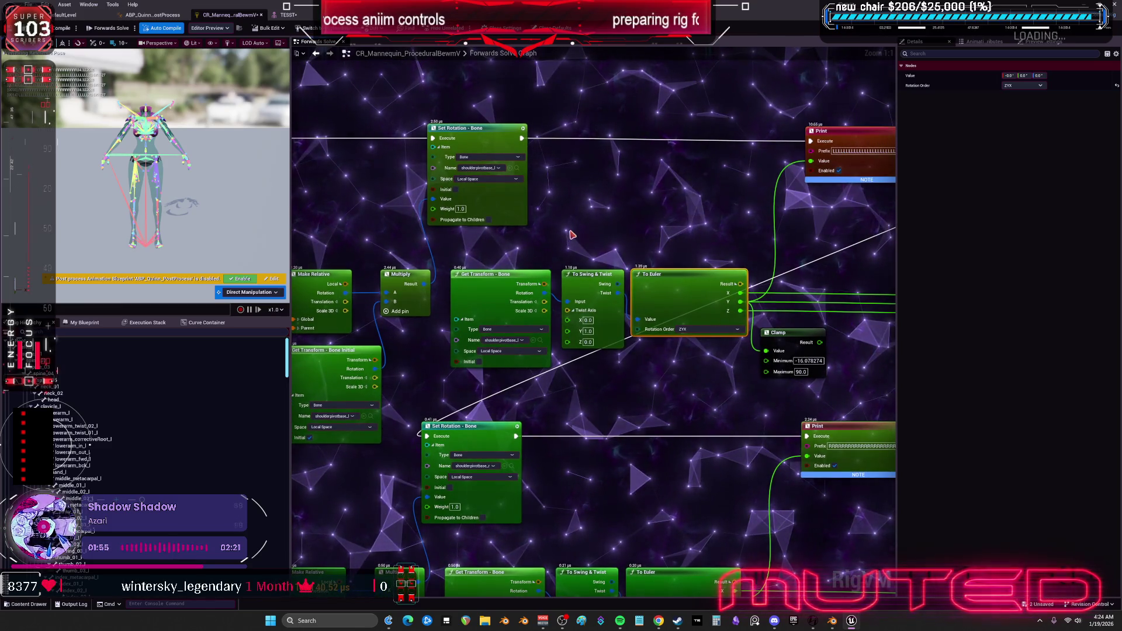
mouse_move(694, 206)
mouse_down()
mouse_move(666, 191)
mouse_move(591, 197)
mouse_up()
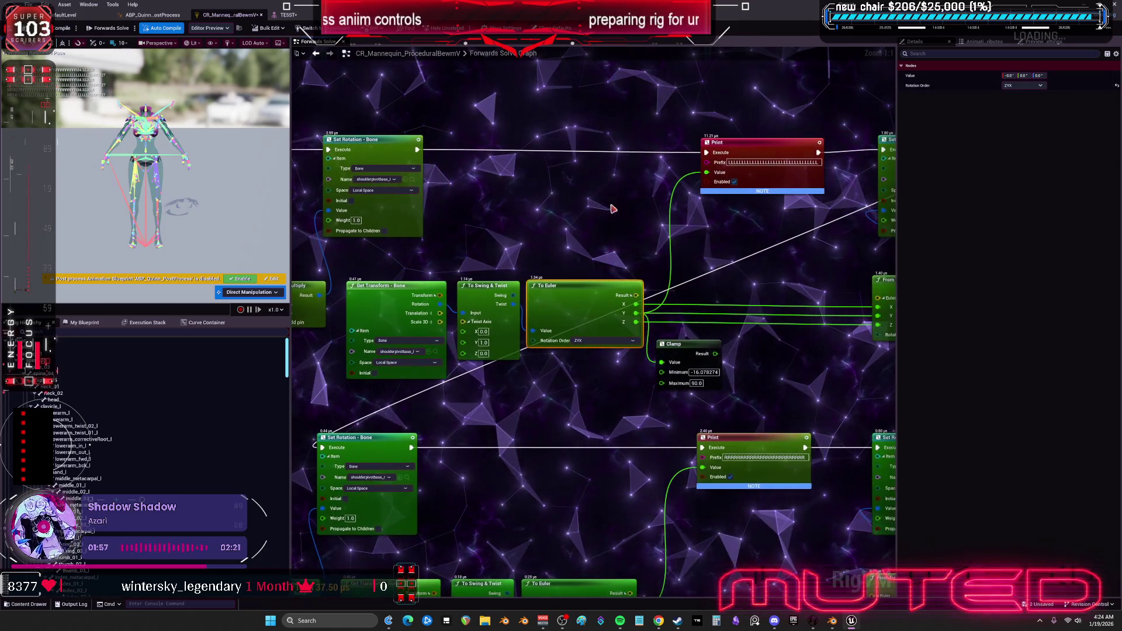
drag(757, 269, 643, 268)
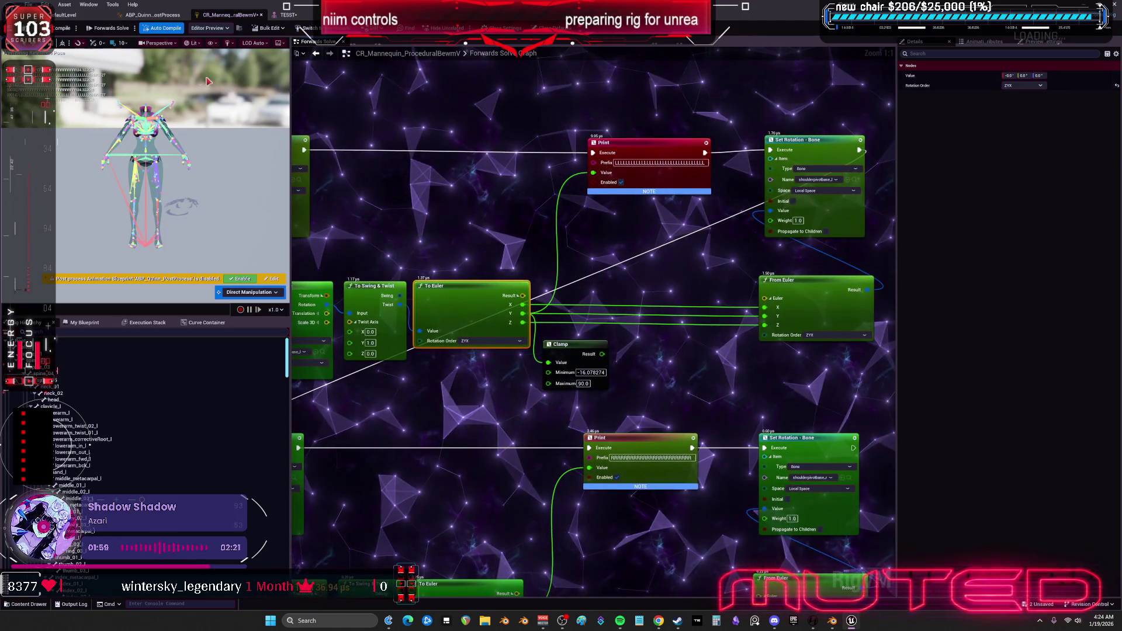
click(288, 15)
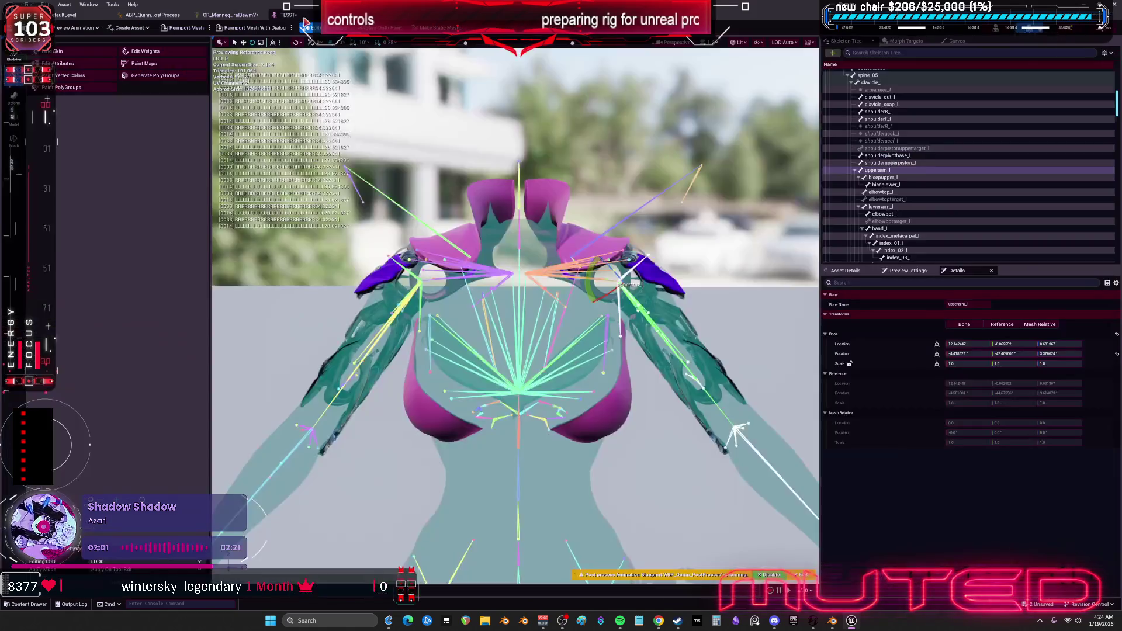
Reset upperarm_l to reference, then swing it inward and down toward the body several times.
click(1117, 353)
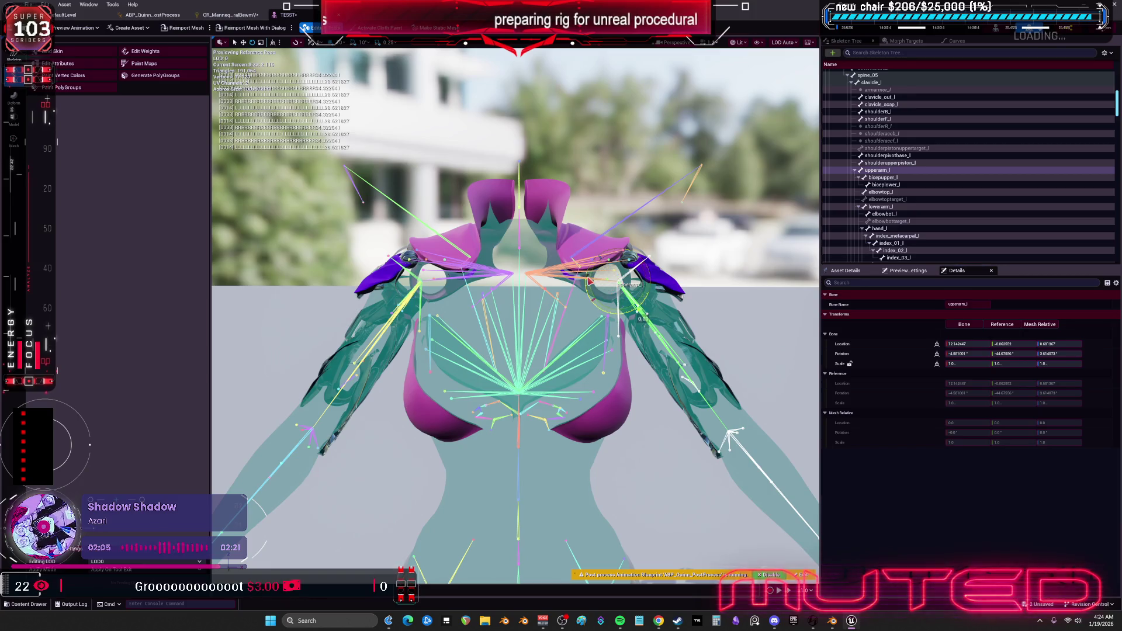
mouse_move(589, 282)
mouse_down()
mouse_move(634, 311)
mouse_move(653, 293)
mouse_move(648, 304)
mouse_move(578, 284)
mouse_up()
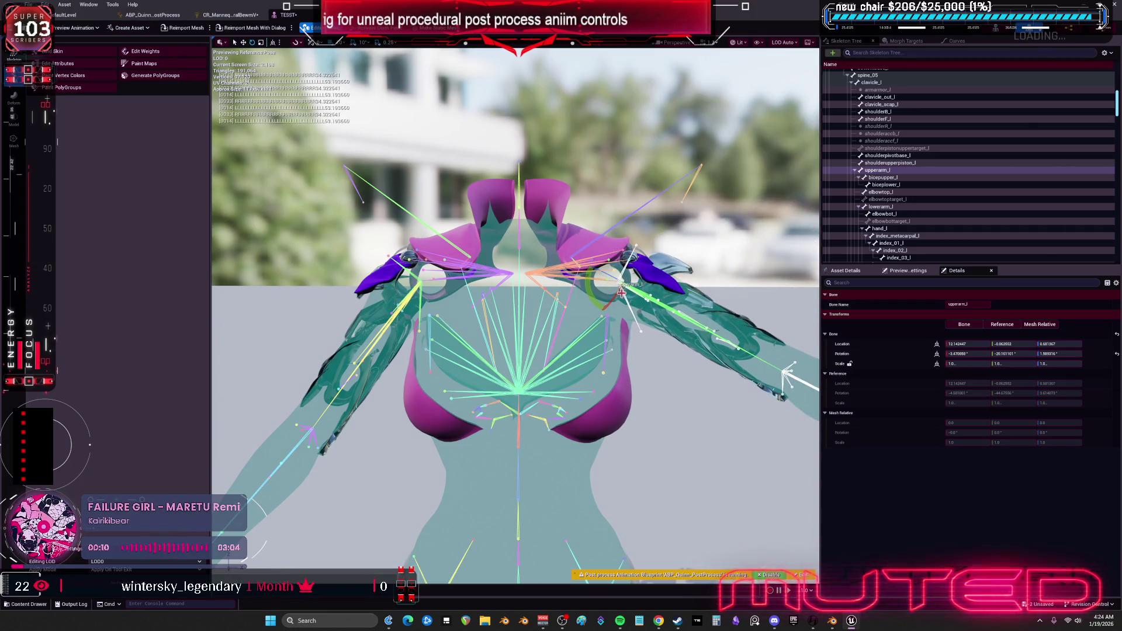
mouse_move(595, 302)
mouse_down()
mouse_move(647, 299)
mouse_move(620, 298)
mouse_move(637, 316)
mouse_up()
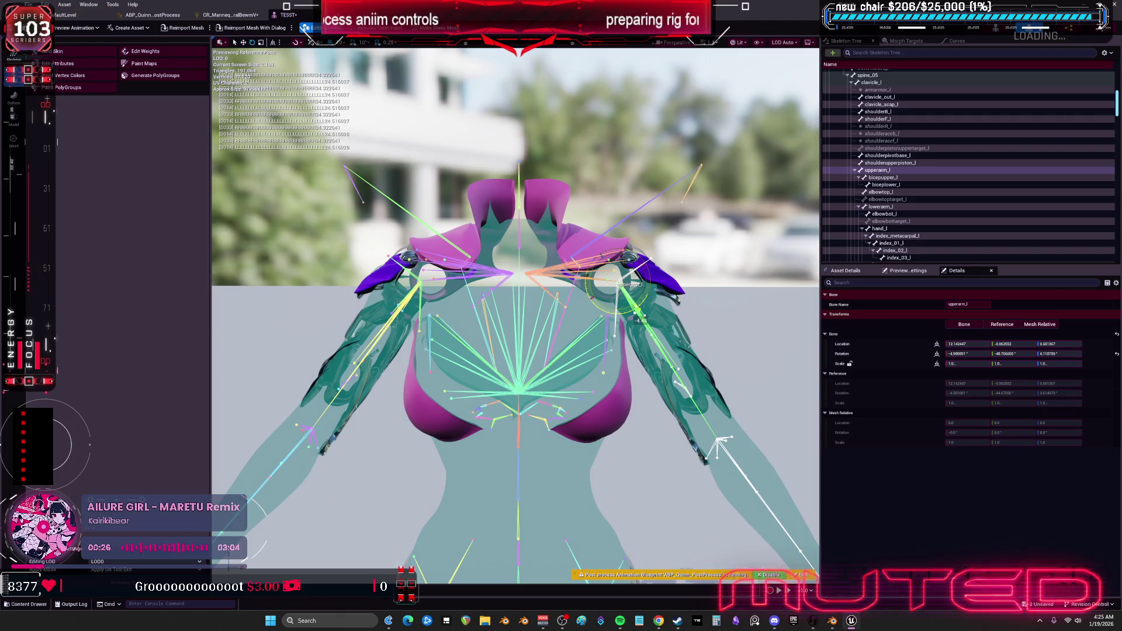
mouse_move(592, 279)
mouse_down()
mouse_move(639, 322)
mouse_move(658, 270)
mouse_move(646, 321)
mouse_move(658, 273)
mouse_move(623, 240)
mouse_up()
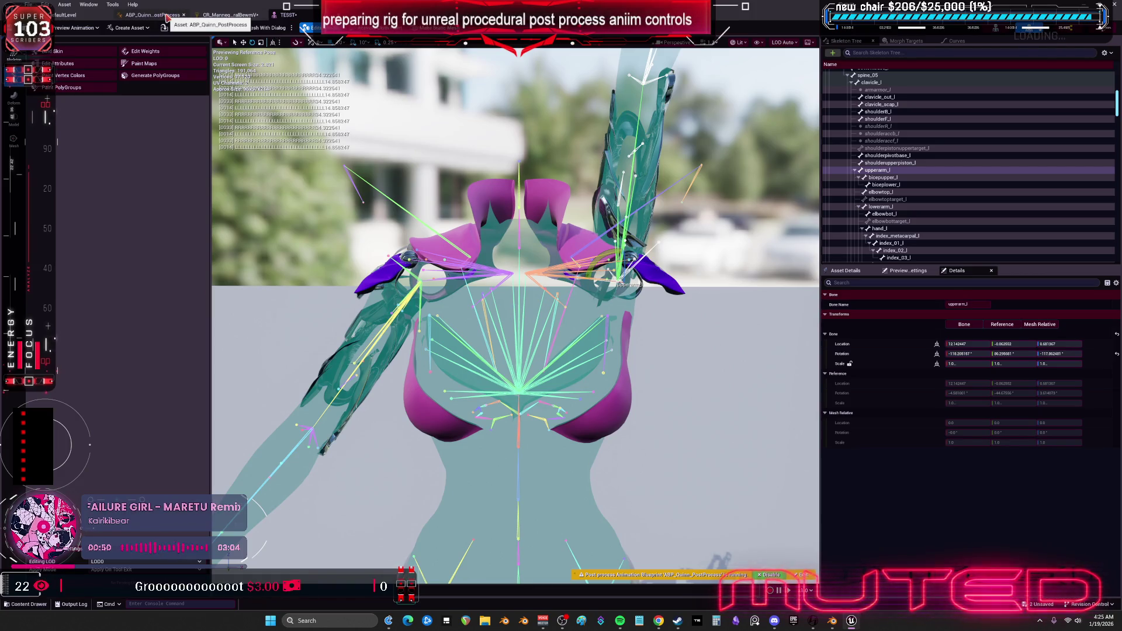
click(228, 15)
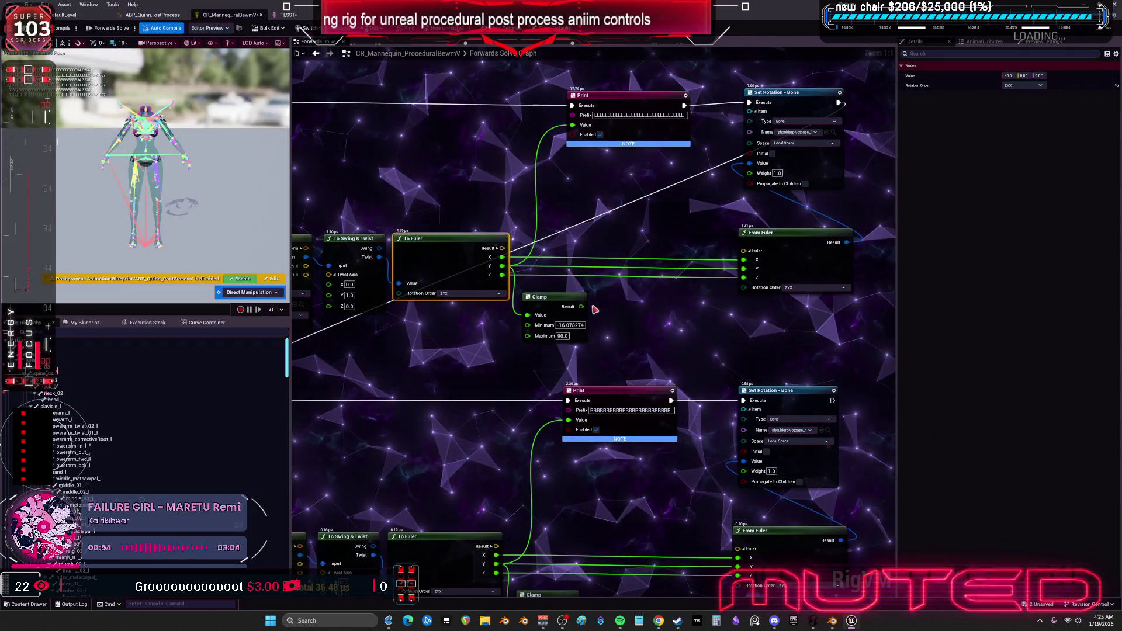
Connect the upper Clamp's Result to From Euler Y and nudge the Clamp node right.
mouse_move(582, 307)
mouse_down()
mouse_move(599, 318)
mouse_move(749, 270)
mouse_up()
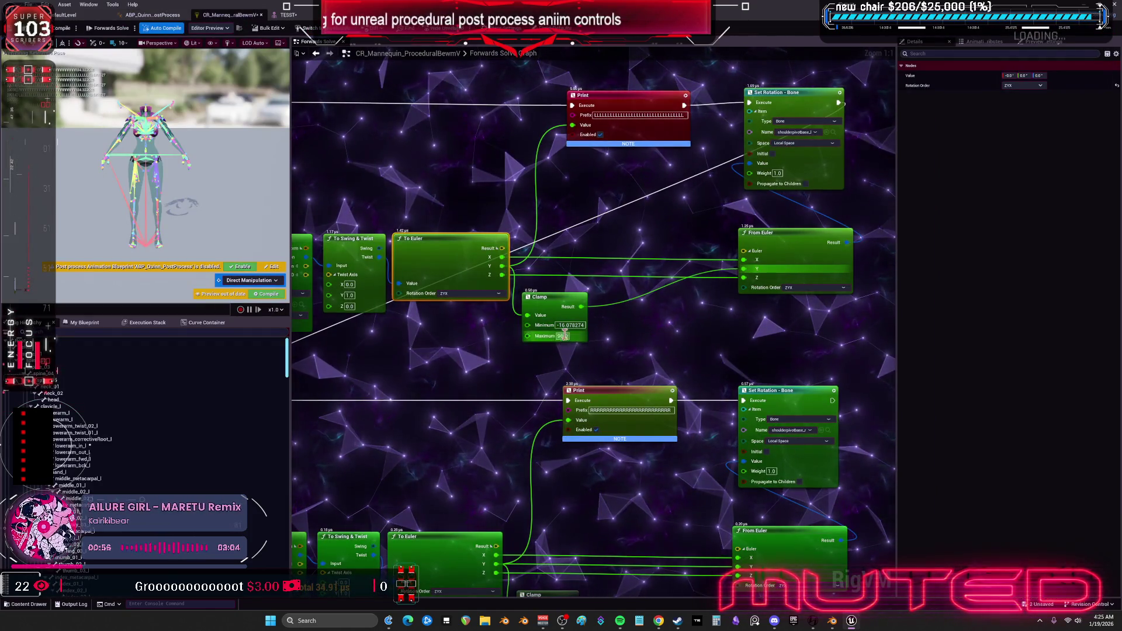
drag(588, 315, 616, 315)
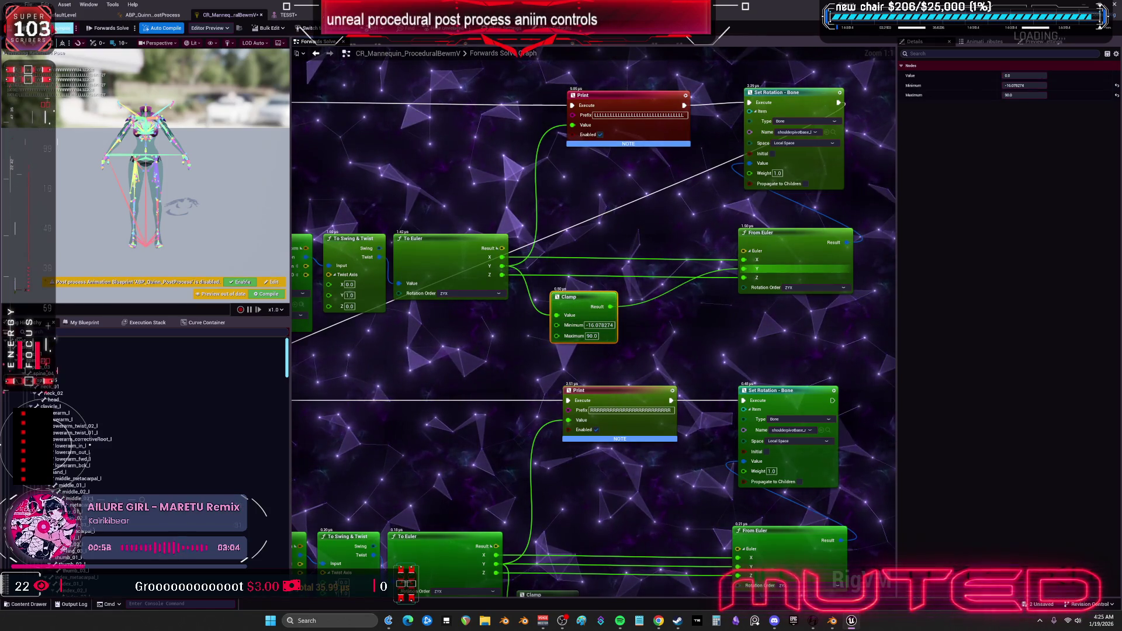
click(288, 17)
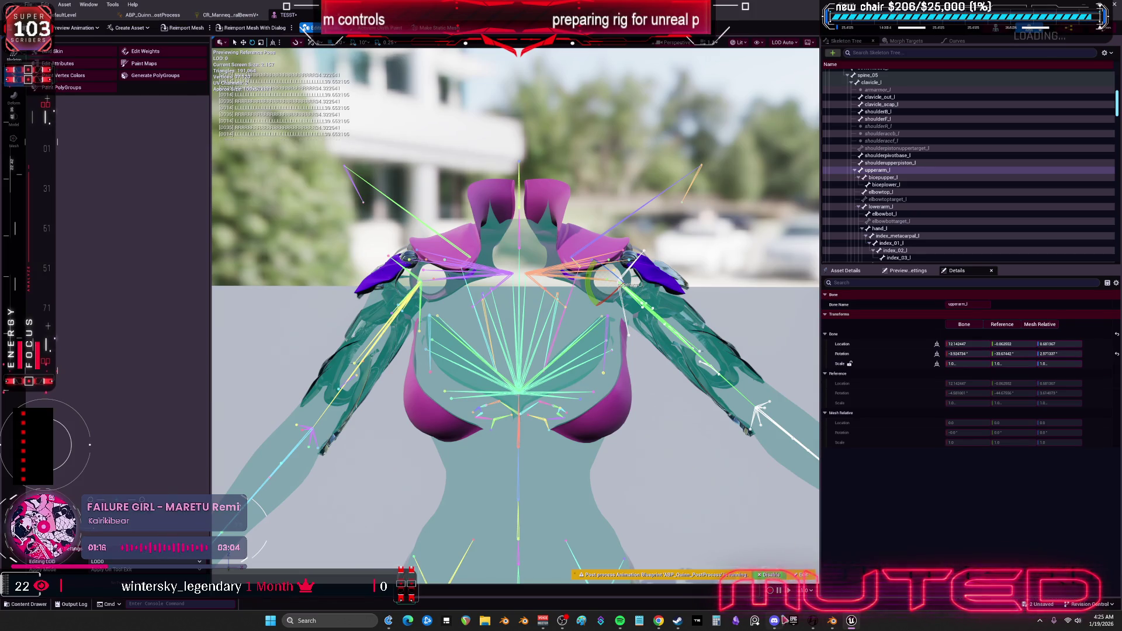
click(833, 622)
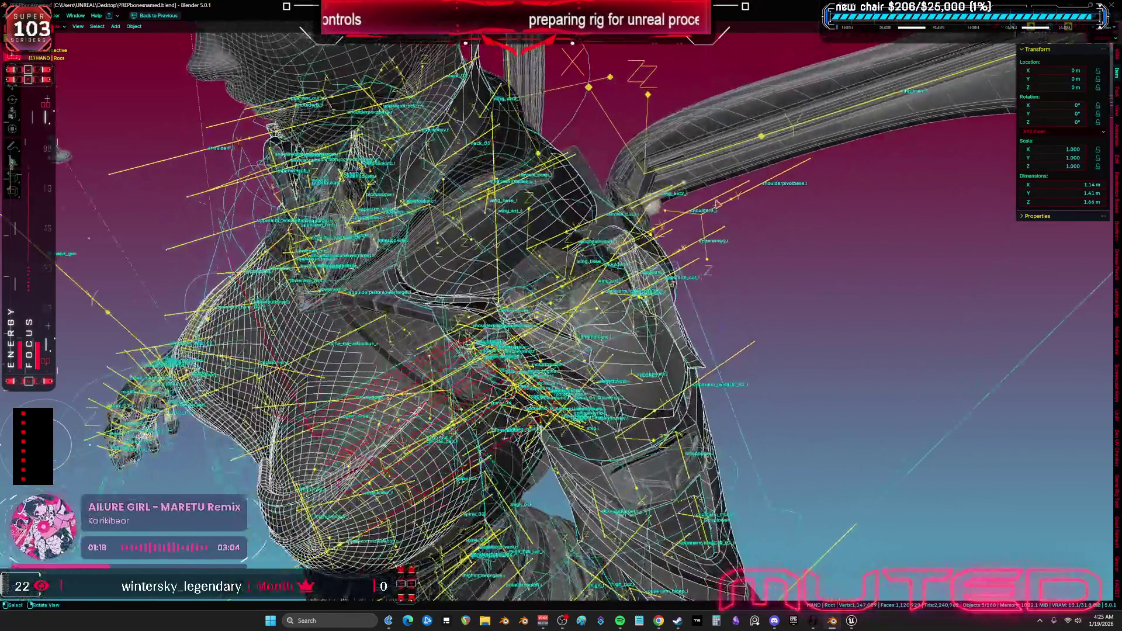
Set the shoulderpivotbase.l bone's roll to 45° in bone edit mode.
key(Tab)
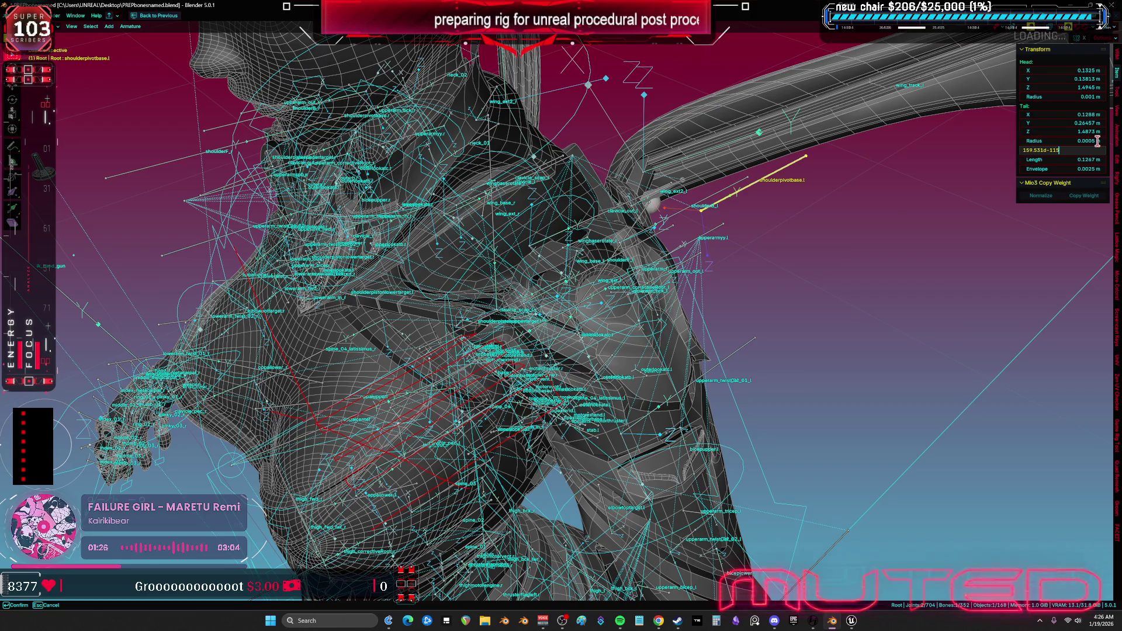
key(Return)
key(KP_1)
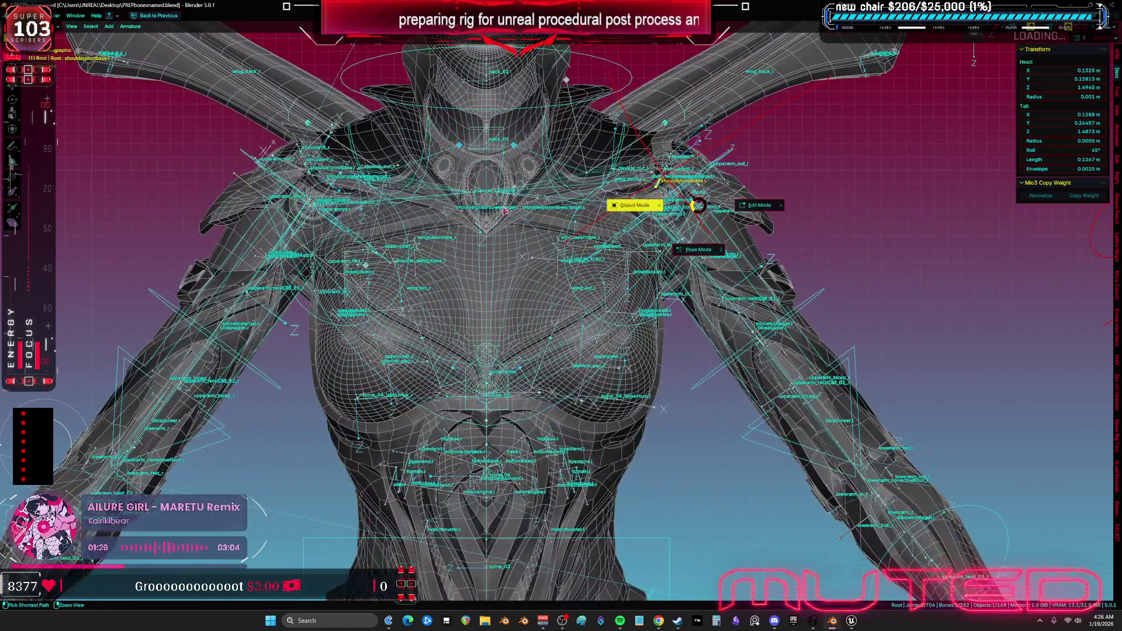
In object mode, select Cube.008, Cube.003, the body mesh, aaaaa.018 and the Root armature.
key(Tab)
drag(732, 203, 693, 278)
click(664, 286)
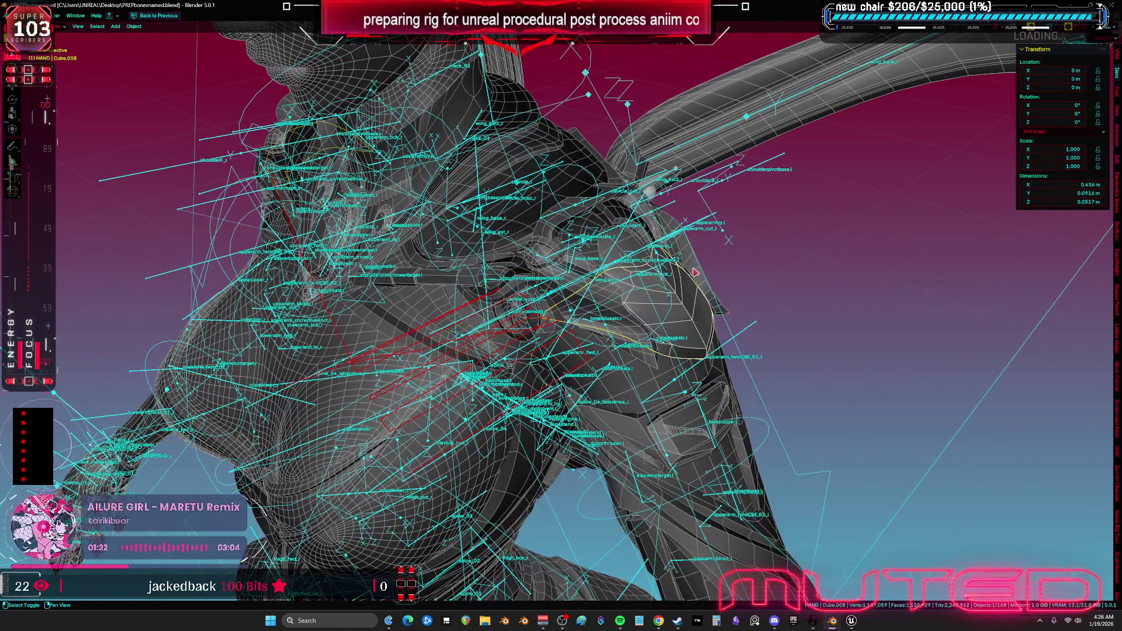
click(697, 319)
click(650, 451)
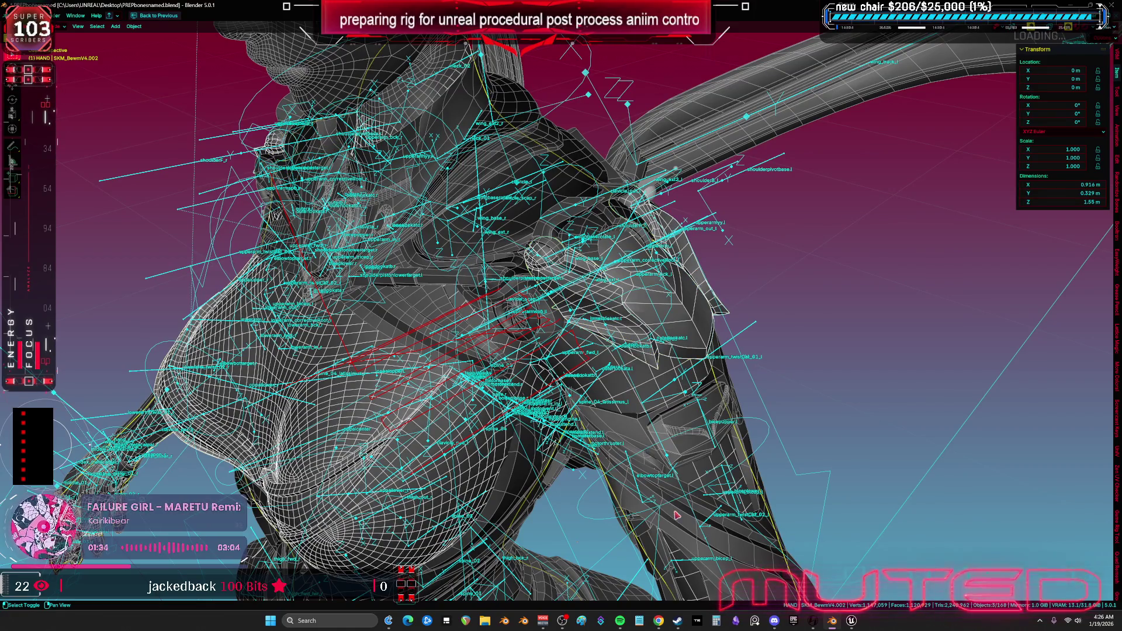
click(733, 262)
click(726, 176)
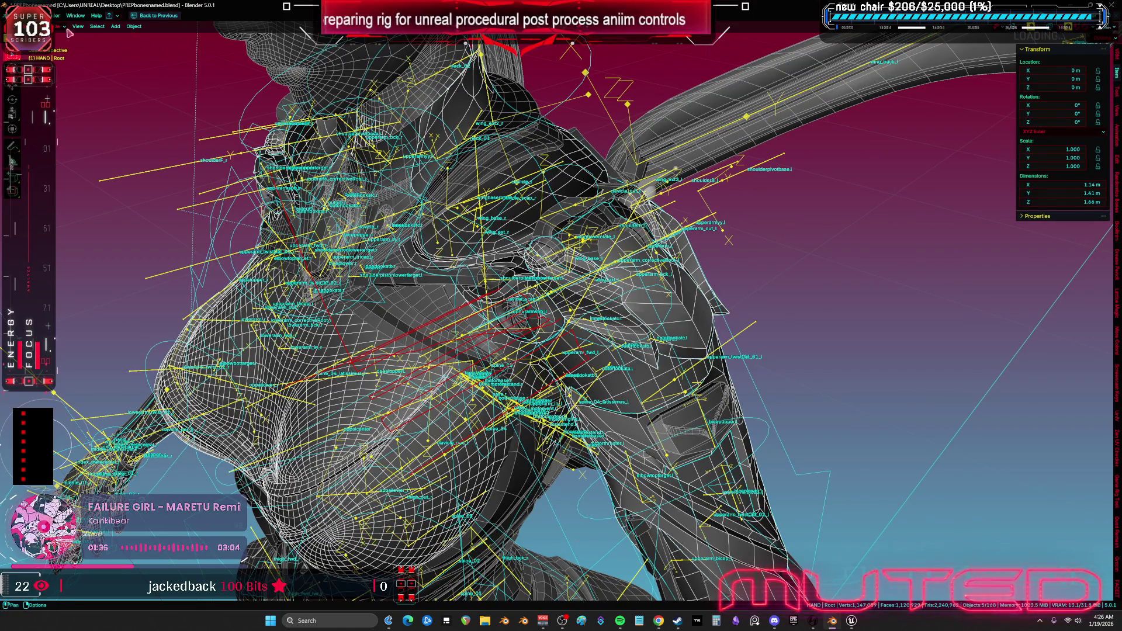
Export the selection as TESST.fbx and return to Unreal Engine.
click(12, 16)
mouse_move(35, 145)
click(152, 215)
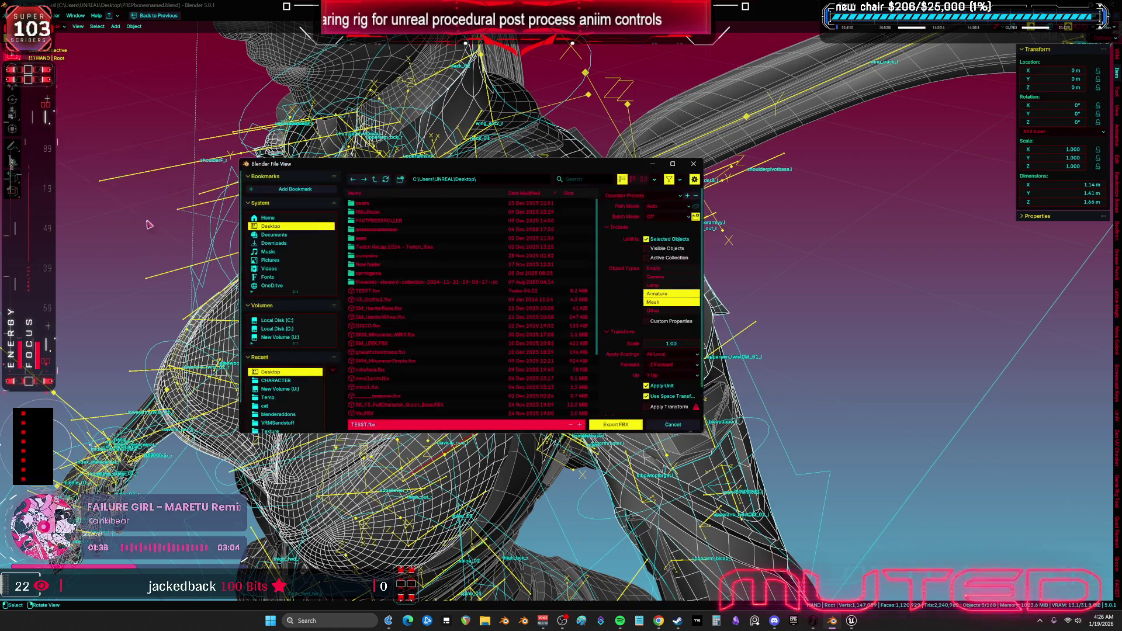
click(610, 427)
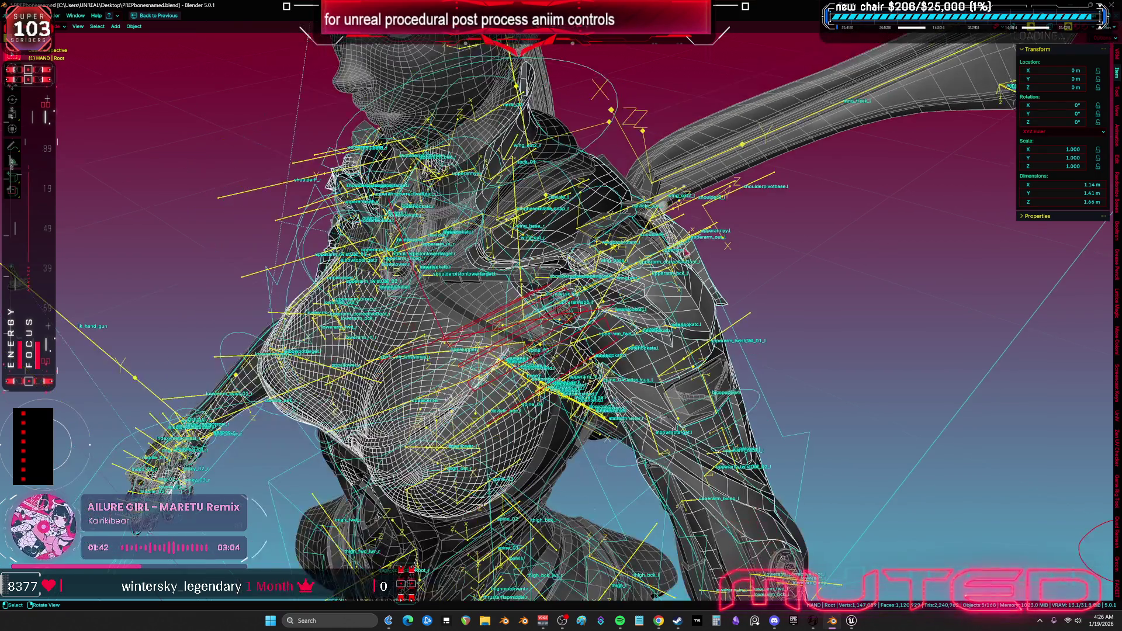
key(KP_1)
click(852, 621)
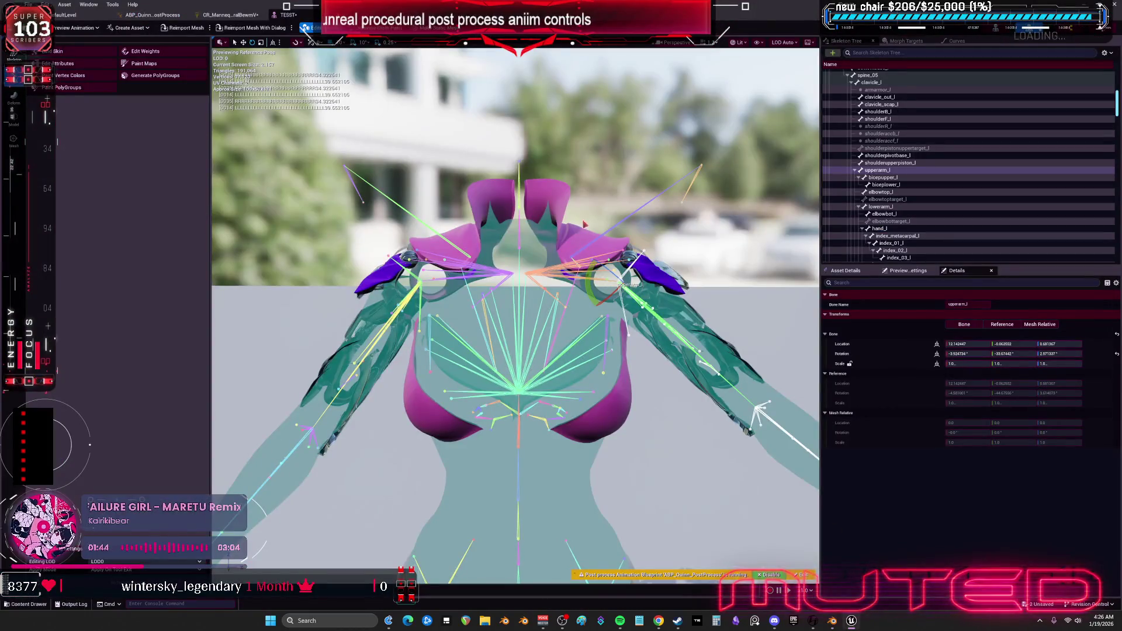
Reimport the mesh, swing upperarm_l across the chest to test the pads, then open the control rig graph.
click(182, 27)
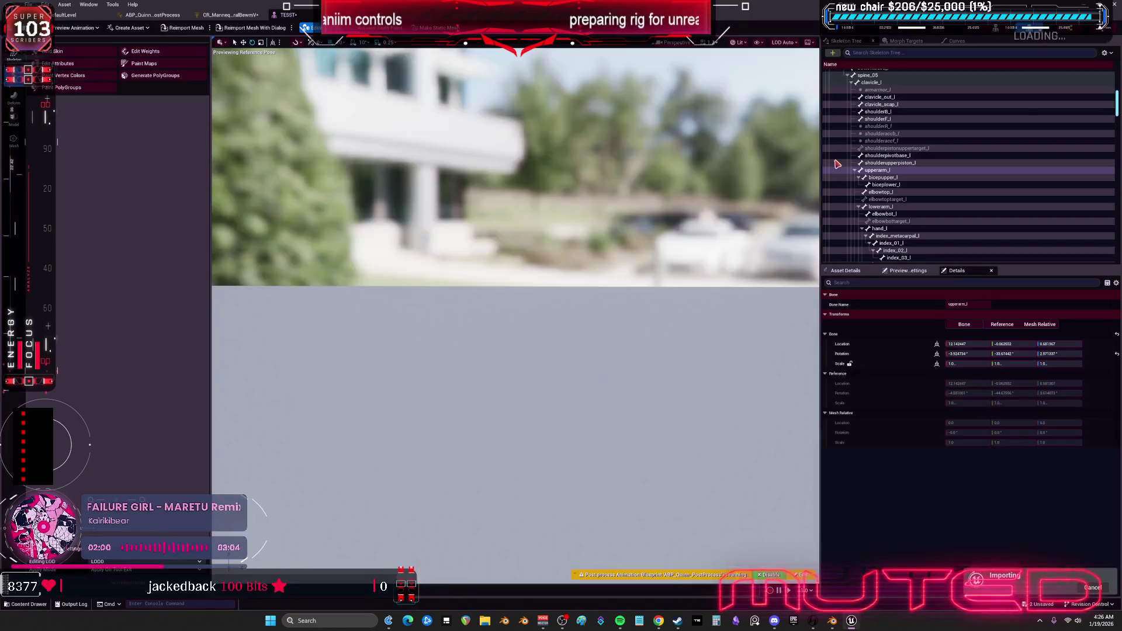
mouse_move(660, 263)
mouse_down()
mouse_move(549, 270)
mouse_move(552, 315)
mouse_move(557, 280)
mouse_move(538, 231)
mouse_move(485, 292)
mouse_move(526, 301)
mouse_move(562, 283)
mouse_up()
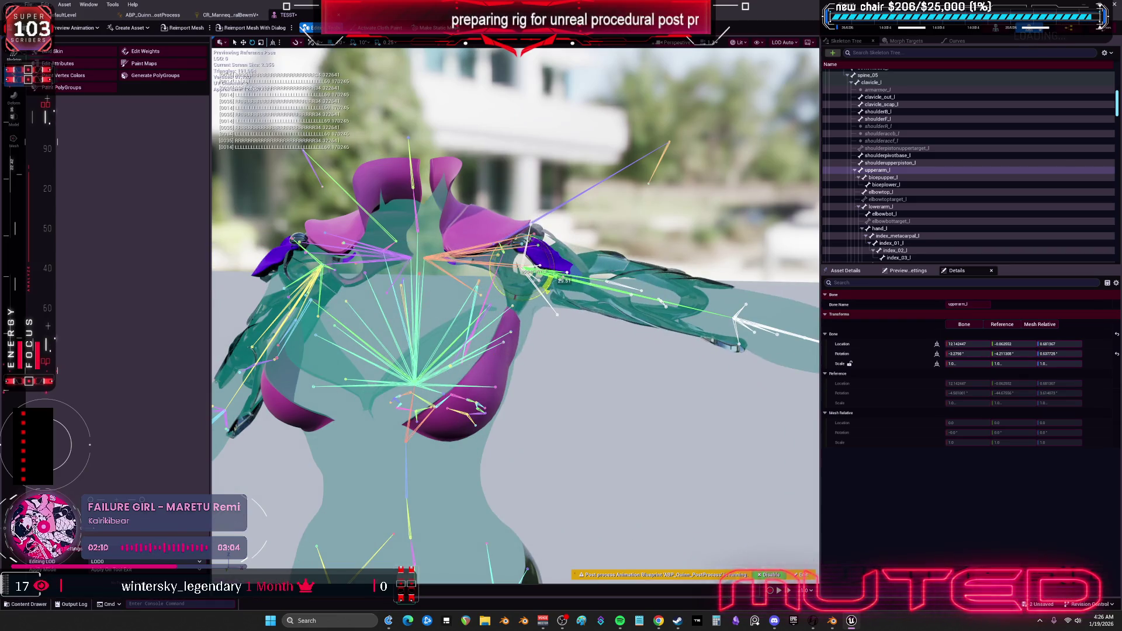
scroll(516, 316, up, 3)
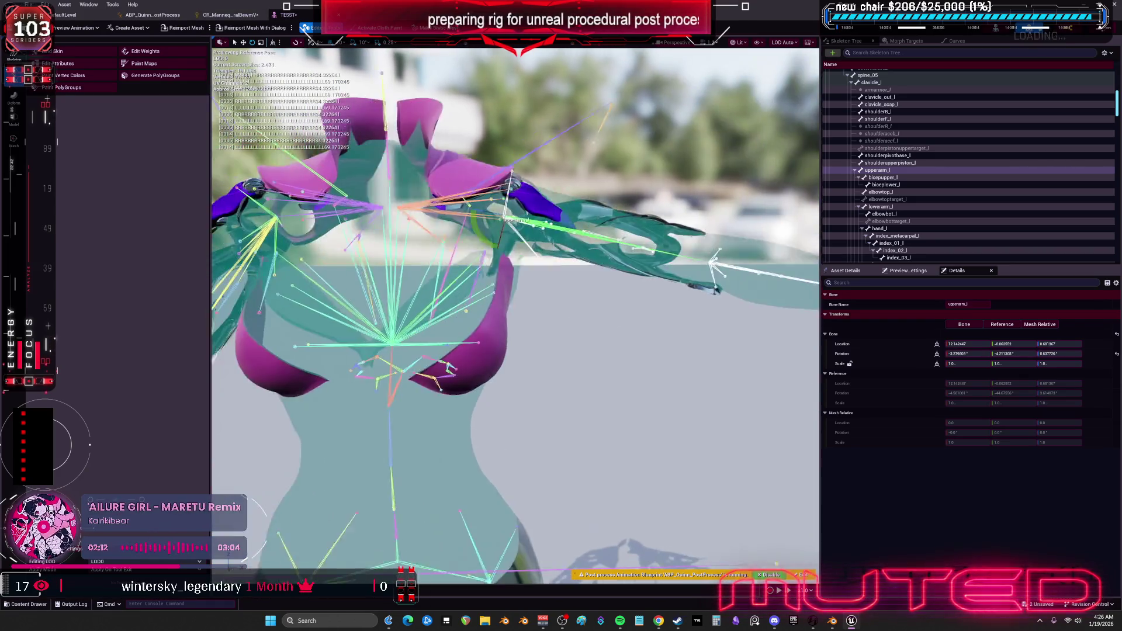
mouse_move(521, 235)
mouse_down()
mouse_move(494, 273)
mouse_move(543, 303)
mouse_up()
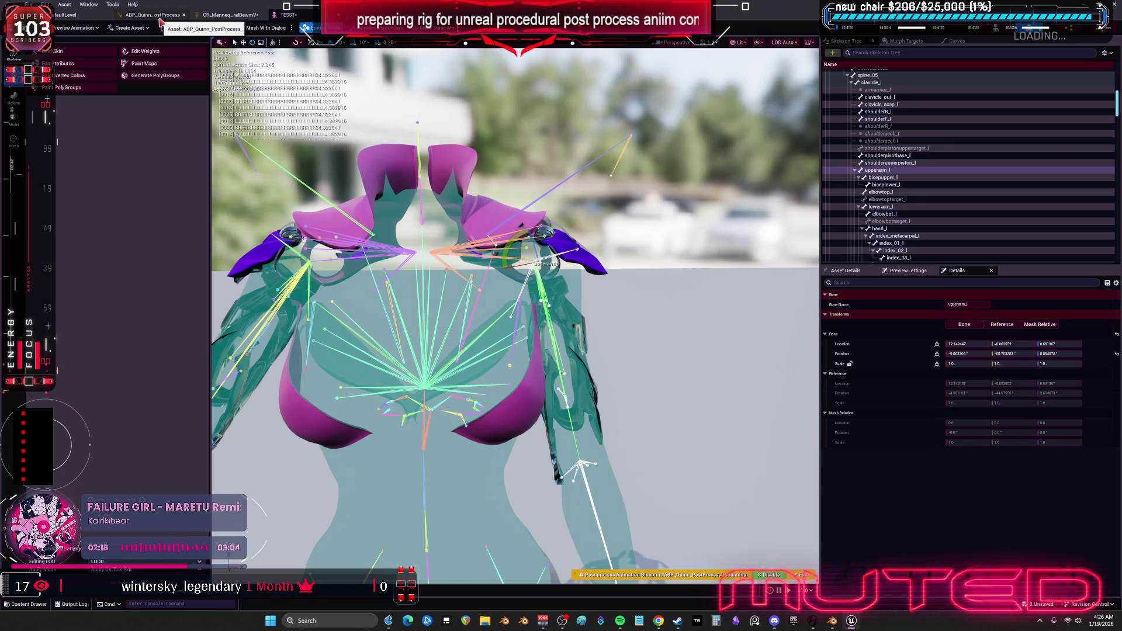
click(159, 16)
click(228, 15)
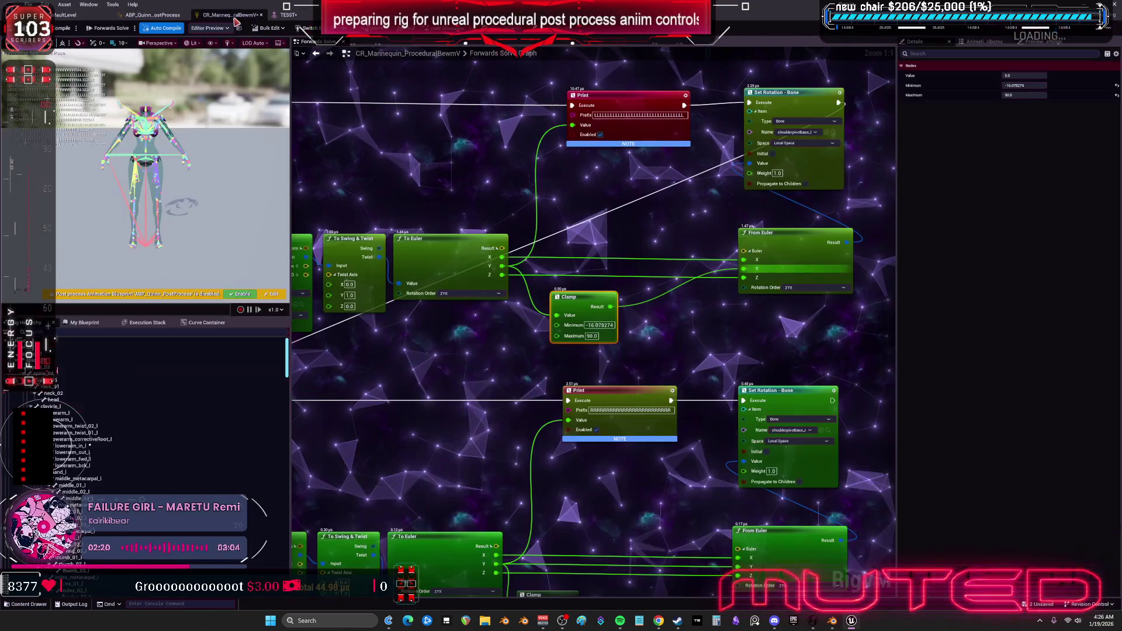
Clear the whole Rig Hierarchy and import a fresh bone hierarchy from TESST.
click(88, 432)
key(ctrl+a)
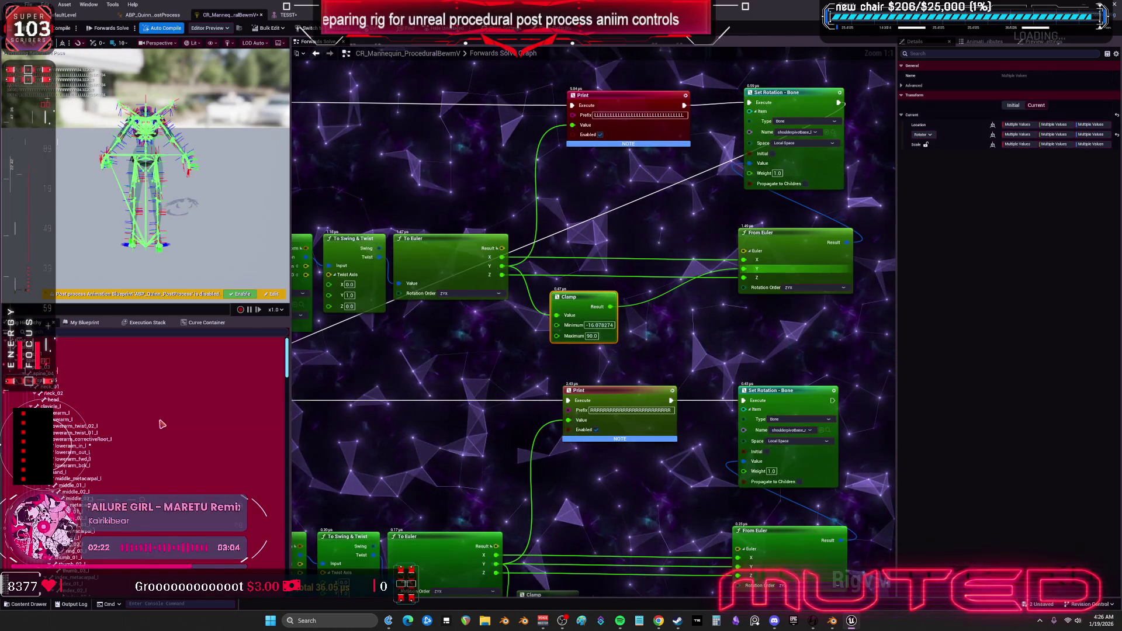
key(Delete)
click(35, 332)
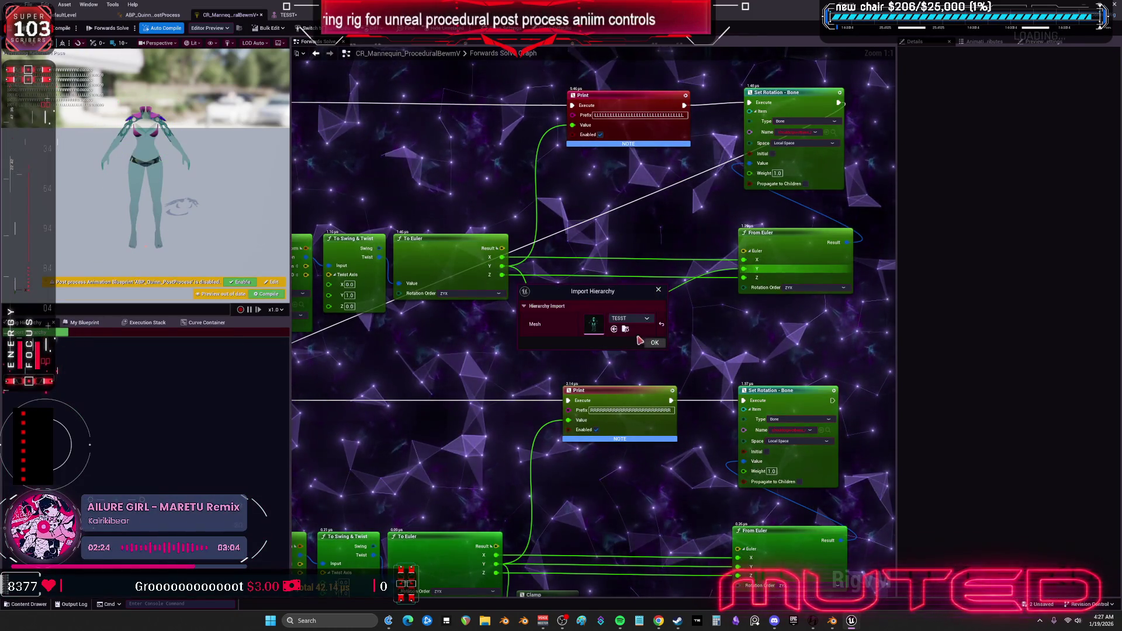
click(654, 343)
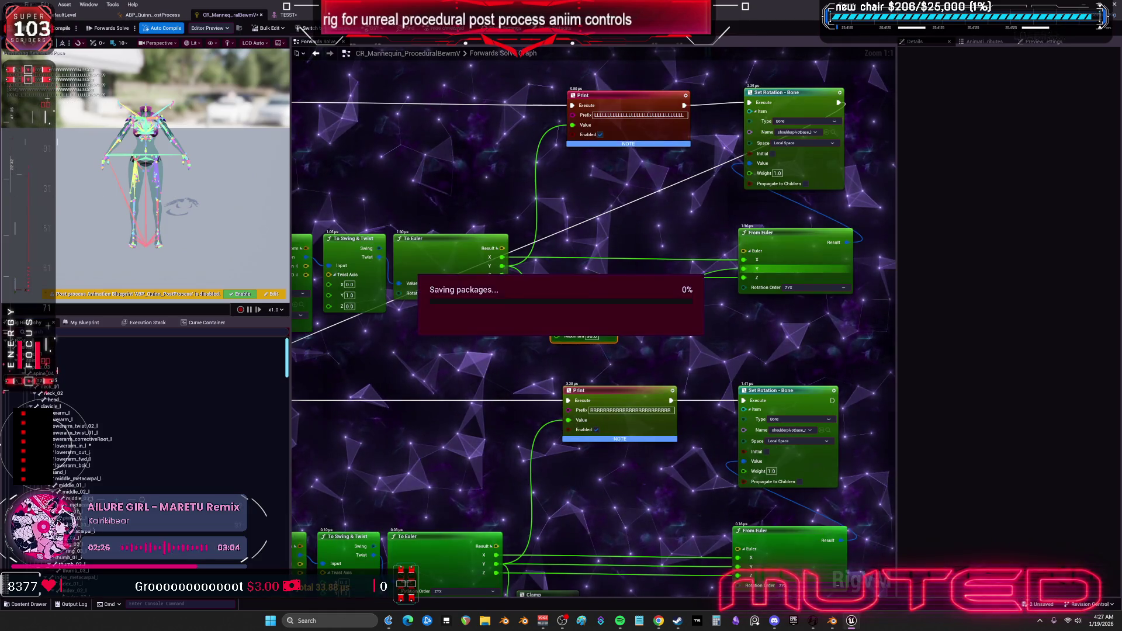
Open the TESST skeletal mesh, raise upperarm_l to horizontal to check the pads, then return to Blender.
click(288, 14)
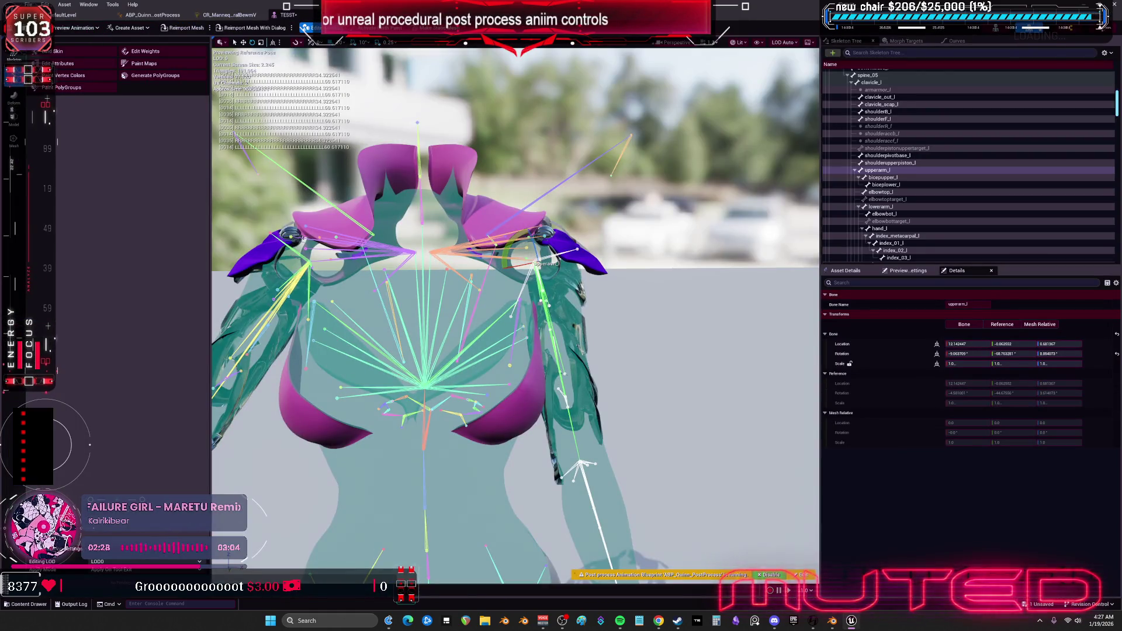
click(229, 15)
click(66, 15)
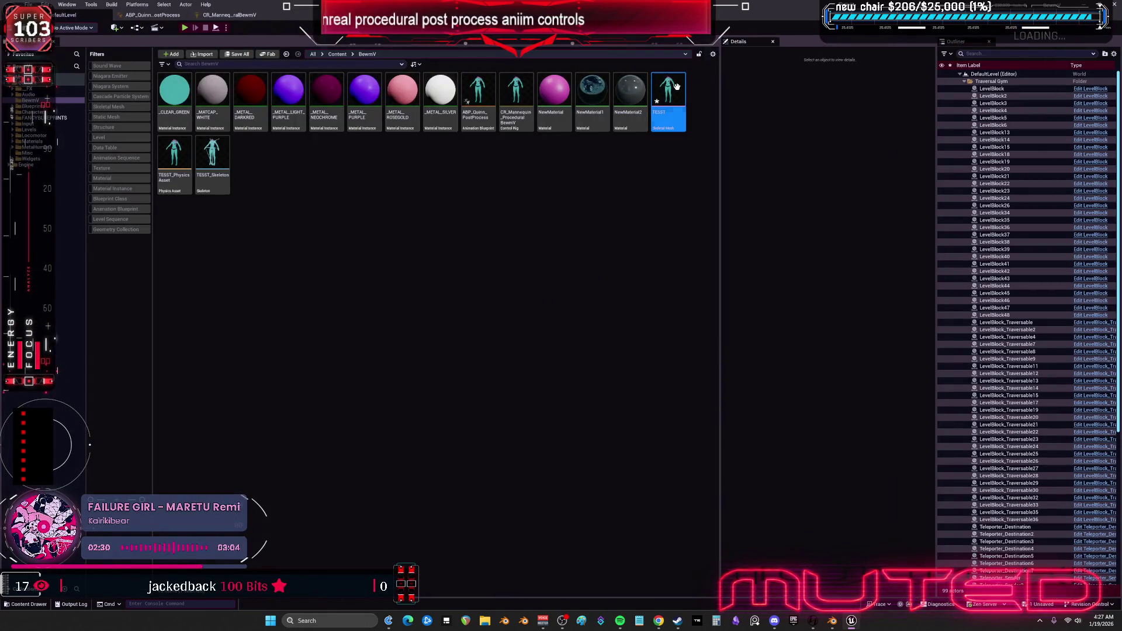
key(Return)
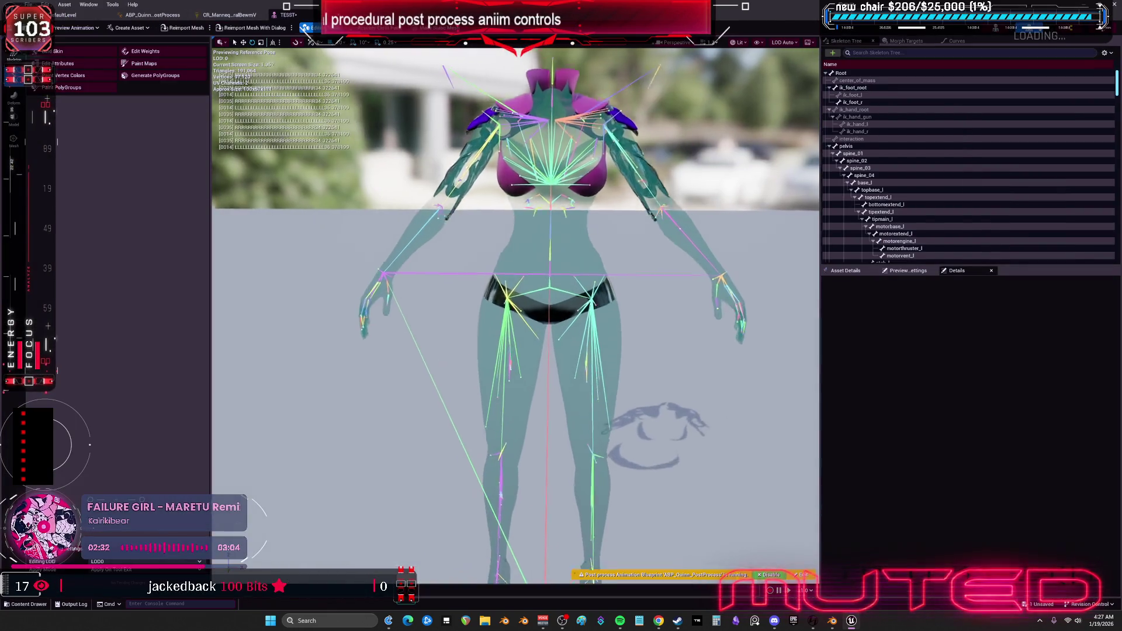
scroll(646, 289, up, 5)
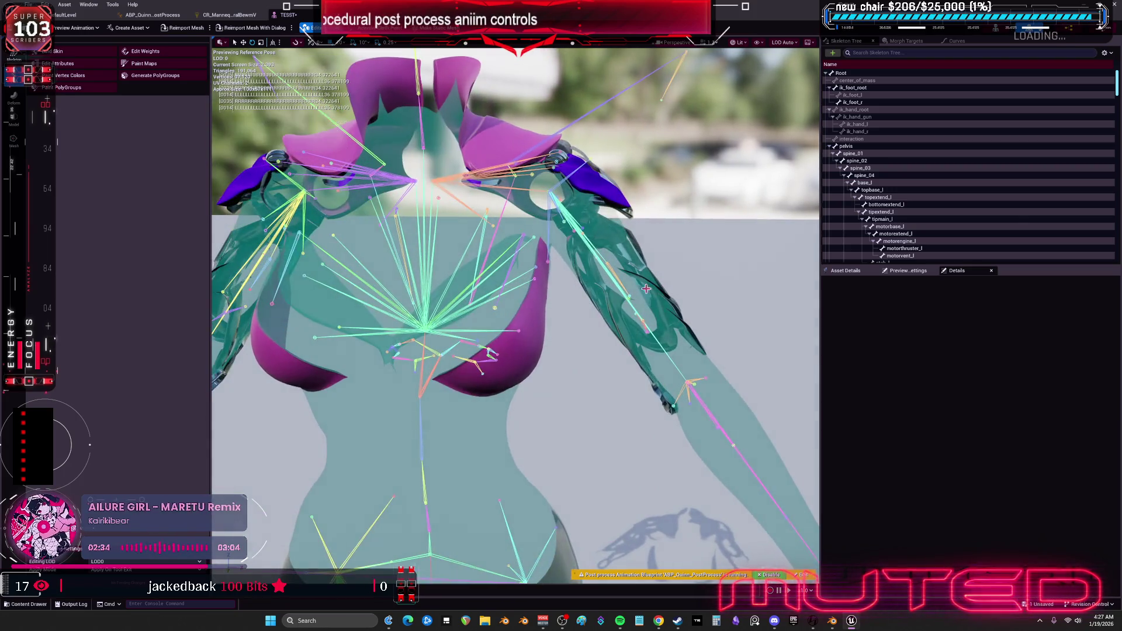
click(657, 340)
mouse_move(523, 184)
mouse_down()
mouse_move(611, 237)
mouse_move(497, 175)
mouse_move(549, 204)
mouse_move(565, 193)
mouse_move(417, 122)
mouse_up()
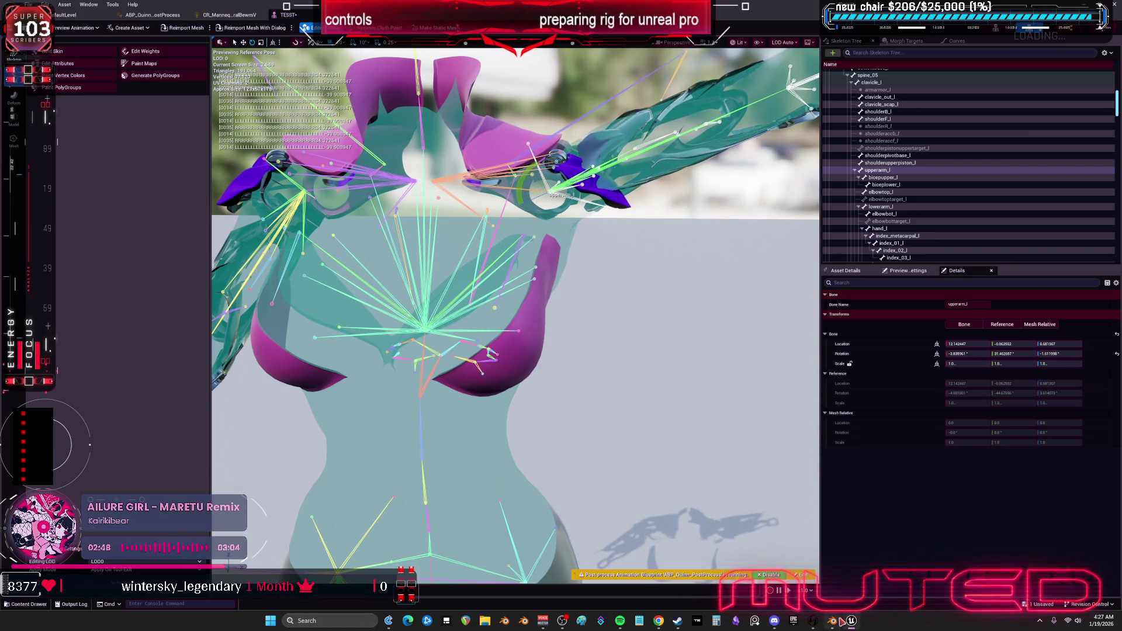
click(832, 621)
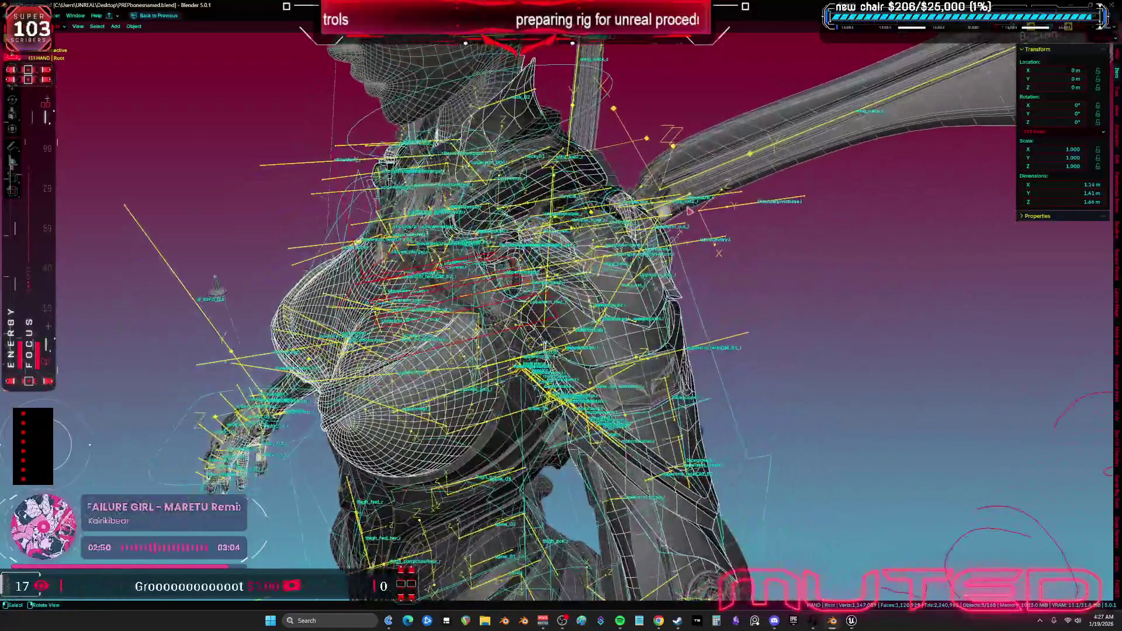
Pick shoulderpivotbase.l, then in object mode select Cube.008, Cube.003, the chest, arm and neck pieces.
click(714, 210)
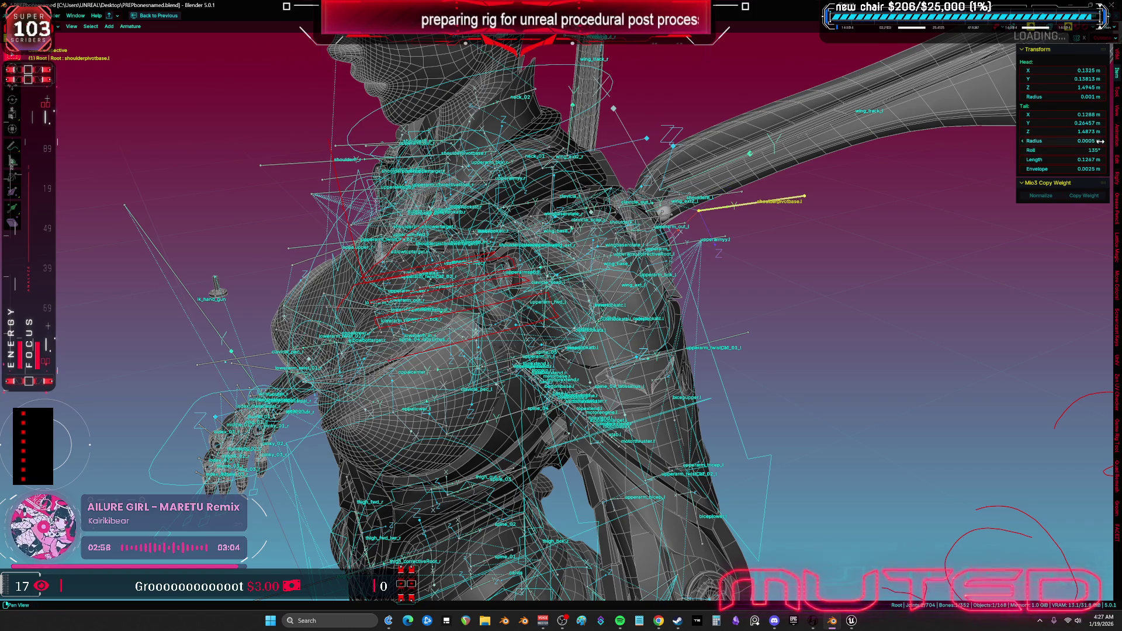
key(KP_1)
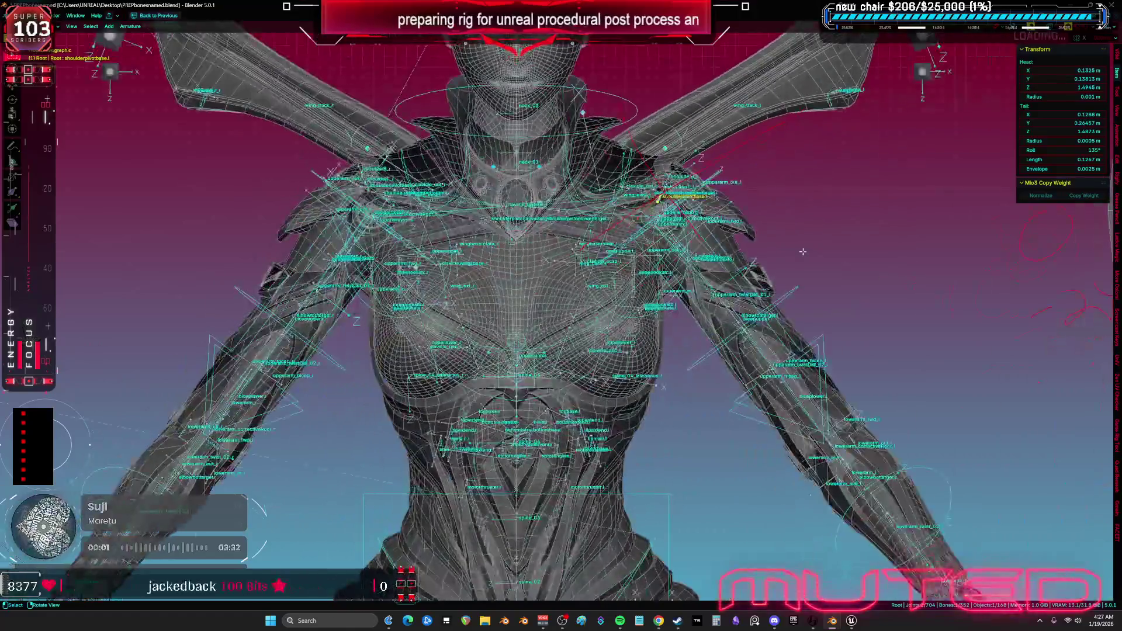
key(Tab)
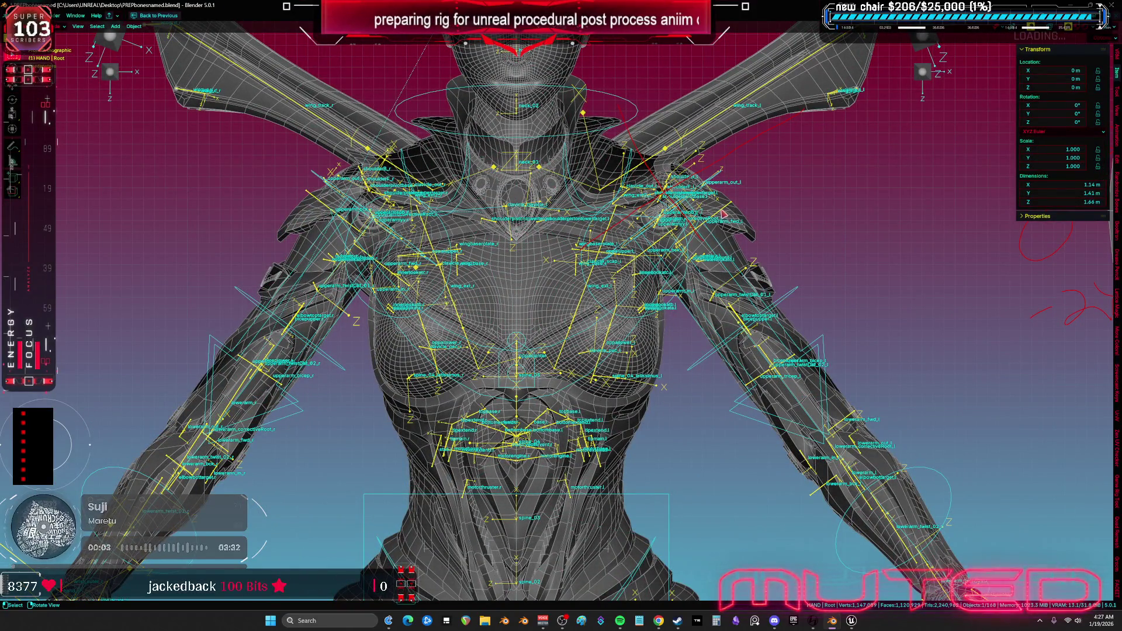
click(752, 231)
drag(749, 230, 694, 321)
click(708, 310)
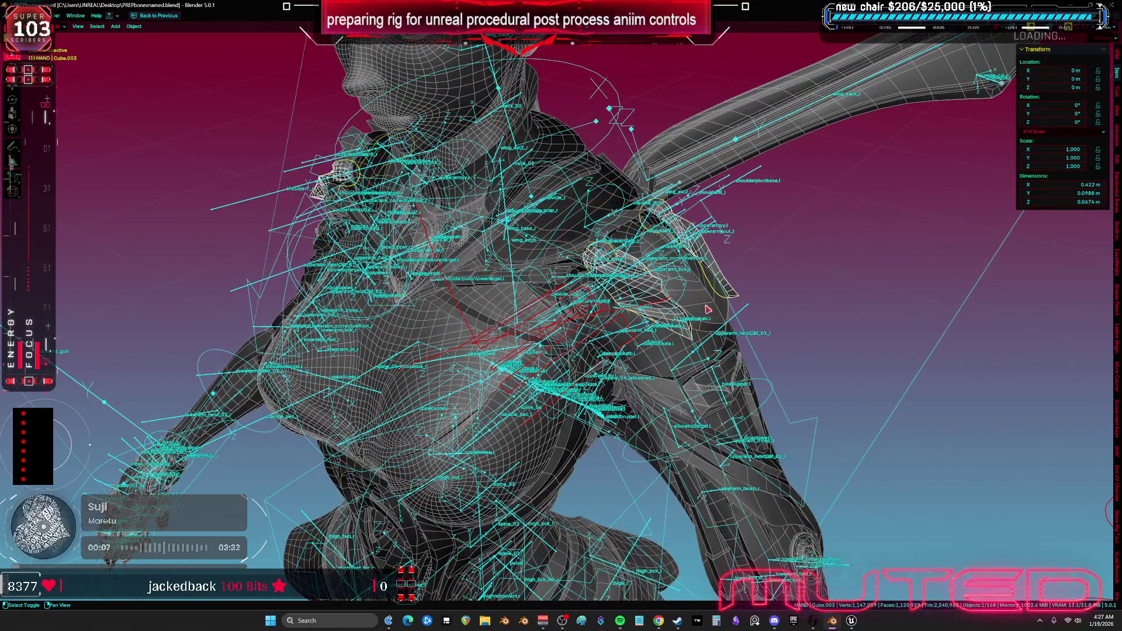
shift+click(670, 396)
shift+click(677, 383)
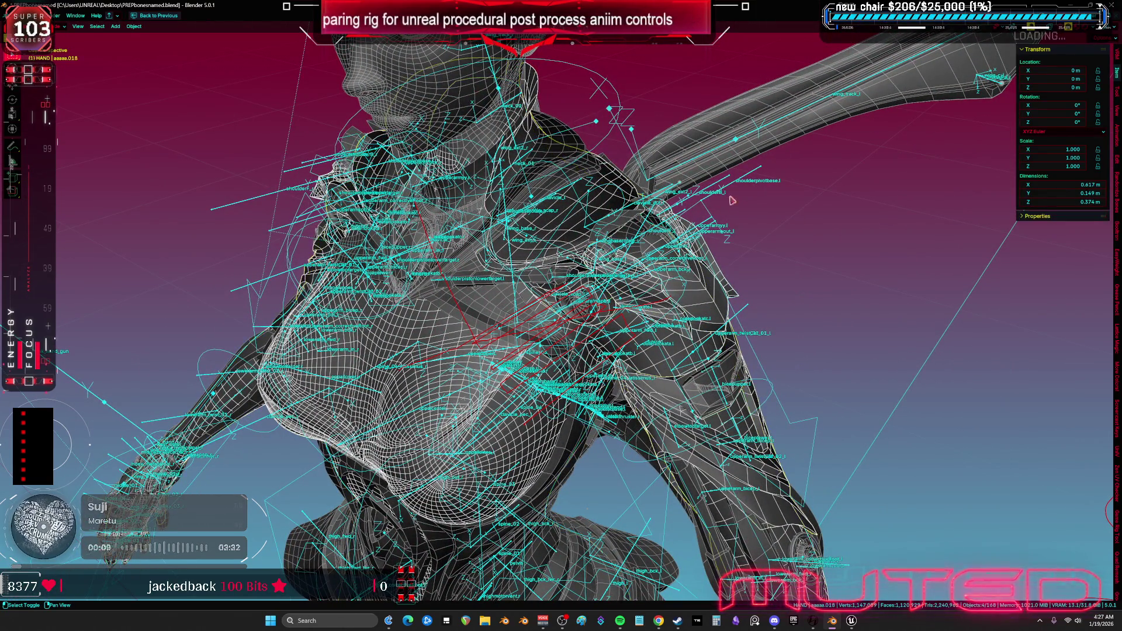
Add the Root armature, export the selection to TESST.fbx, and switch to Unreal Engine.
shift+click(739, 185)
click(18, 15)
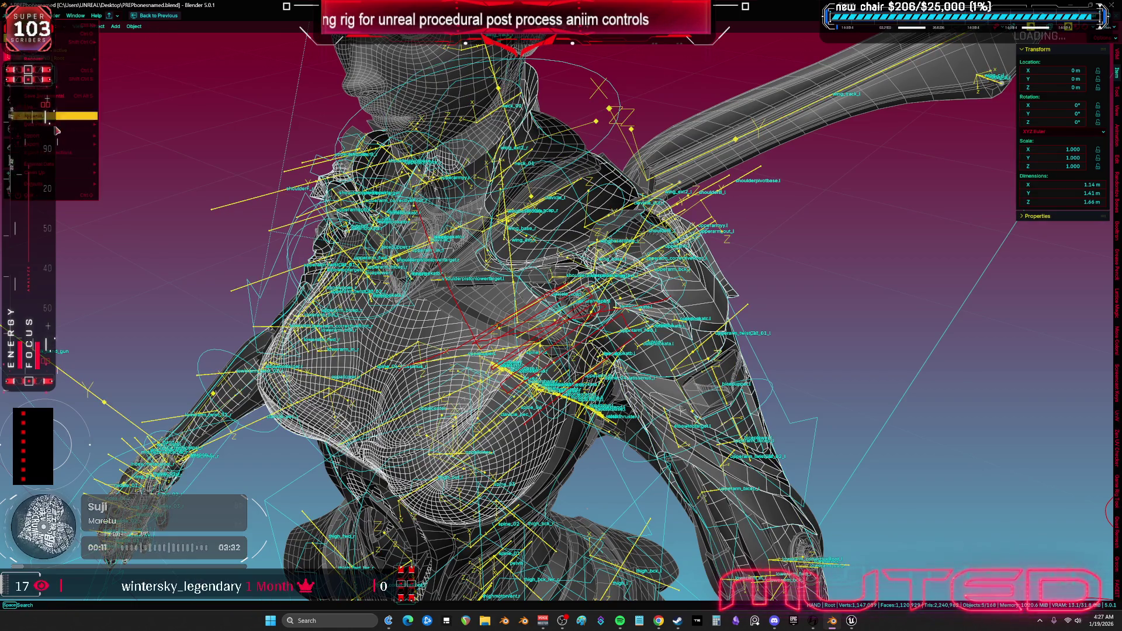
mouse_move(35, 144)
click(136, 213)
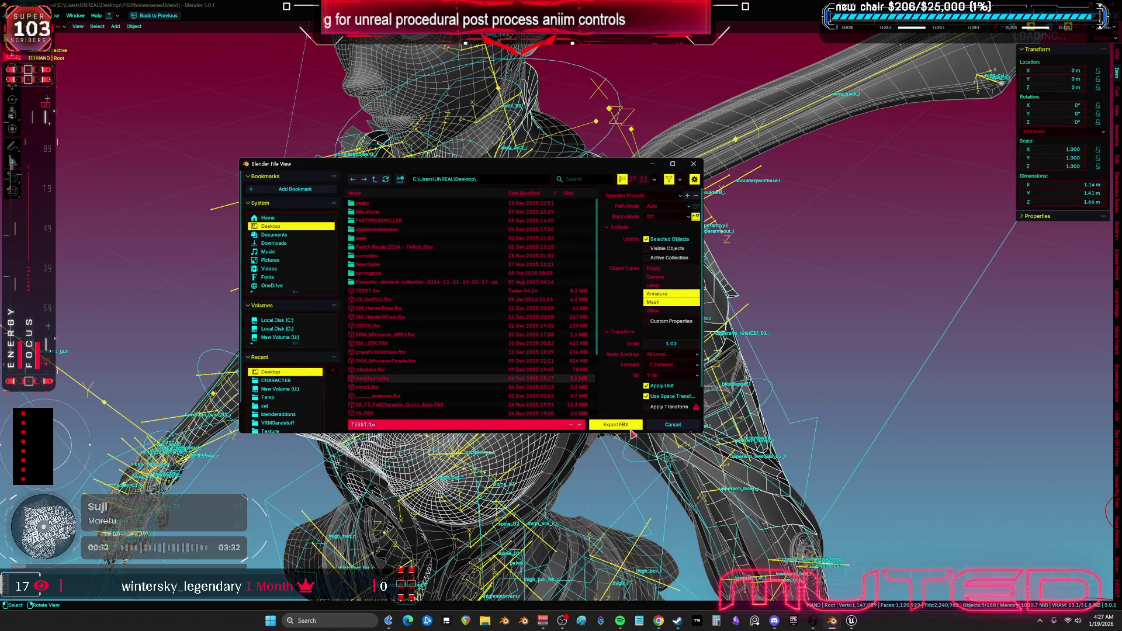
click(631, 428)
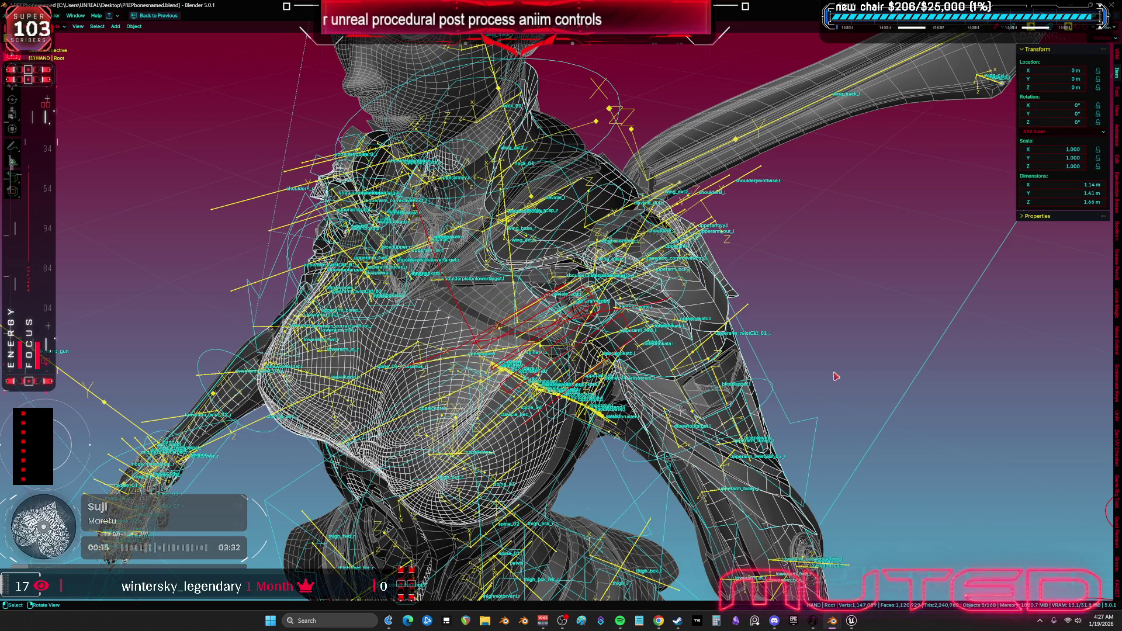
scroll(798, 397, up, 1)
key(alt+Tab)
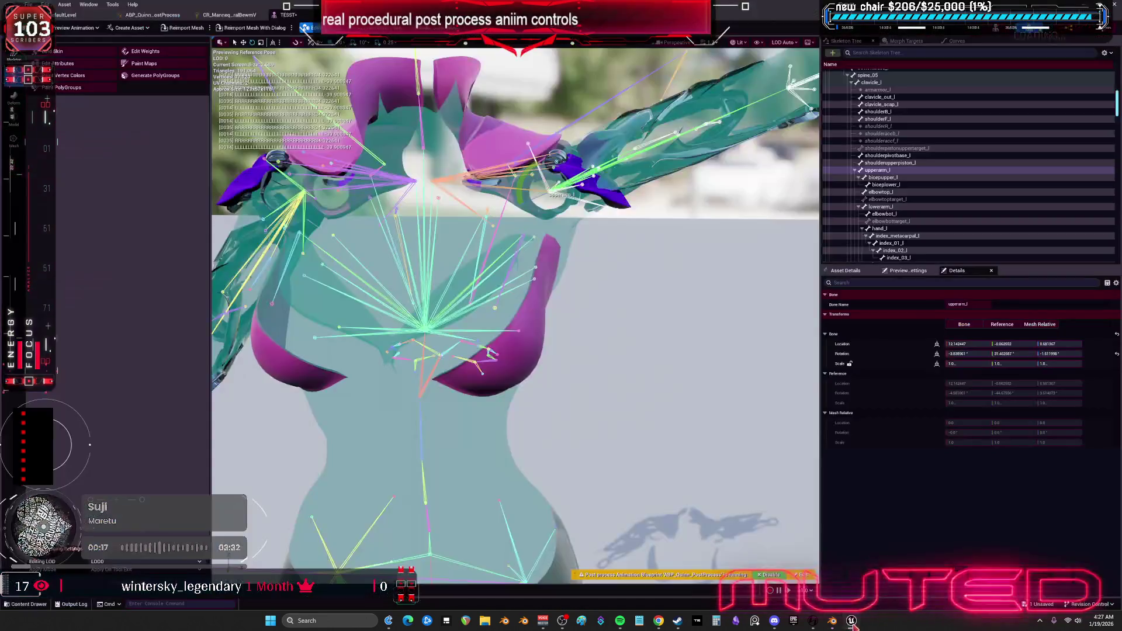
Reimport the character mesh and re-import the Control Rig hierarchy from mesh TESST.
click(178, 28)
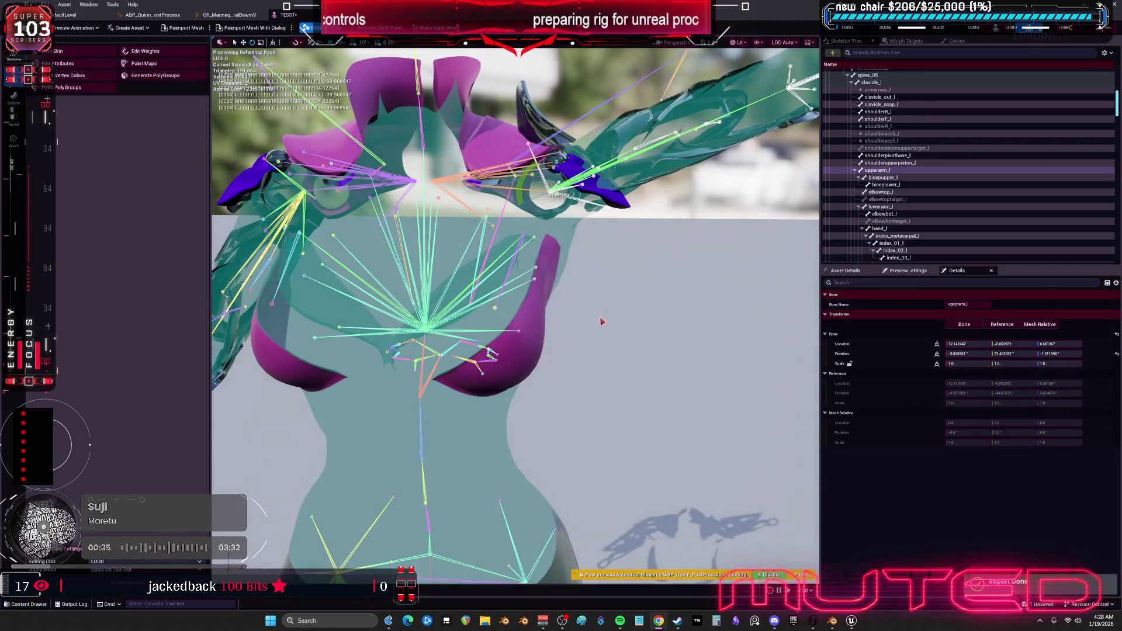
click(229, 15)
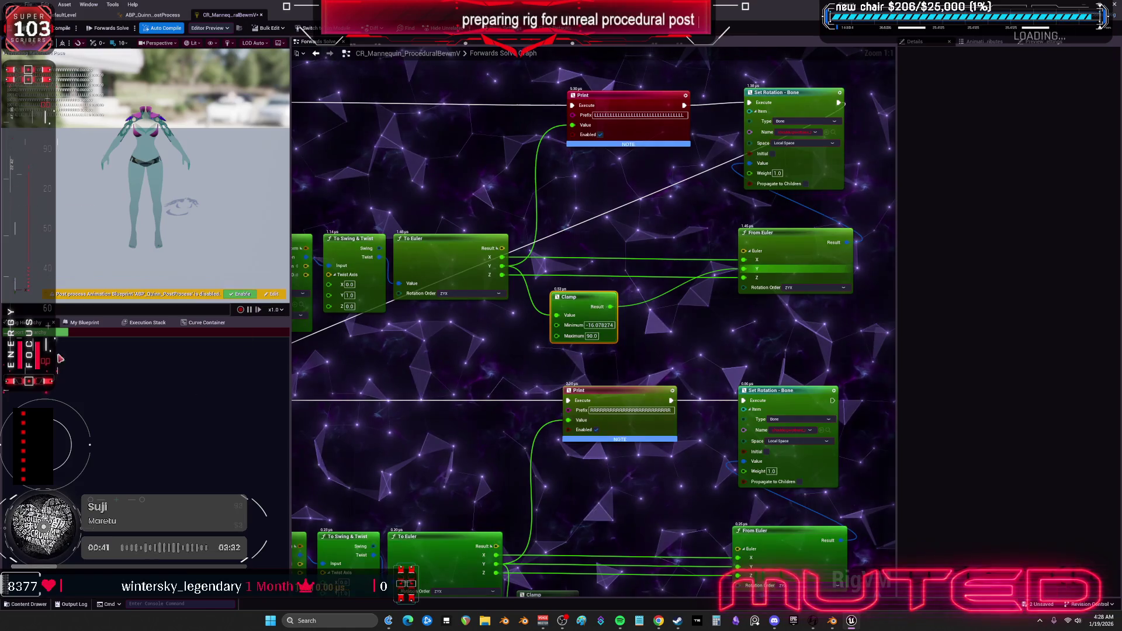
click(35, 332)
click(653, 342)
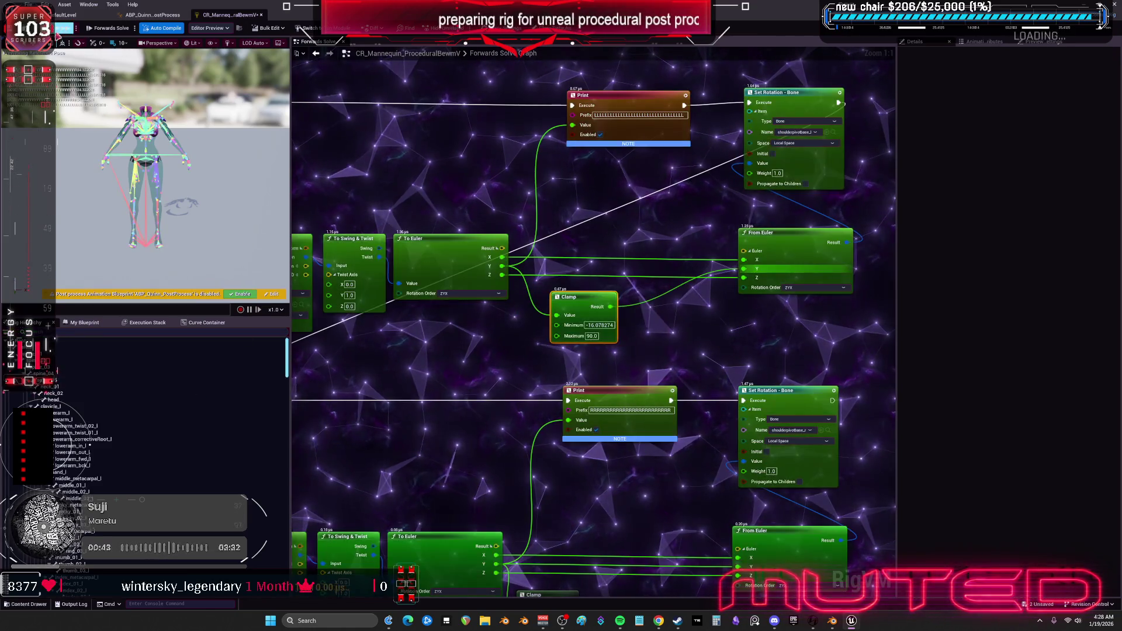
Return to the skeletal mesh preview and select the upperarm_l bone.
key(ctrl+space)
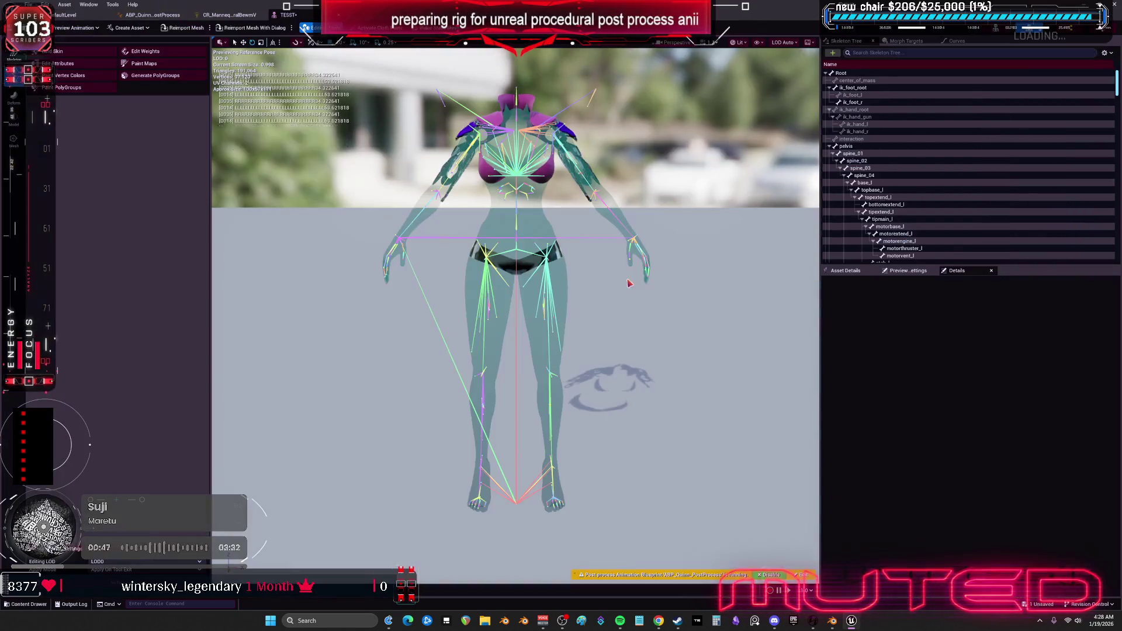
scroll(629, 273, up, 5)
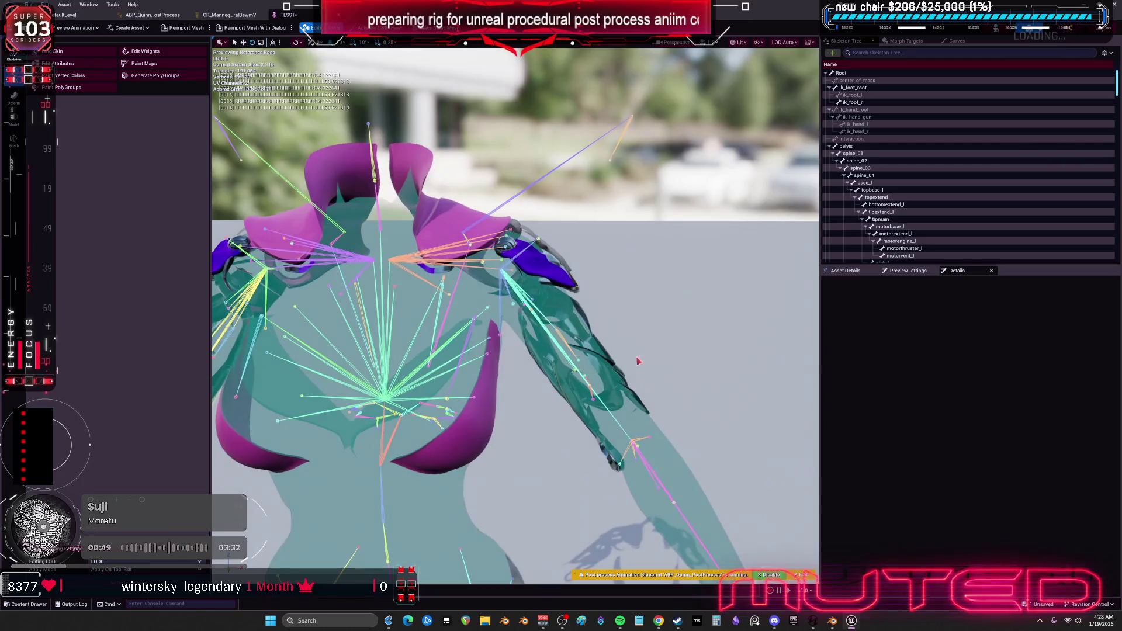
click(608, 404)
Raise and lower upperarm_l, reset its rotation, rotate it again to check the pads, then return to Blender.
drag(507, 245, 537, 213)
mouse_move(538, 256)
mouse_down()
mouse_move(494, 227)
mouse_move(522, 308)
mouse_move(543, 283)
mouse_move(516, 241)
mouse_move(502, 228)
mouse_move(468, 241)
mouse_move(517, 239)
mouse_move(543, 270)
mouse_move(537, 294)
mouse_move(498, 316)
mouse_move(462, 298)
mouse_move(456, 257)
mouse_move(479, 234)
mouse_move(535, 244)
mouse_move(540, 281)
mouse_move(523, 301)
mouse_up()
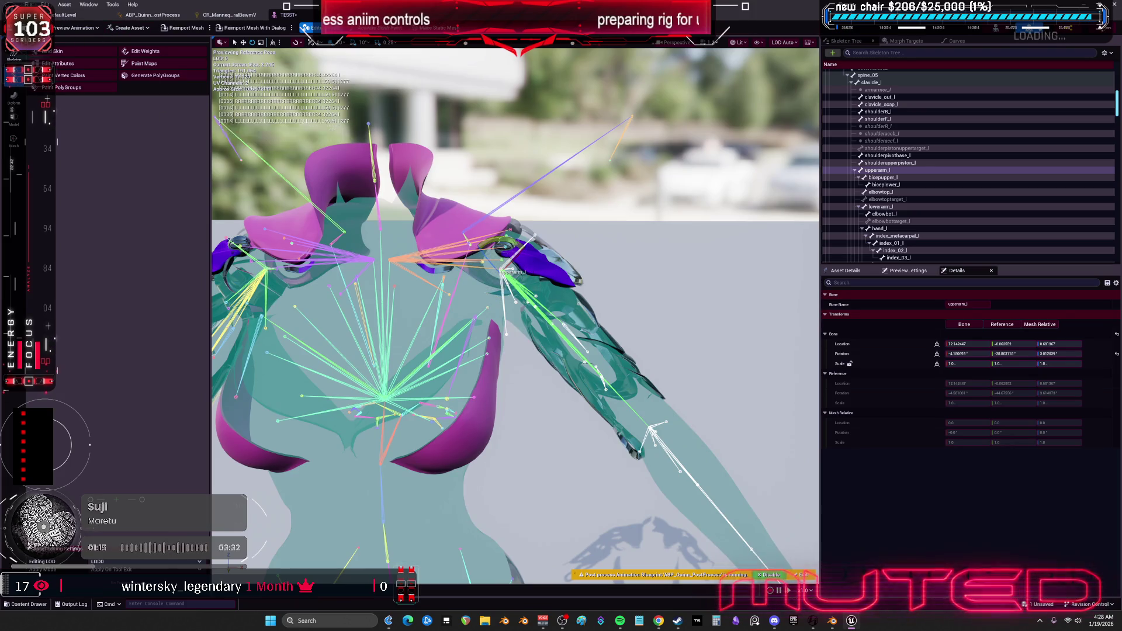
drag(524, 301, 525, 296)
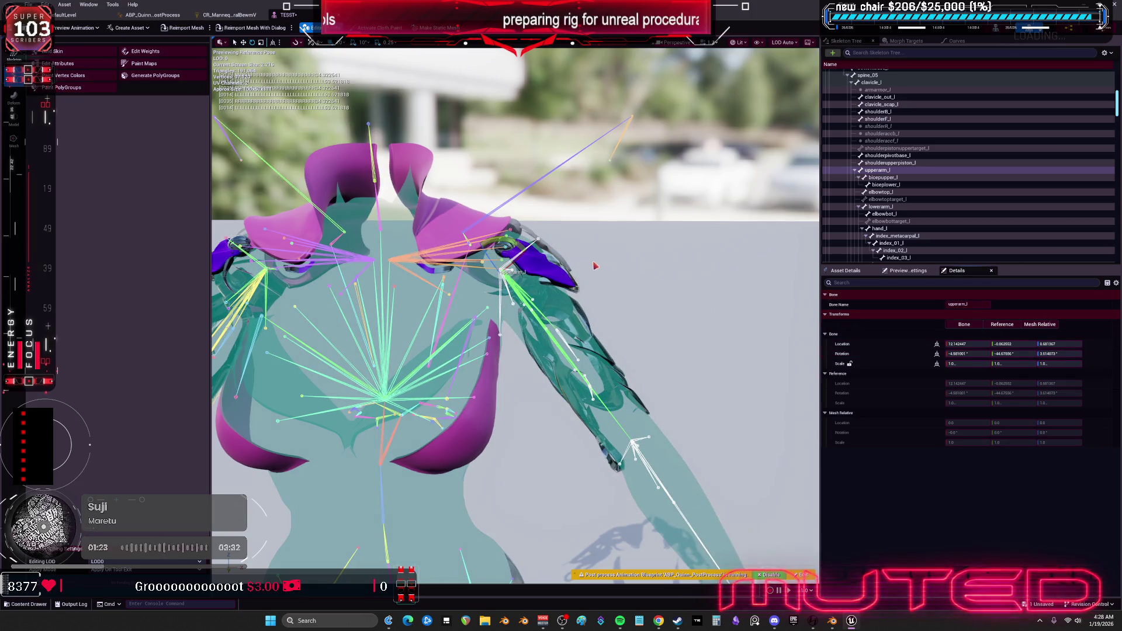
drag(507, 243, 512, 253)
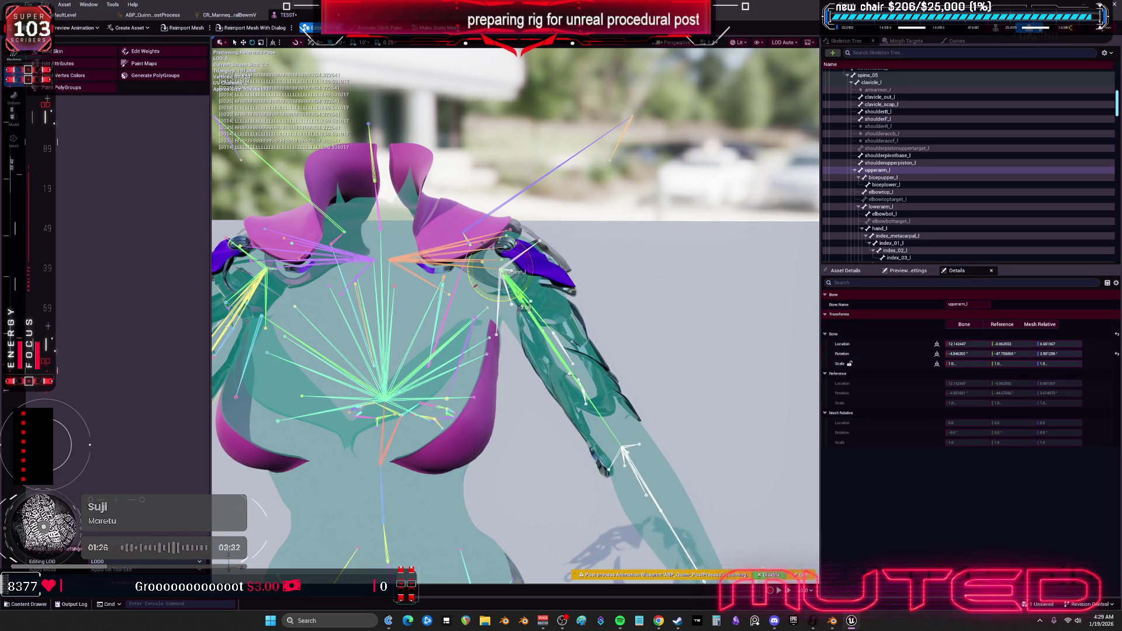
click(1114, 354)
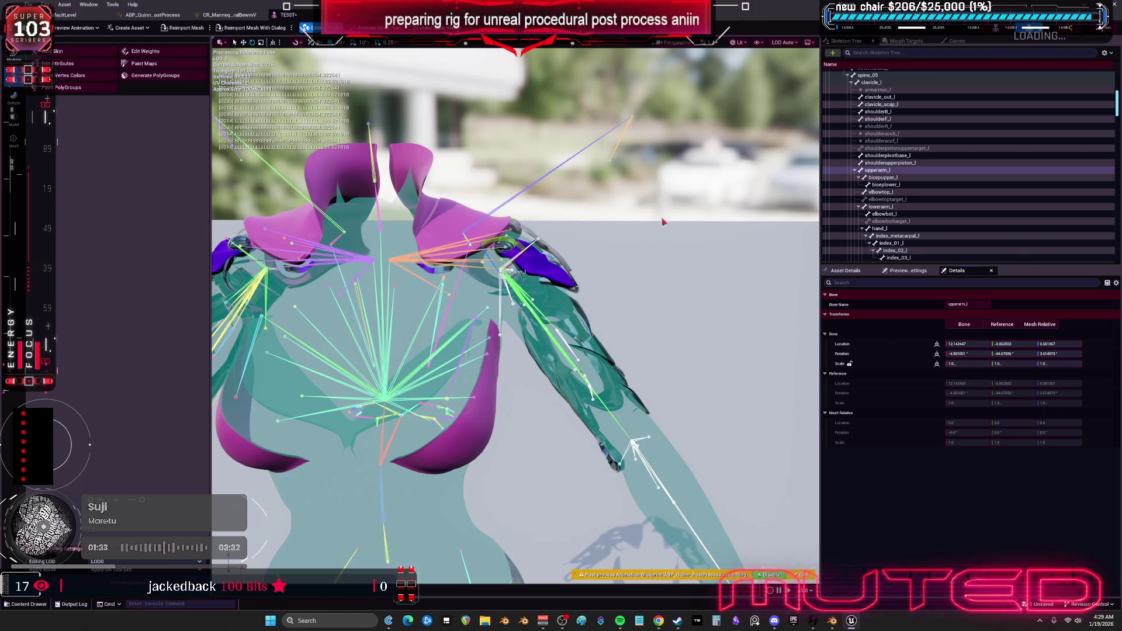
drag(517, 246, 518, 295)
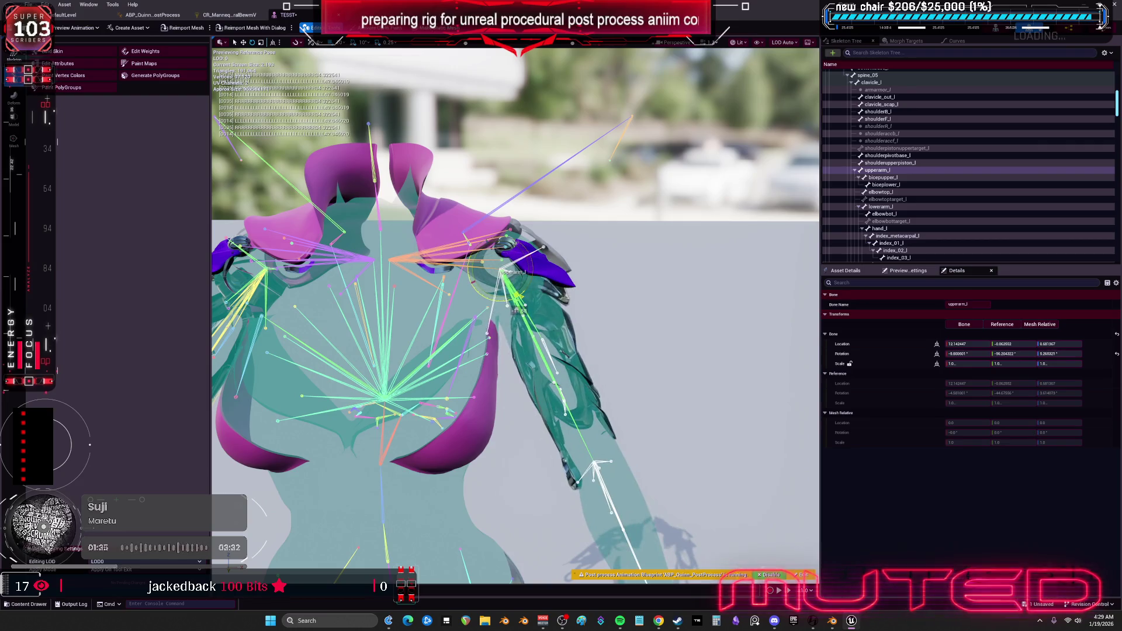
click(833, 622)
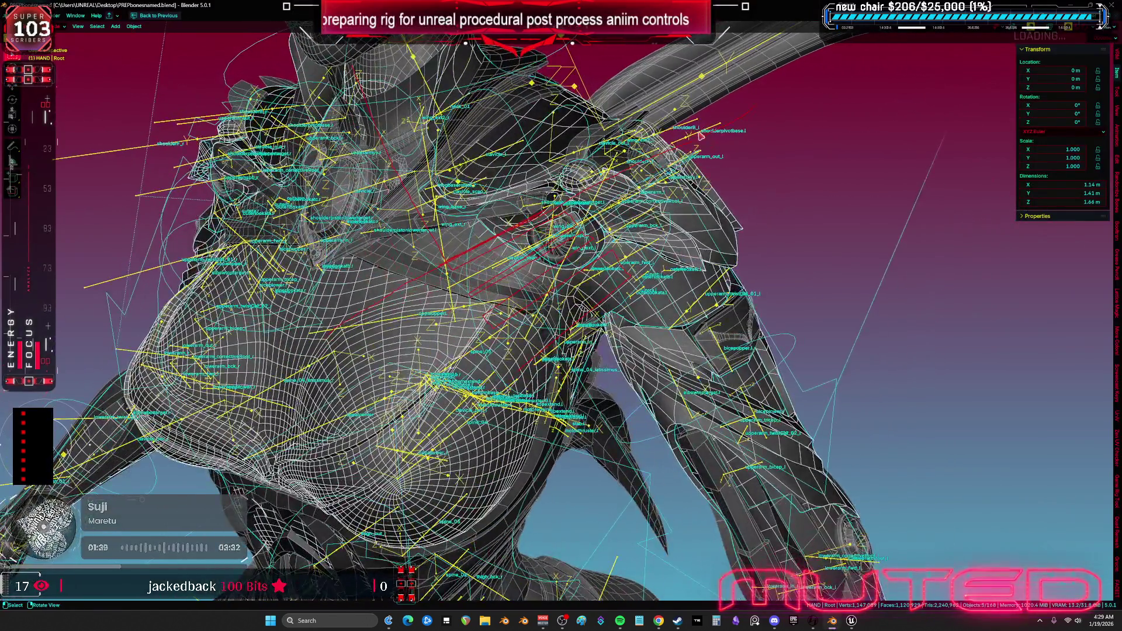
Inspect the shoulderpivotbase.l bone in edit mode, then return to object mode in front view.
click(701, 135)
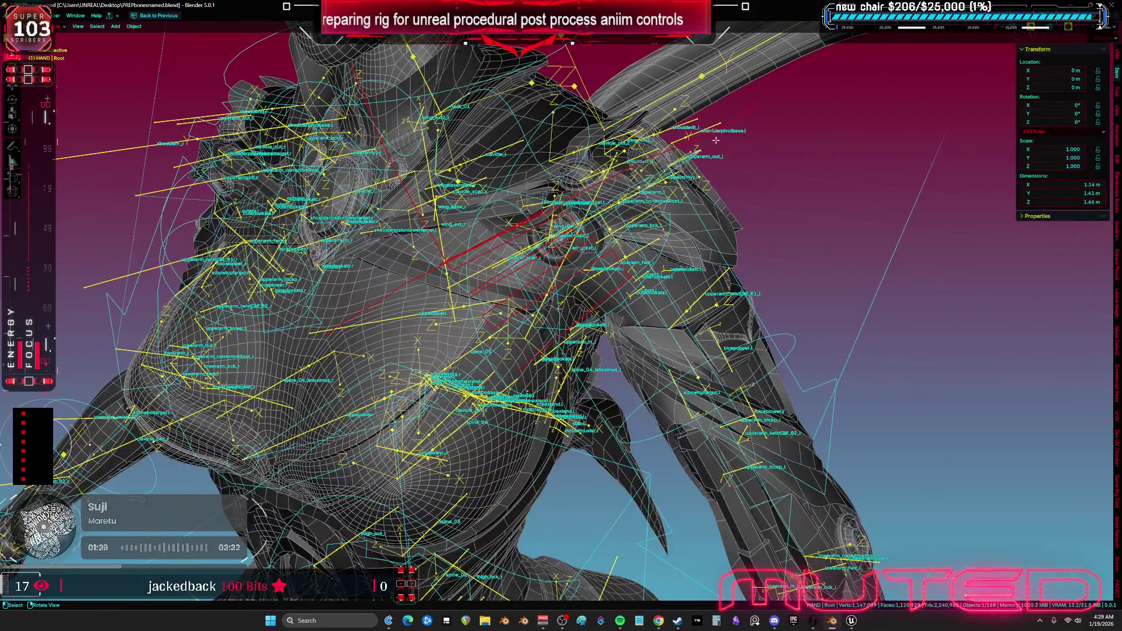
key(Tab)
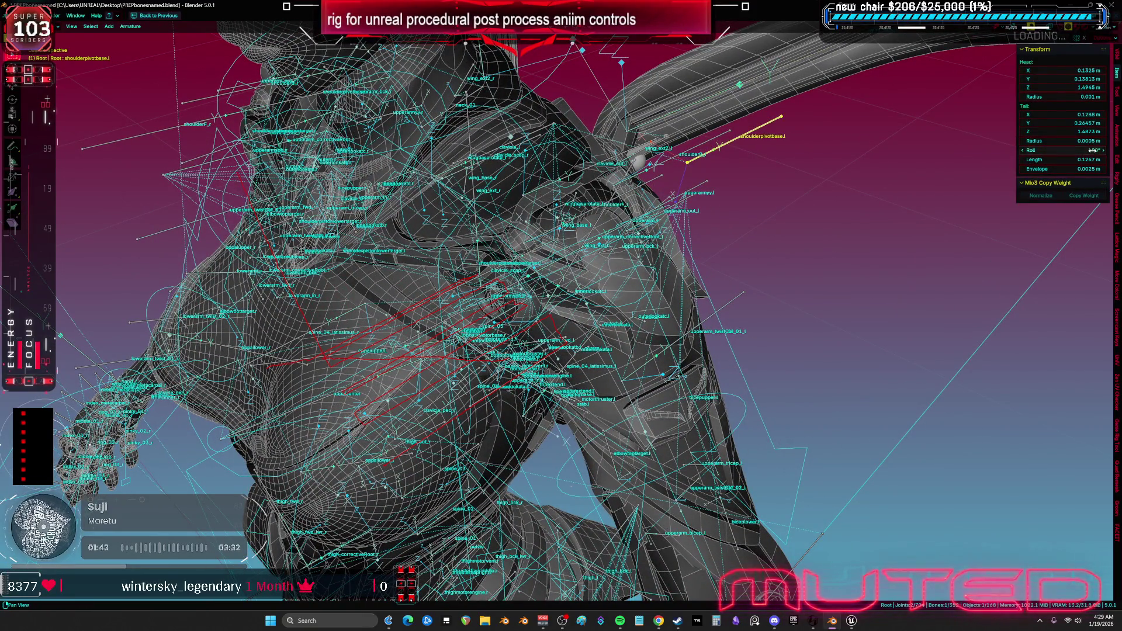
click(610, 165)
key(Tab)
key(KP_1)
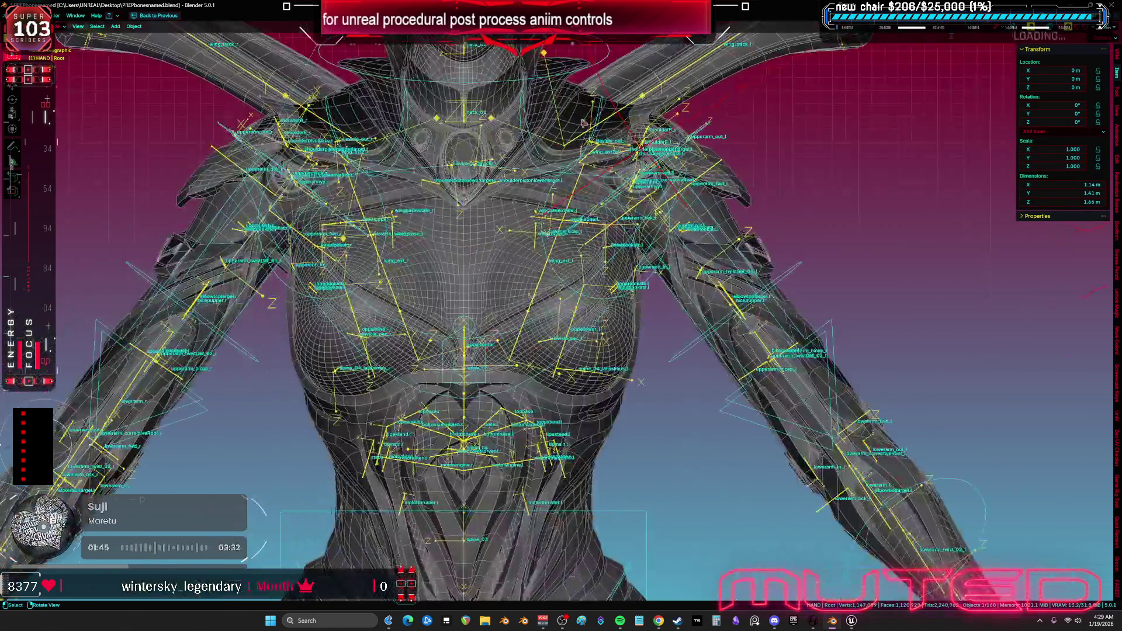
drag(701, 168, 618, 200)
Select the shoulder pad pieces, the body mesh and the Root armature.
click(651, 298)
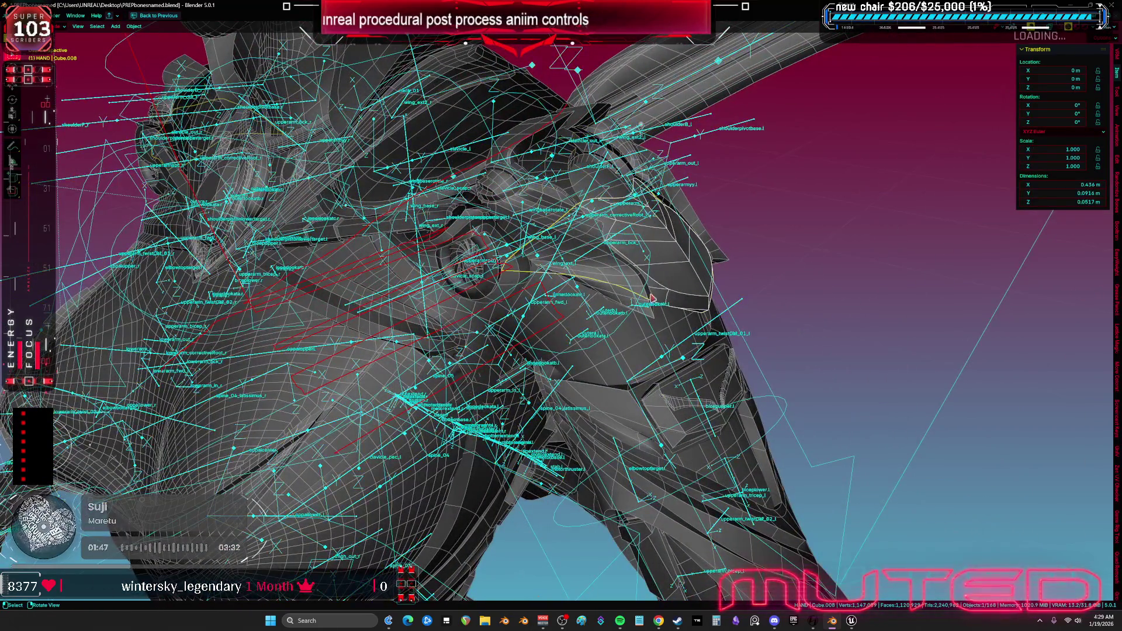
shift+click(621, 302)
shift+click(638, 344)
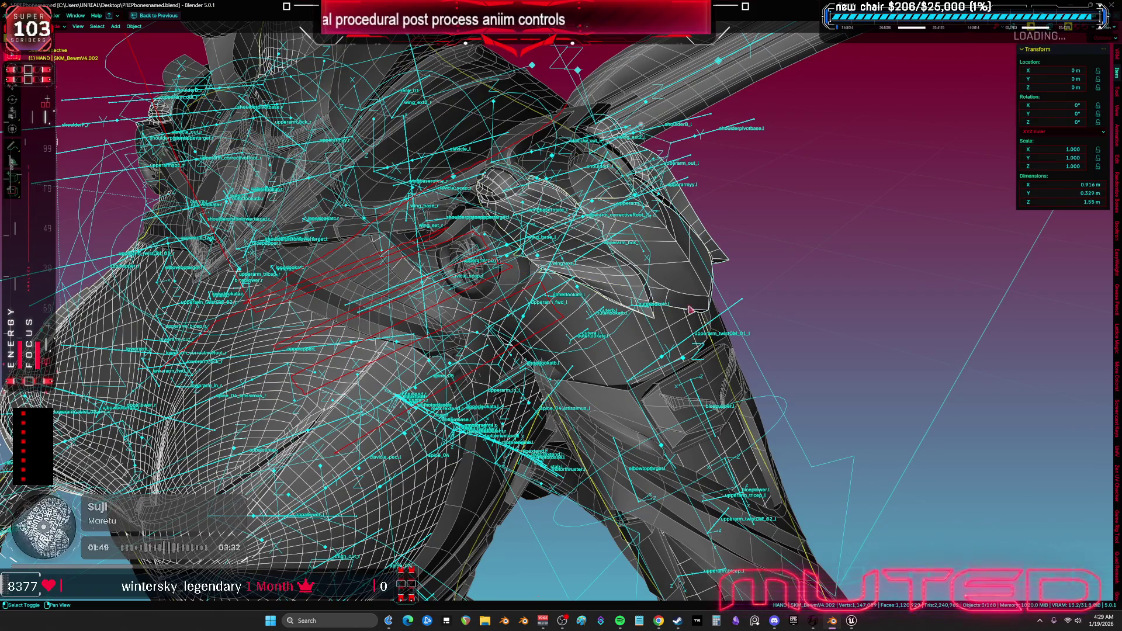
shift+click(701, 168)
shift+click(200, 74)
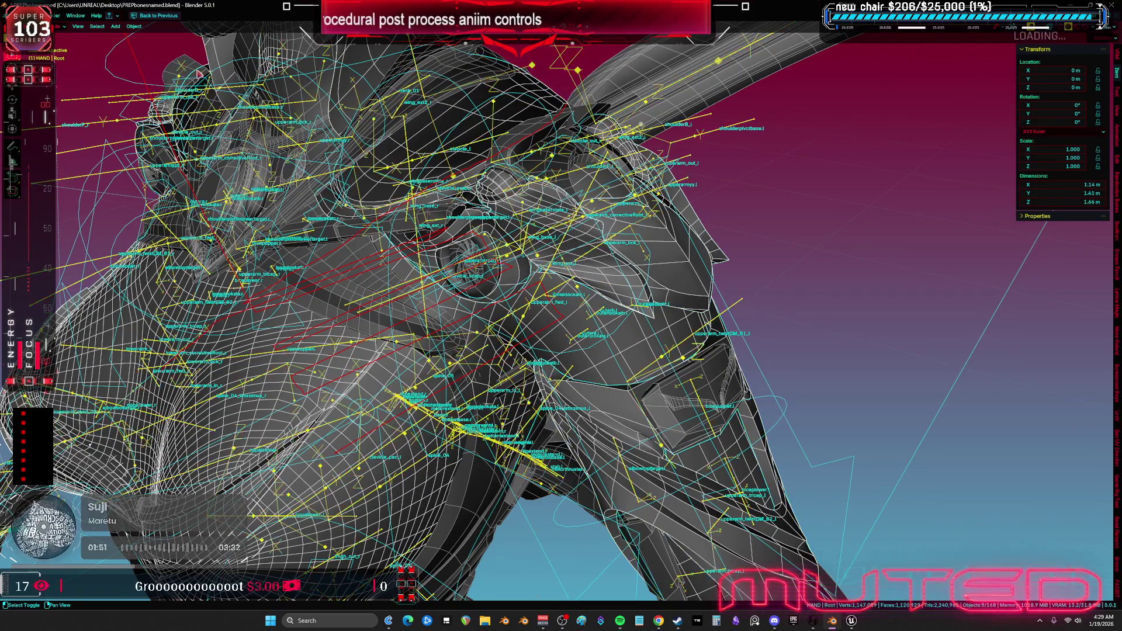
Export the selection as TESST.fbx.
key(F4)
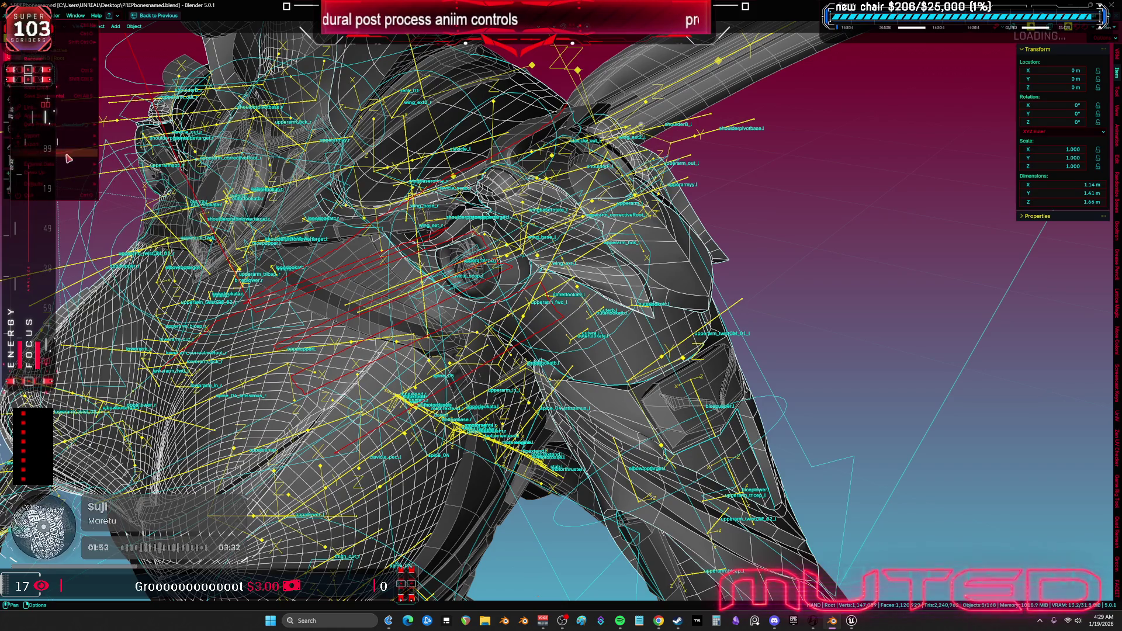
mouse_move(70, 146)
click(146, 208)
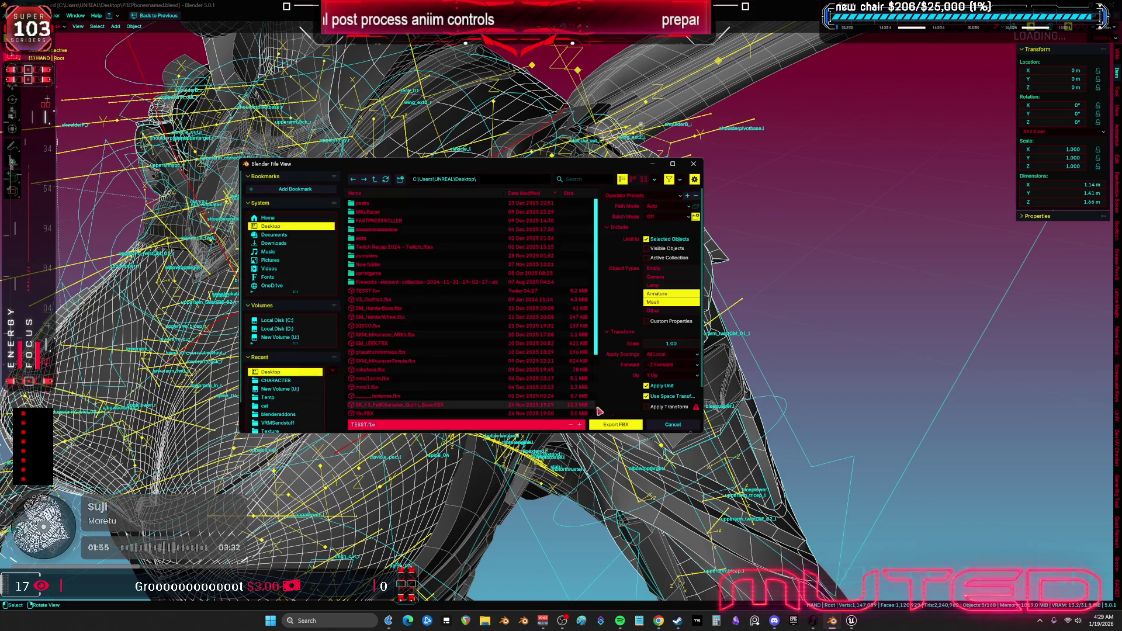
click(611, 428)
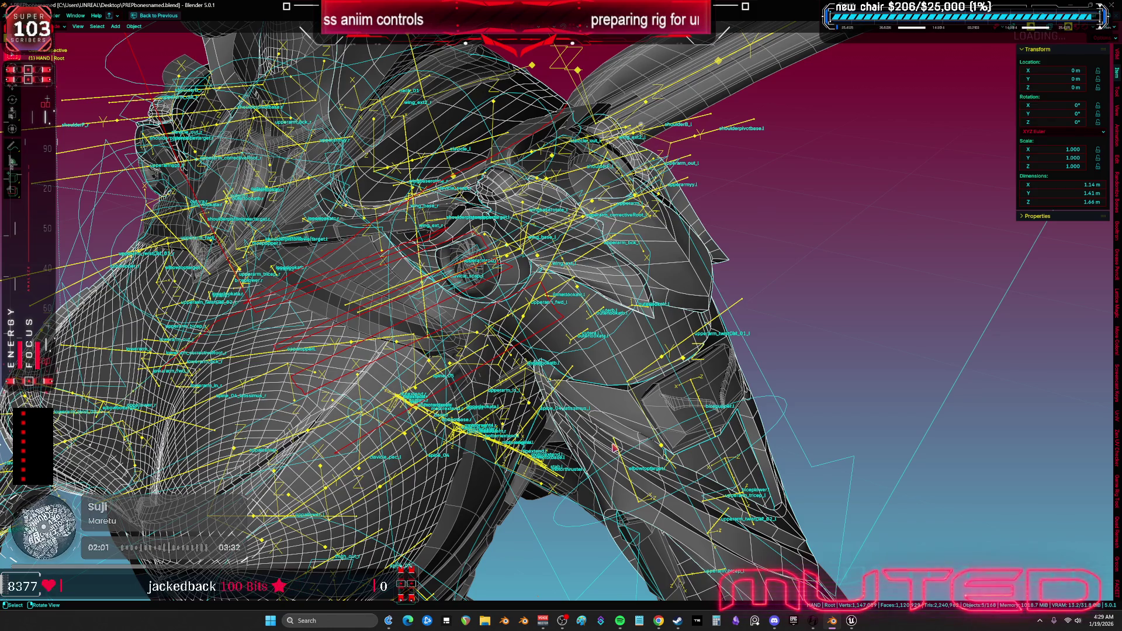
Back in Unreal, re-import the Control Rig bone hierarchy from the updated mesh.
click(852, 622)
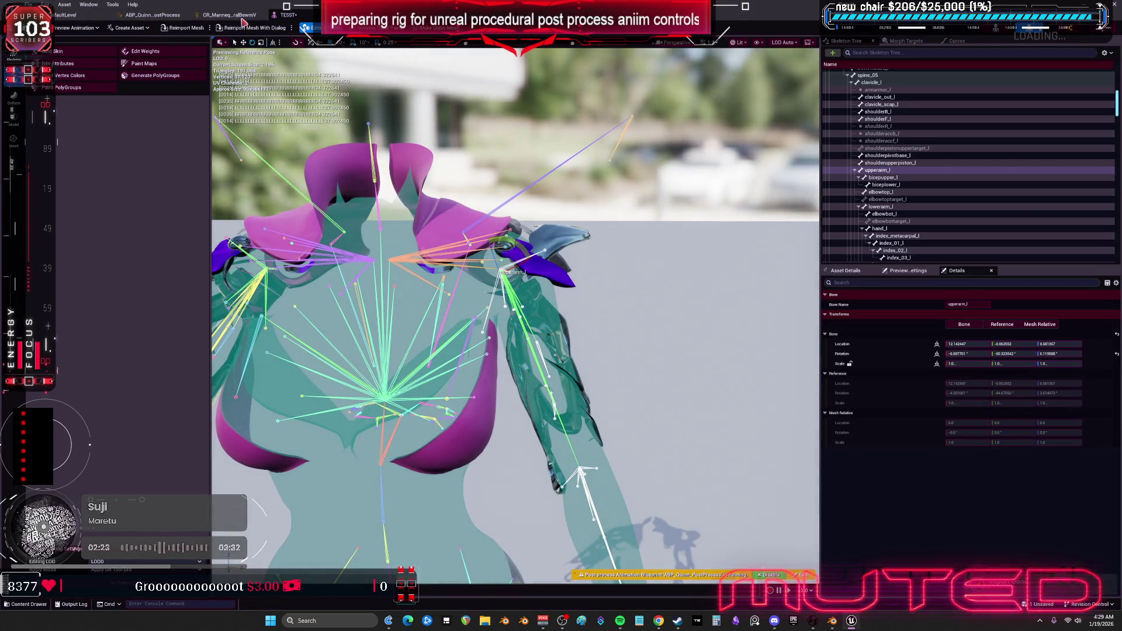
click(240, 17)
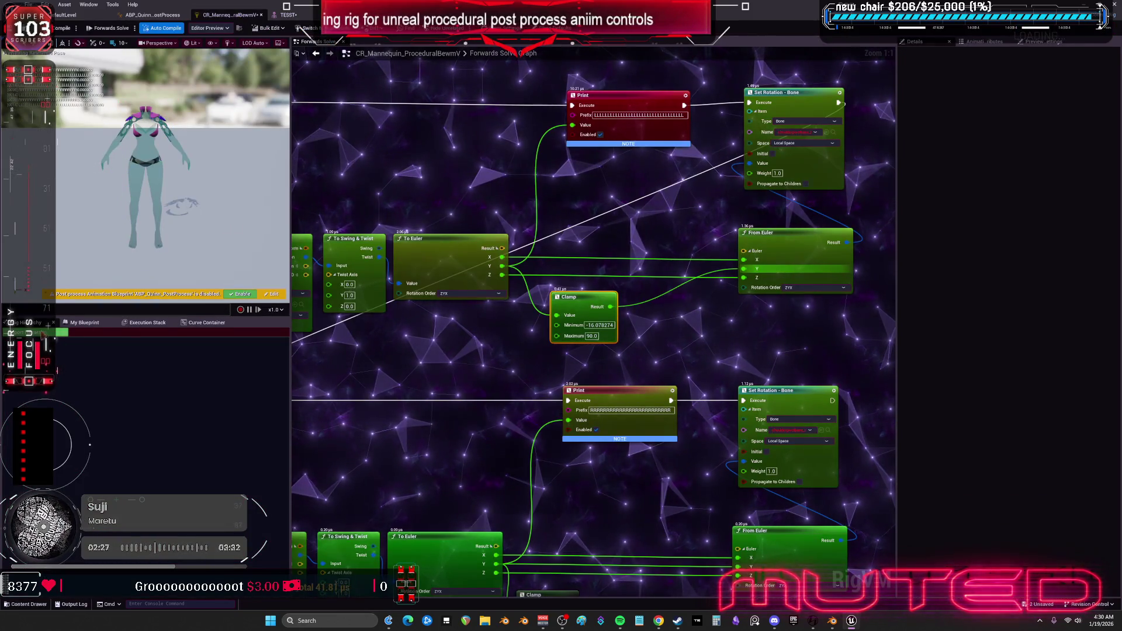
click(35, 333)
click(655, 343)
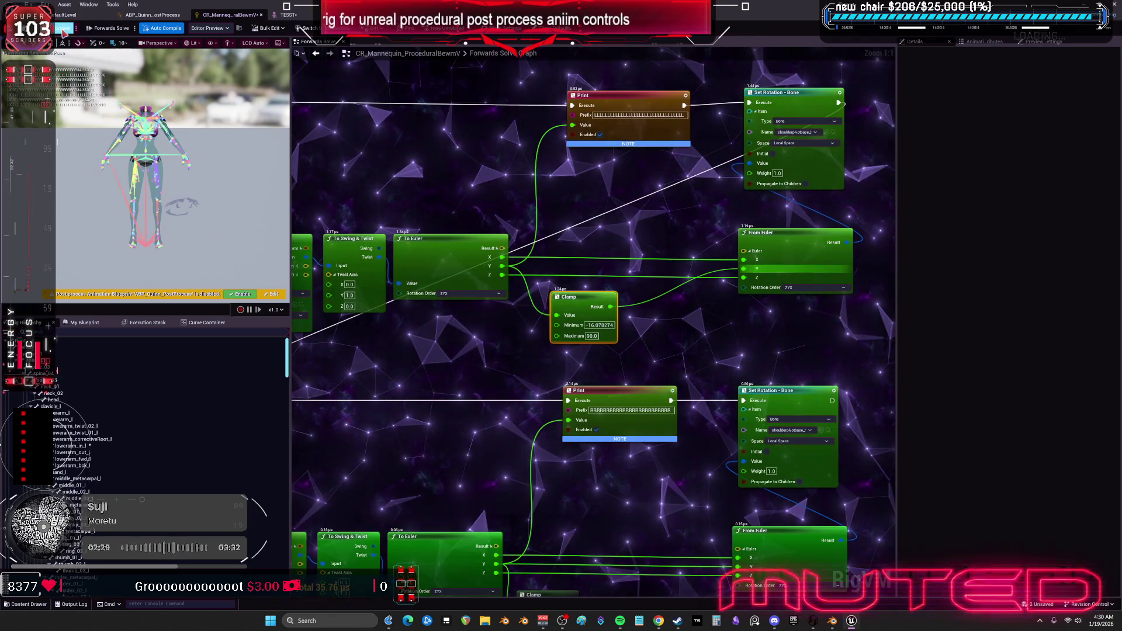
Raise and rotate the left upper arm to test the pads, resetting it to reference pose.
click(292, 15)
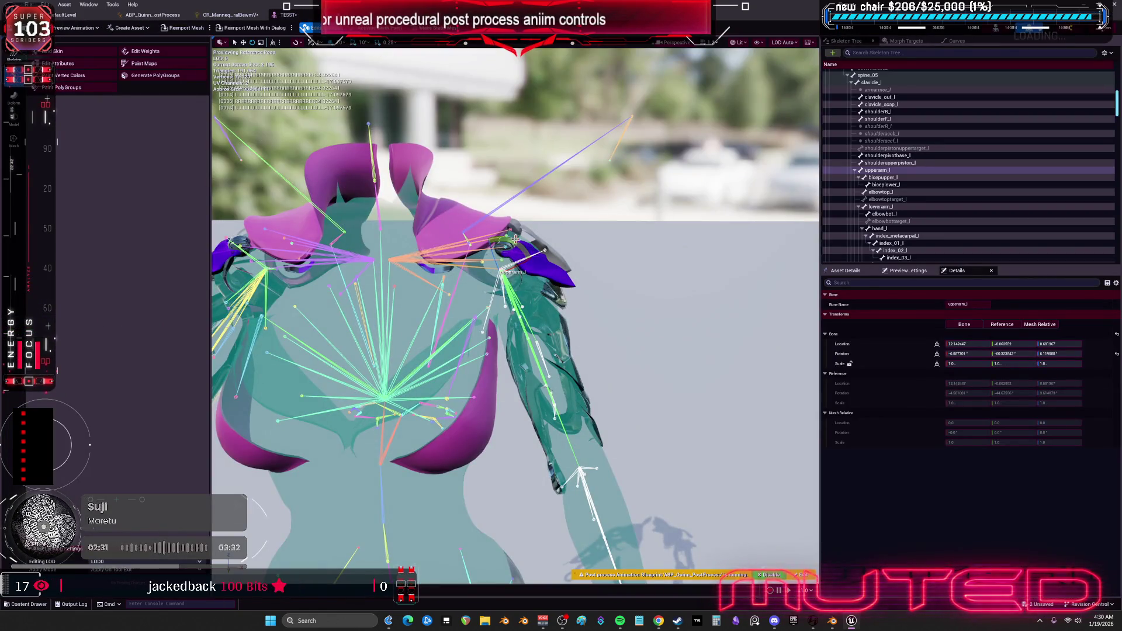
mouse_move(519, 255)
mouse_down()
mouse_move(543, 299)
mouse_move(529, 270)
mouse_move(464, 249)
mouse_move(497, 233)
mouse_move(523, 245)
mouse_move(536, 294)
mouse_move(510, 315)
mouse_up()
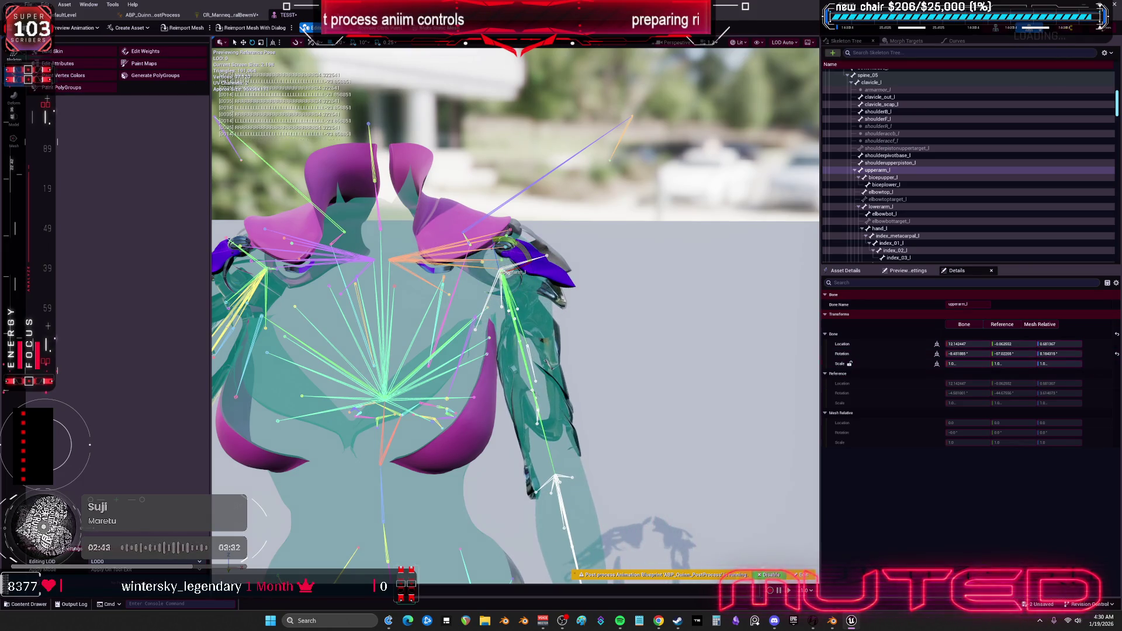
click(1117, 355)
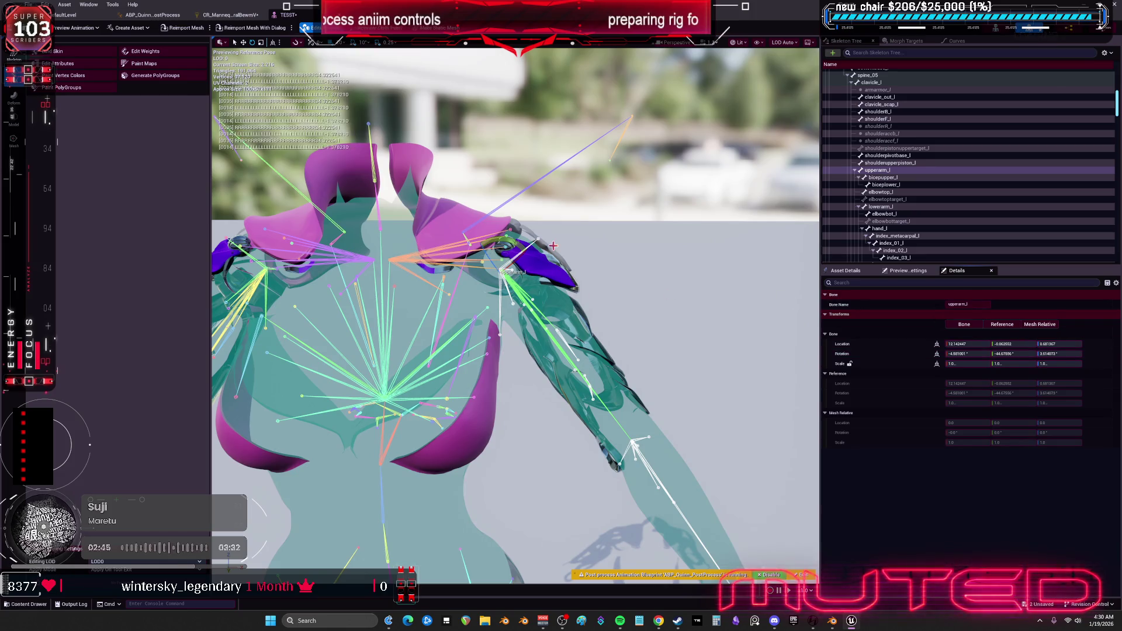
drag(514, 245, 511, 251)
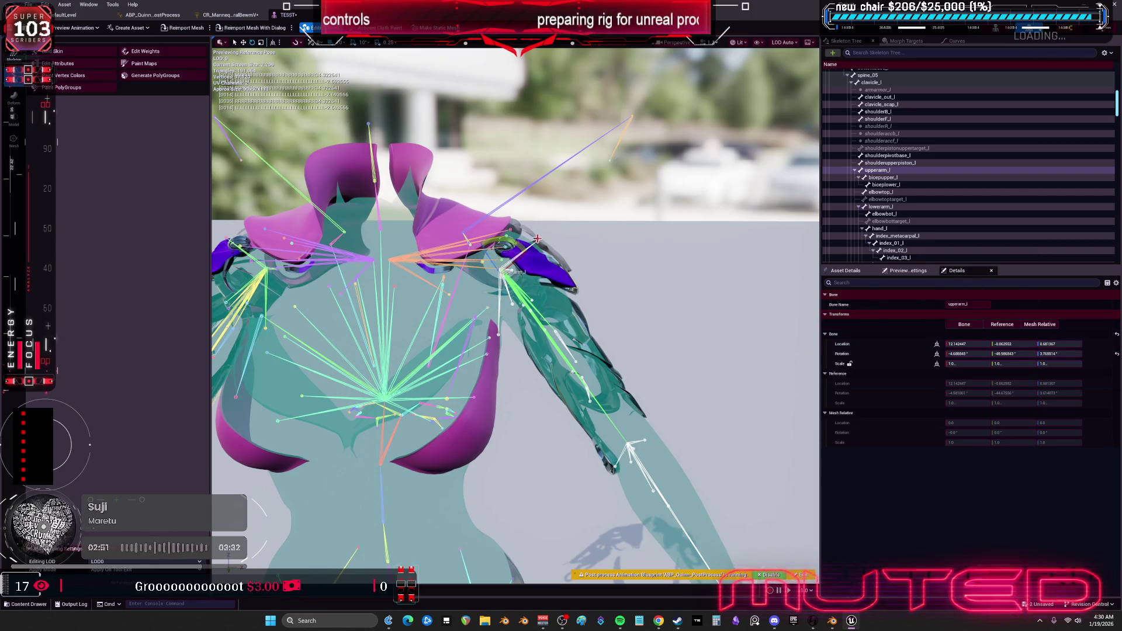
mouse_move(510, 242)
mouse_down()
mouse_move(497, 255)
mouse_move(480, 234)
mouse_move(472, 241)
mouse_move(535, 292)
mouse_move(545, 318)
mouse_up()
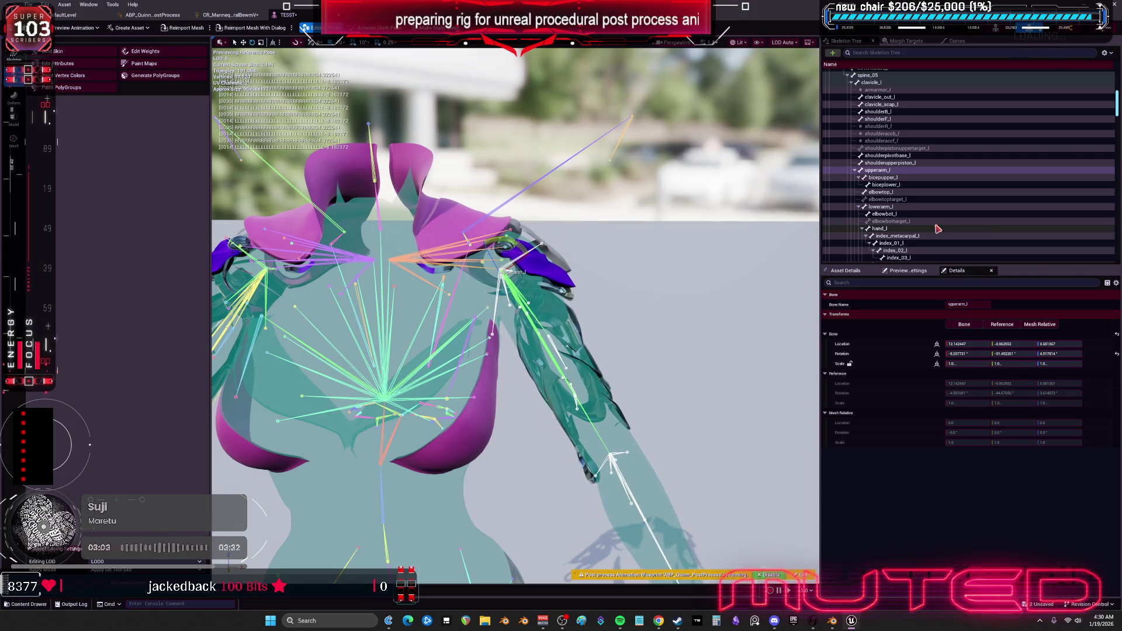
click(1117, 355)
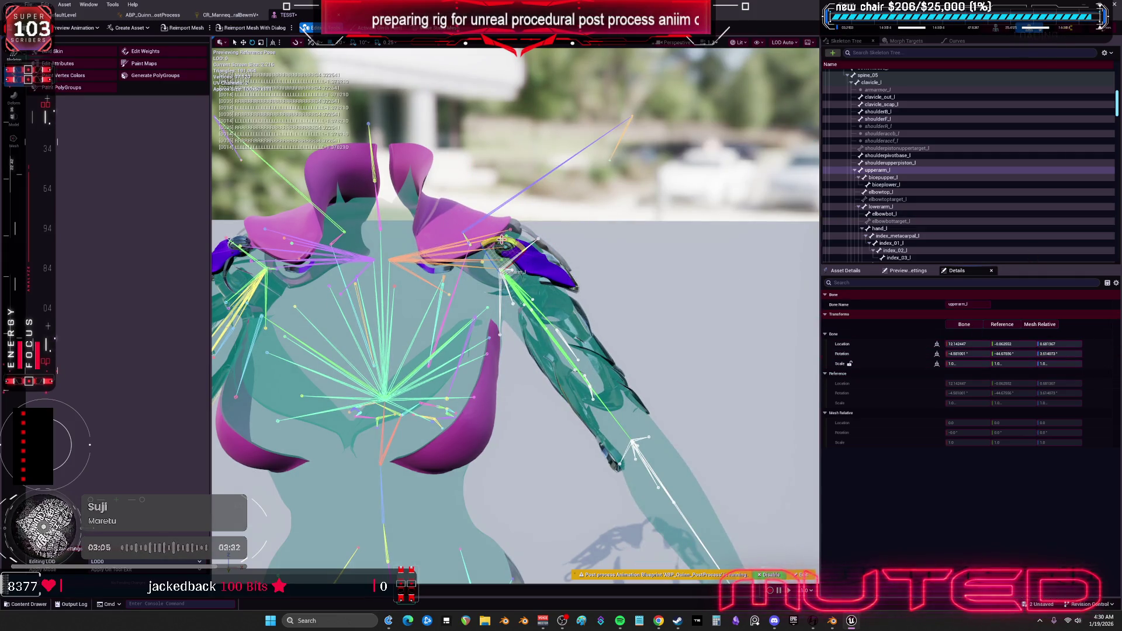
Deselect the upper arm and open the CR_Mannequin Control Rig graph.
key(Escape)
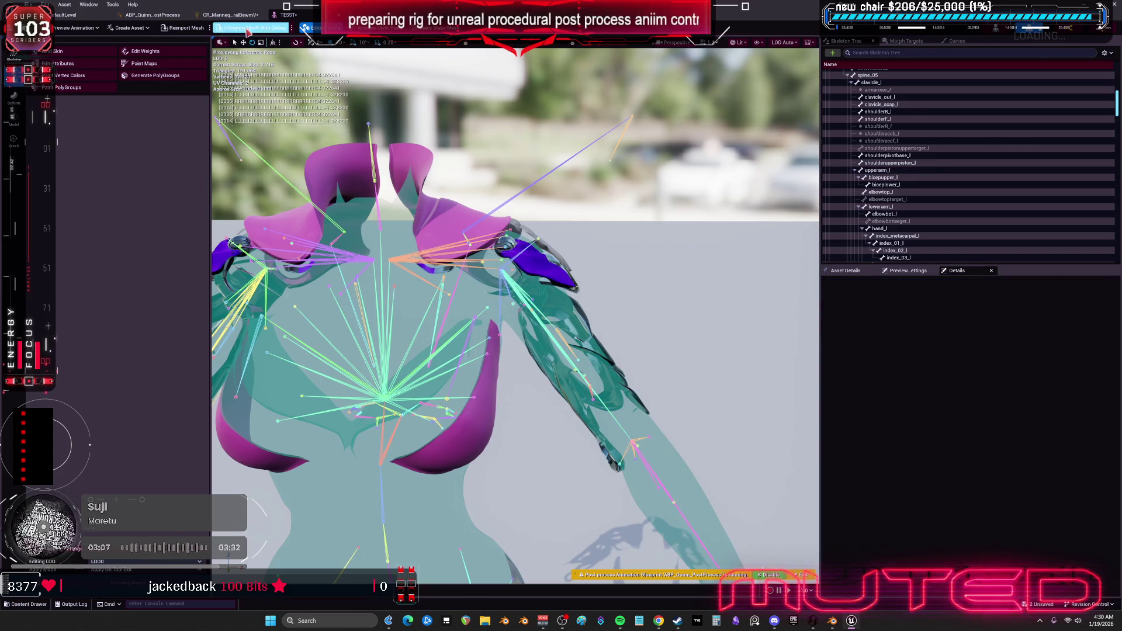
click(162, 16)
click(236, 16)
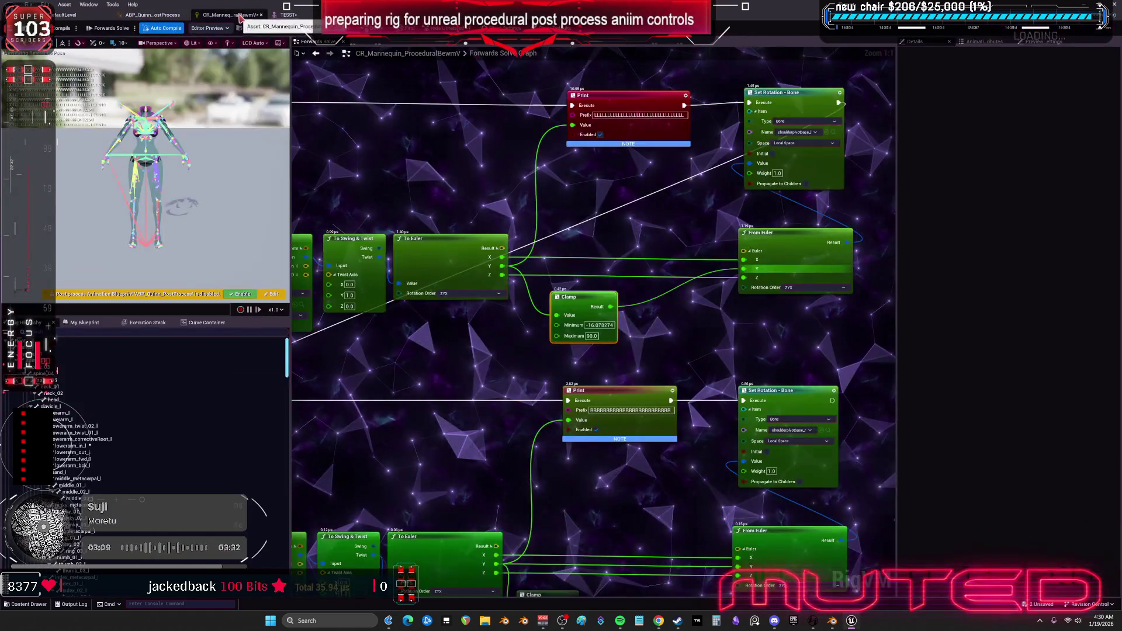
Undock the Control Rig graph into a larger floating window.
mouse_move(240, 18)
mouse_down()
mouse_move(365, 146)
mouse_move(596, 181)
mouse_up()
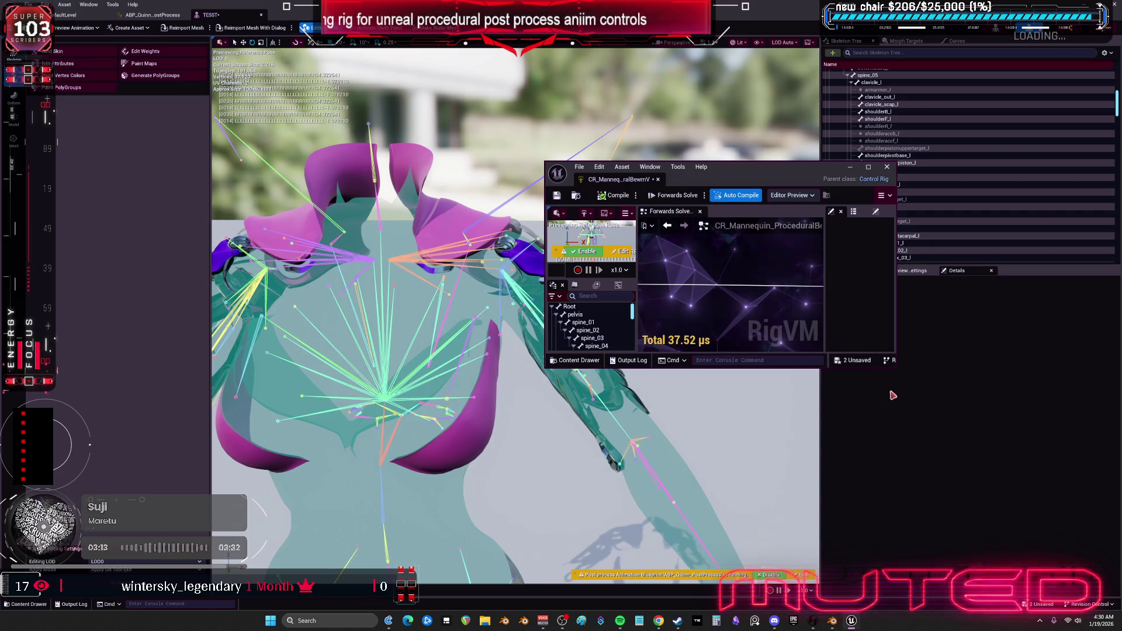
drag(901, 373, 1006, 507)
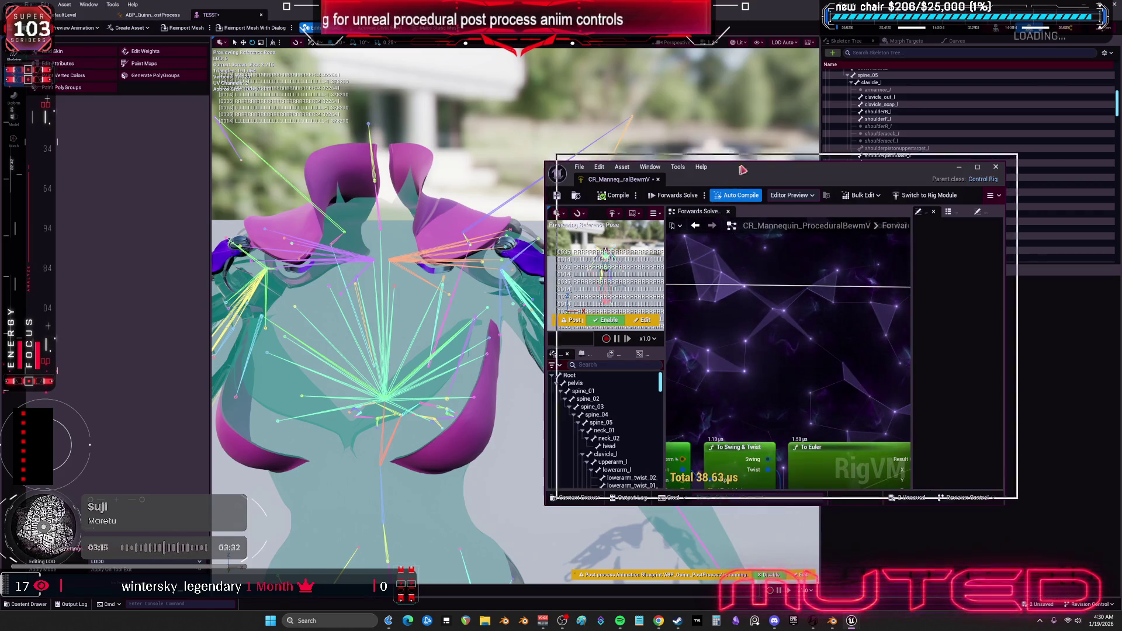
drag(760, 168, 816, 127)
scroll(848, 304, down, 3)
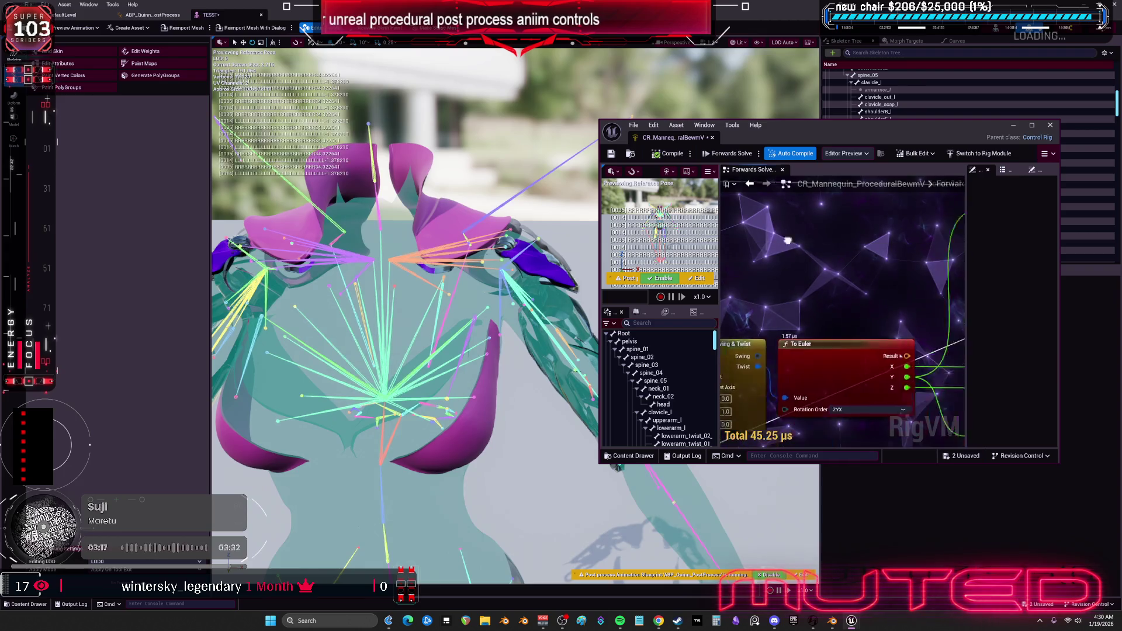
scroll(910, 307, up, 3)
Set the upper-arm Clamp Maximum to 89 and Minimum to -4.37821.
click(890, 310)
text(89)
key(Return)
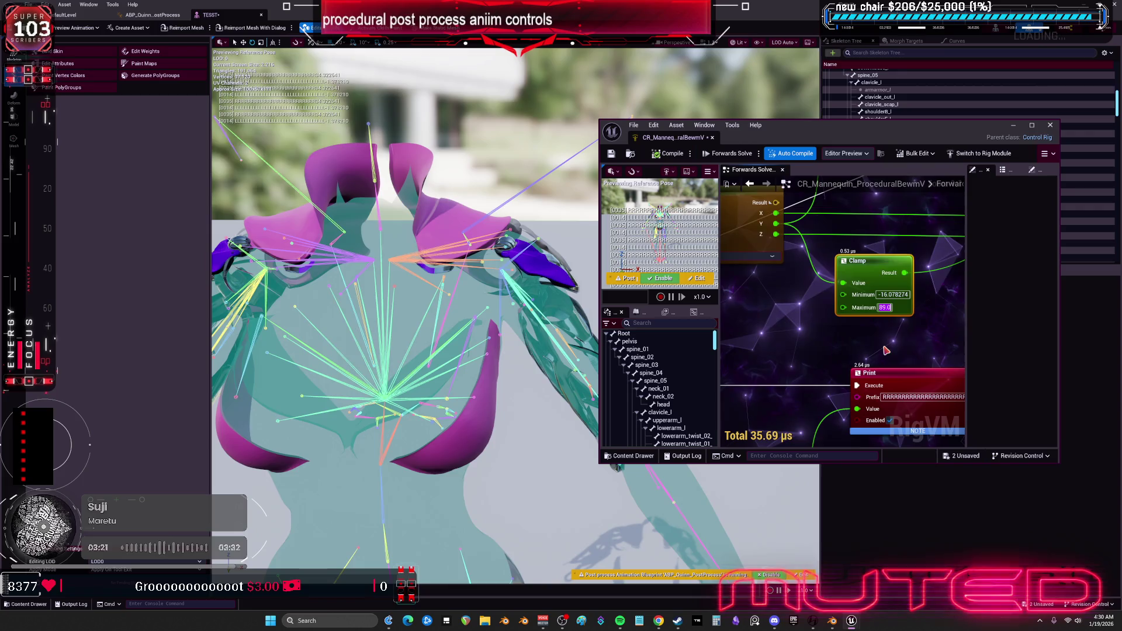
click(886, 351)
click(905, 295)
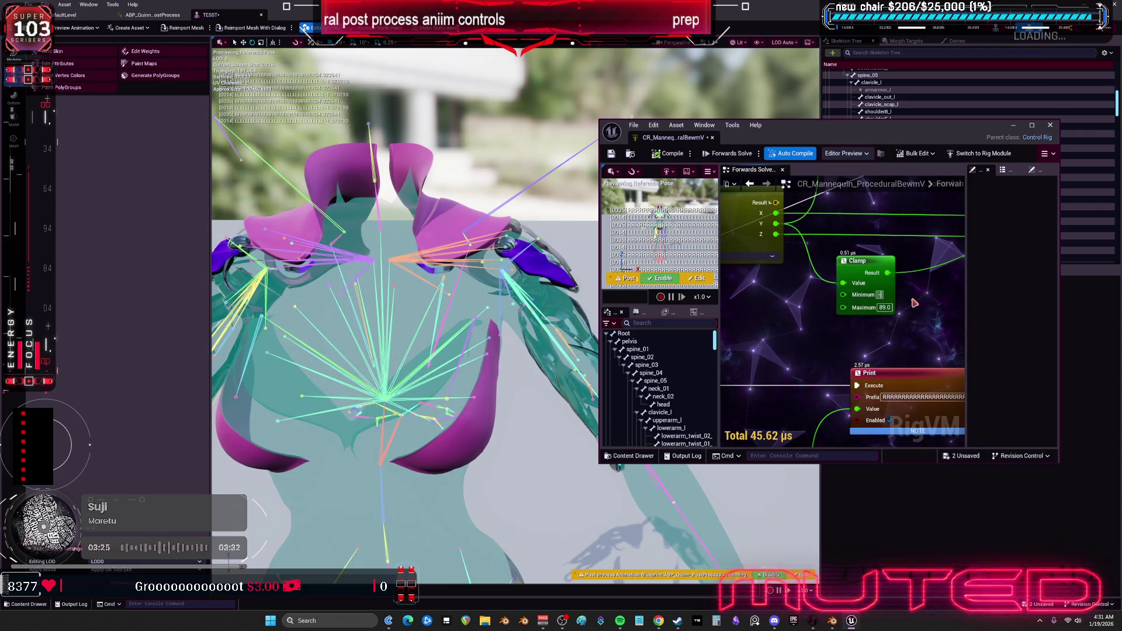
text(2)
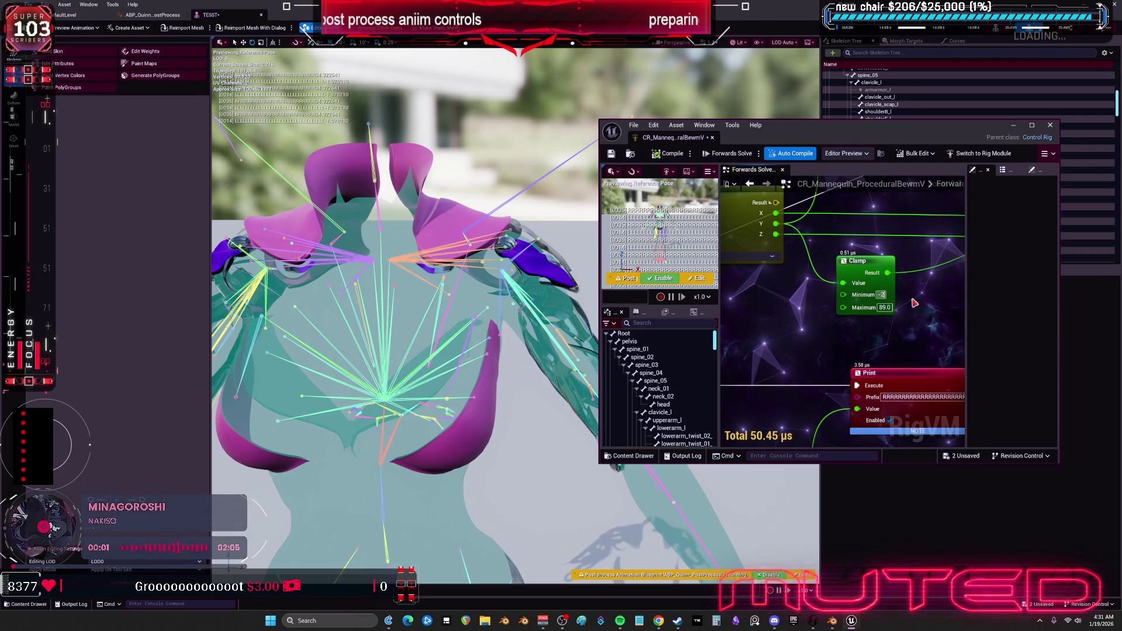
key(Return)
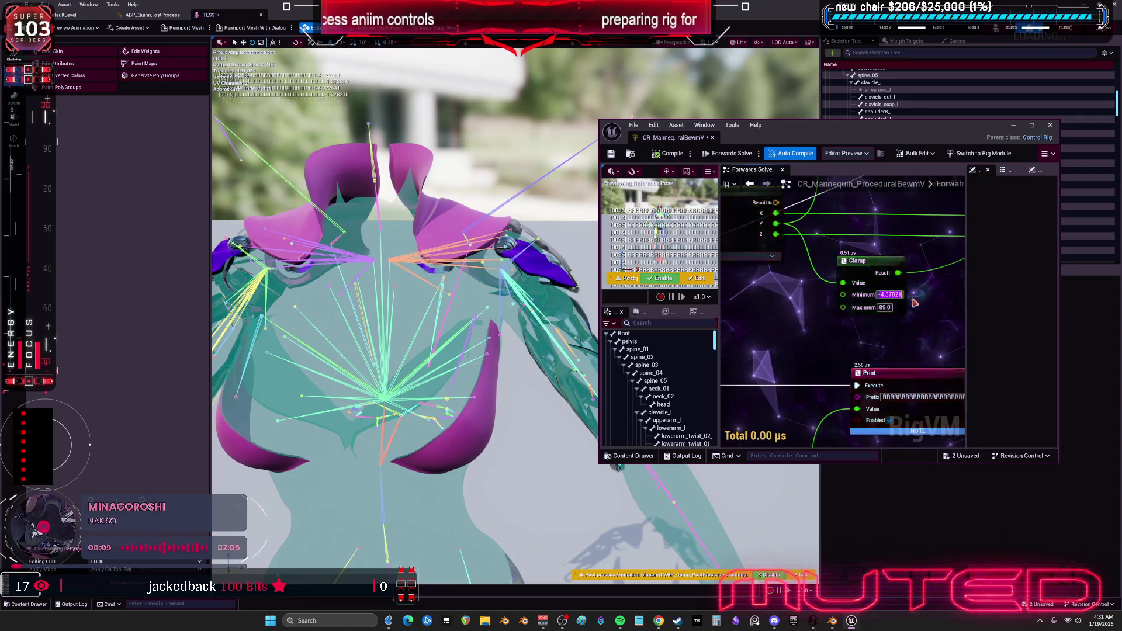
Compile the Control Rig and dock its graph back into the editor.
click(666, 155)
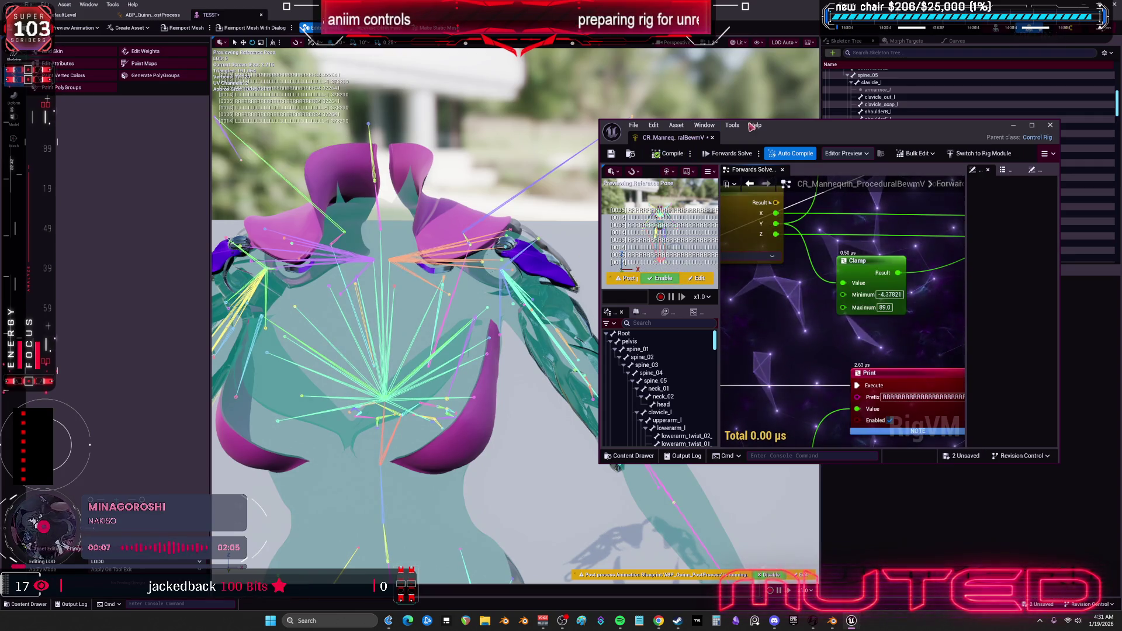
drag(672, 137, 299, 15)
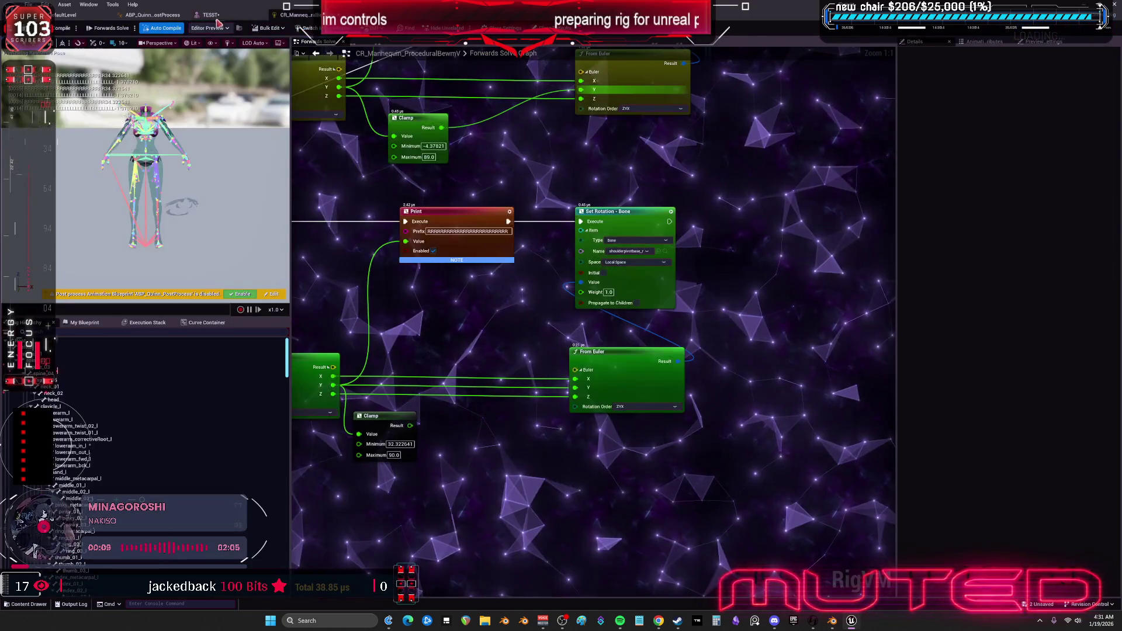
click(211, 15)
Rotate upperarm_l upward to confirm the left shoulder pad follows, also inspecting upperarm_correctiveRoot_l.
click(562, 349)
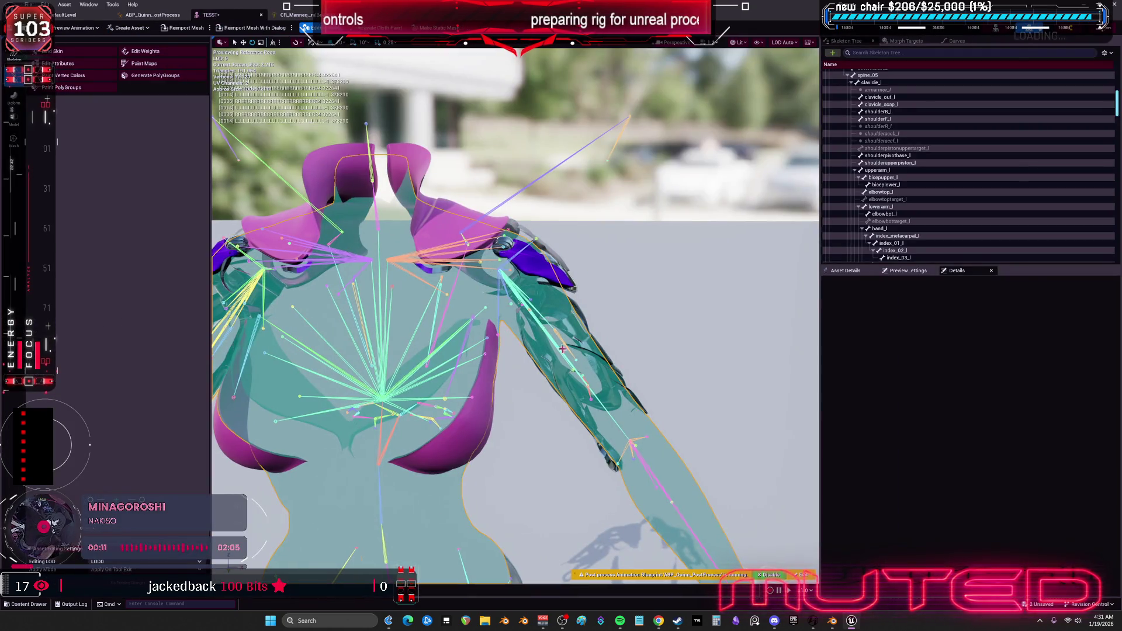
click(565, 337)
mouse_move(514, 240)
mouse_down()
mouse_move(515, 257)
mouse_move(498, 236)
mouse_move(535, 260)
mouse_move(535, 295)
mouse_move(532, 243)
mouse_move(568, 261)
mouse_up()
click(567, 261)
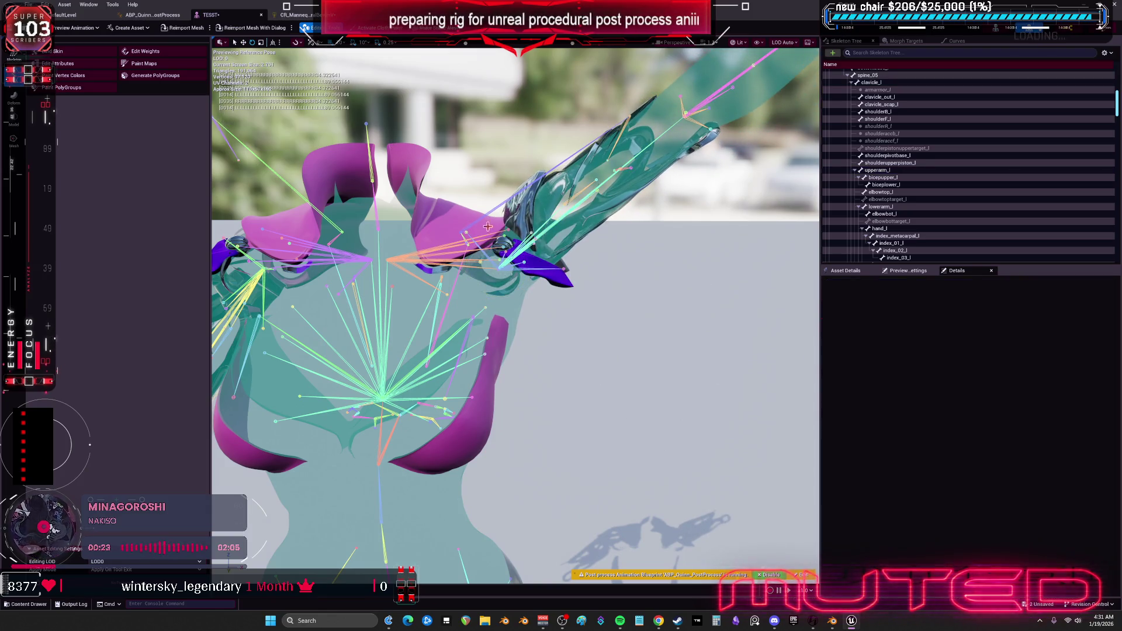
click(497, 267)
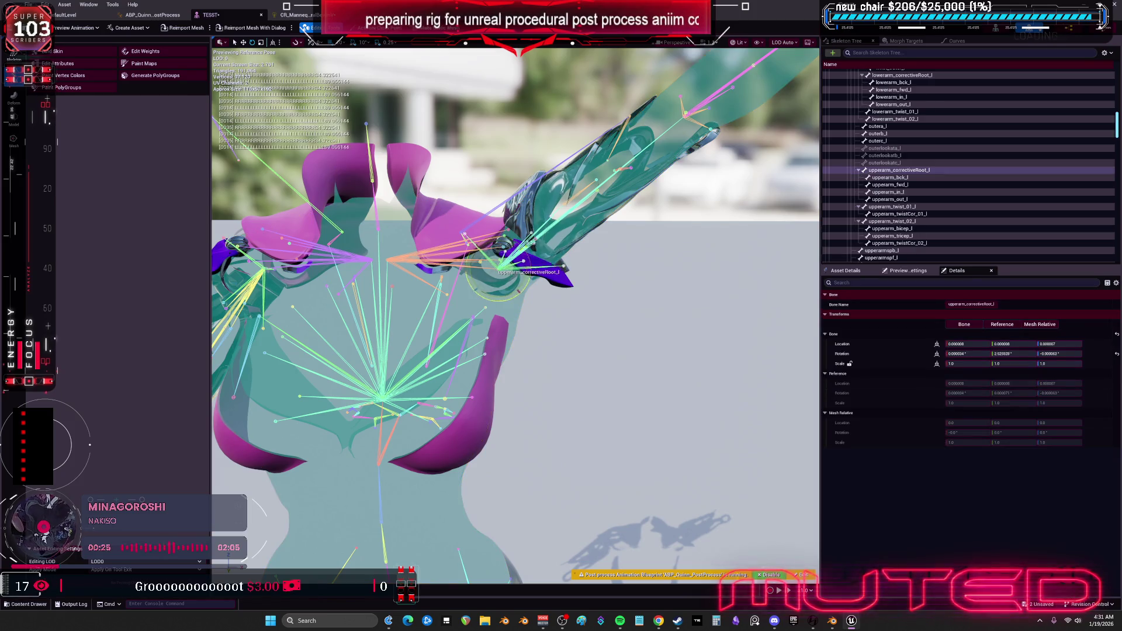
click(648, 148)
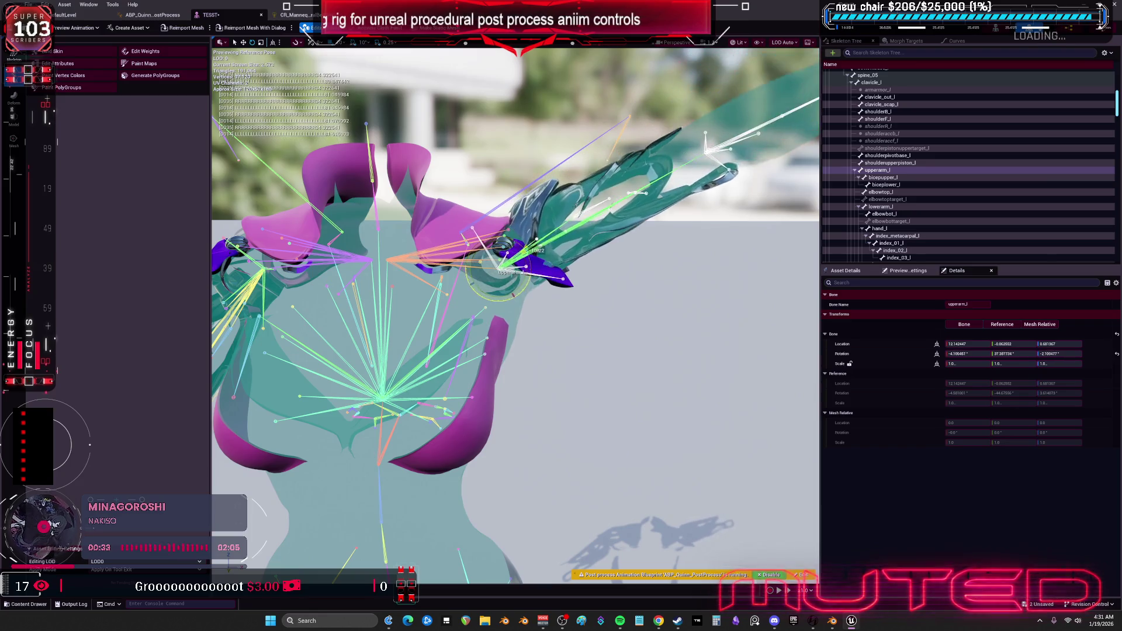
click(299, 16)
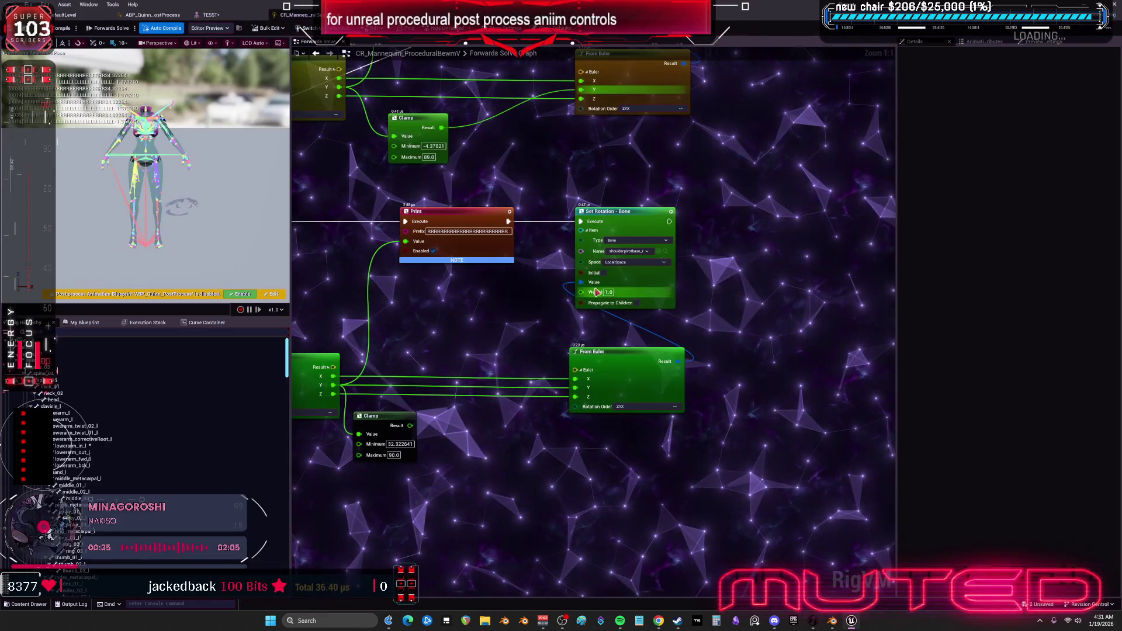
Set the Clamp node's Maximum to 90.0 and save the Control Rig asset.
mouse_move(504, 185)
mouse_down()
mouse_move(585, 198)
mouse_move(641, 228)
mouse_up()
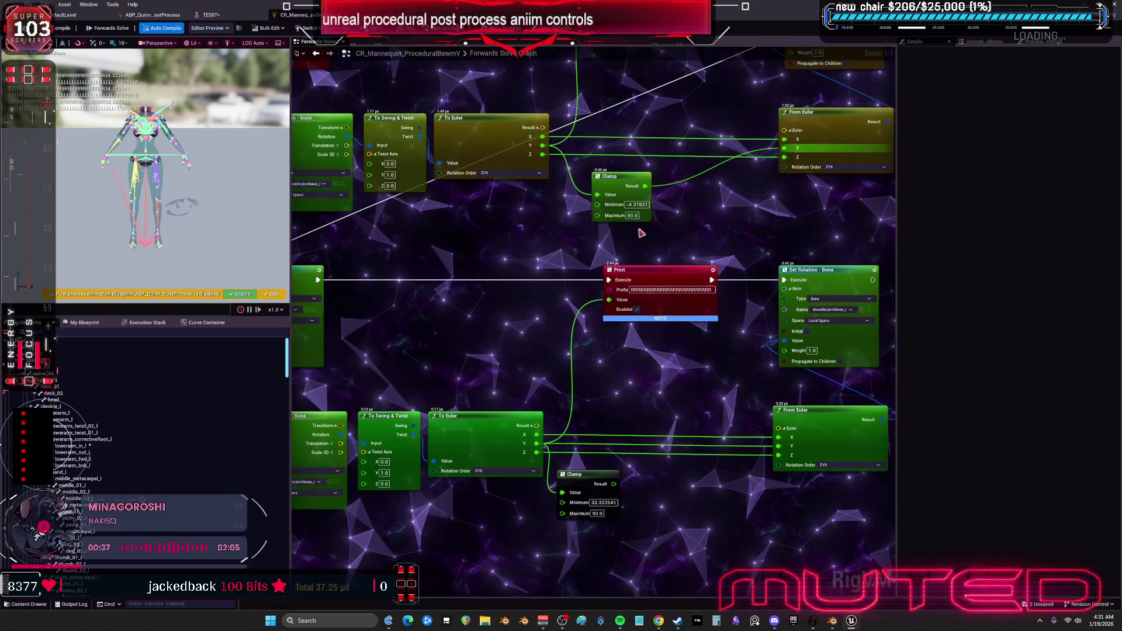
text(90)
key(Return)
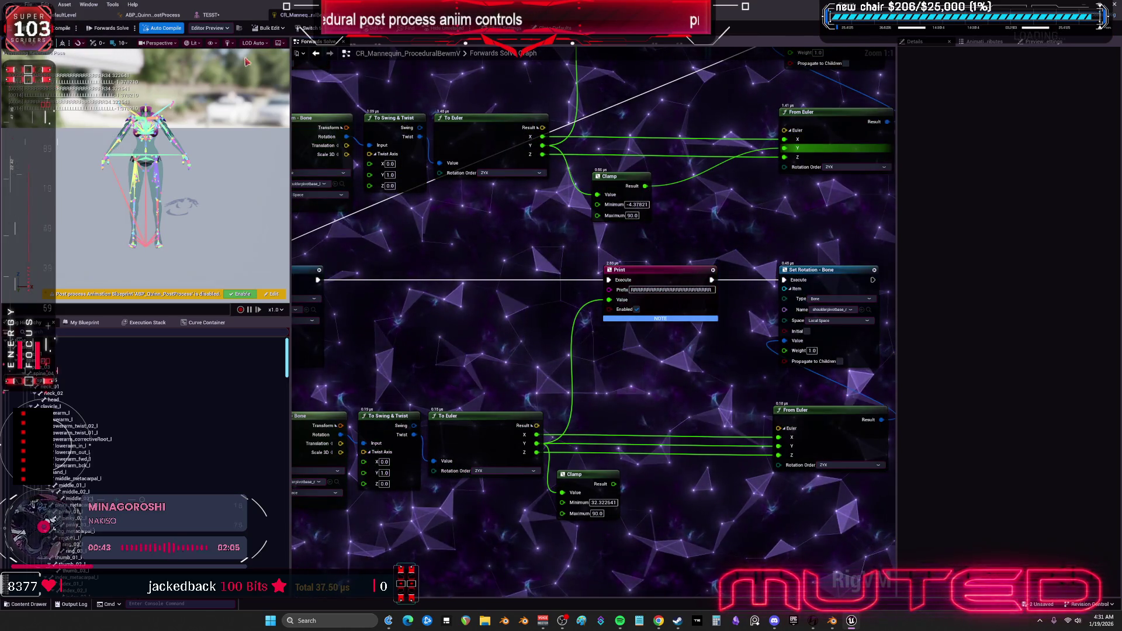
key(ctrl+s)
click(213, 16)
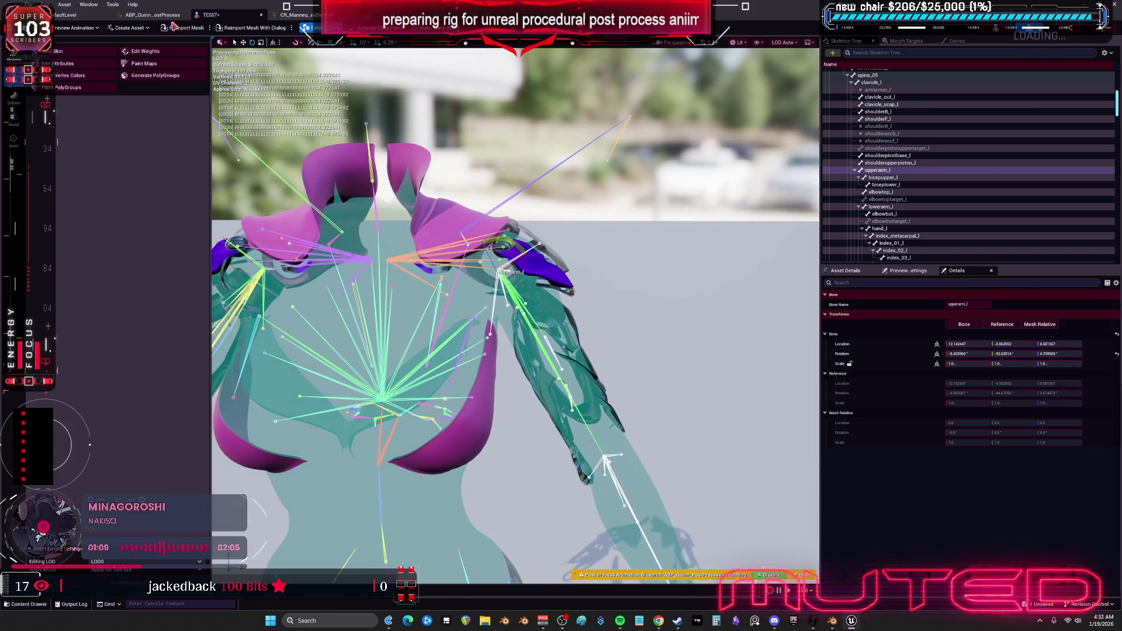
Save all assets and set the lower Clamp node's Minimum to -4.0.
key(ctrl+s)
drag(523, 150, 523, 145)
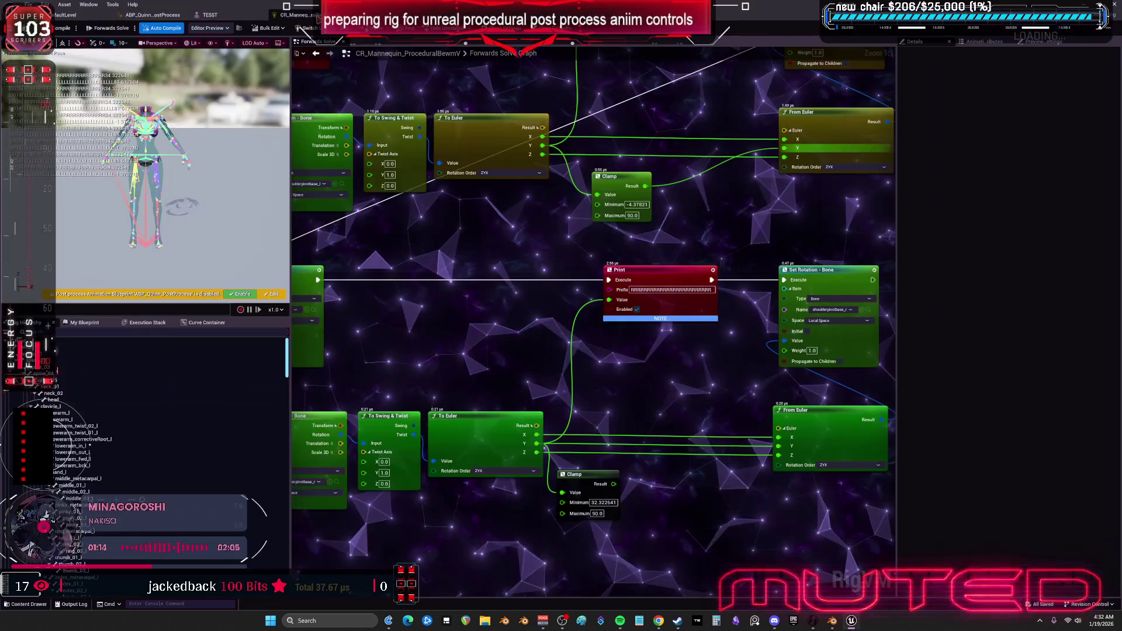
click(298, 15)
mouse_move(694, 273)
mouse_down()
mouse_move(626, 249)
mouse_move(613, 225)
mouse_up()
mouse_move(555, 388)
mouse_down()
mouse_move(639, 419)
mouse_move(752, 375)
mouse_up()
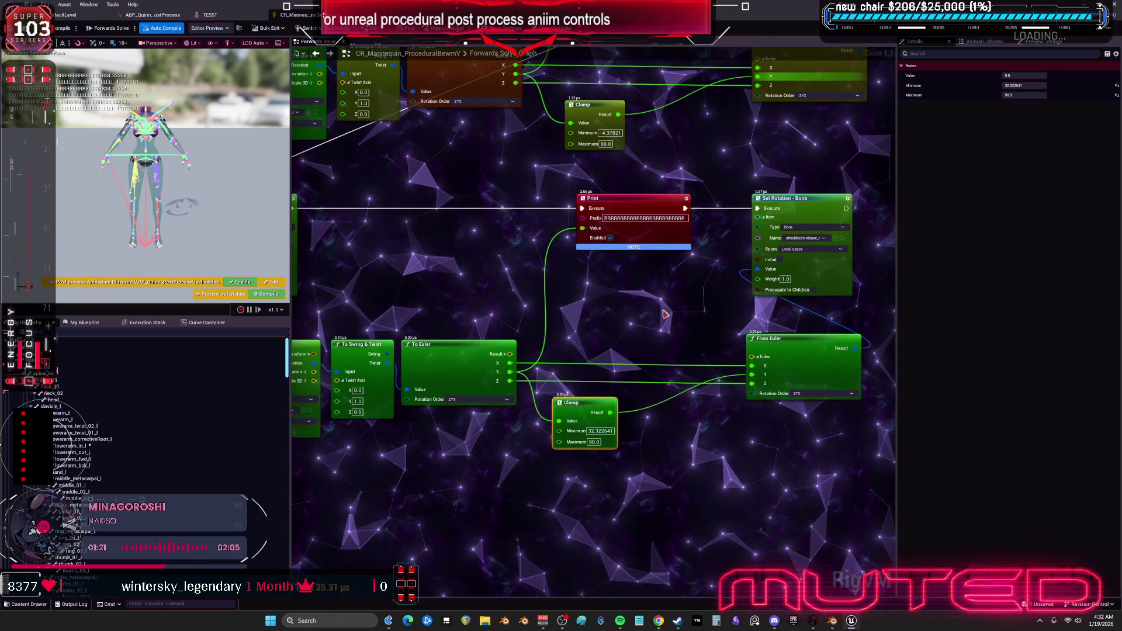
click(603, 431)
text(-4)
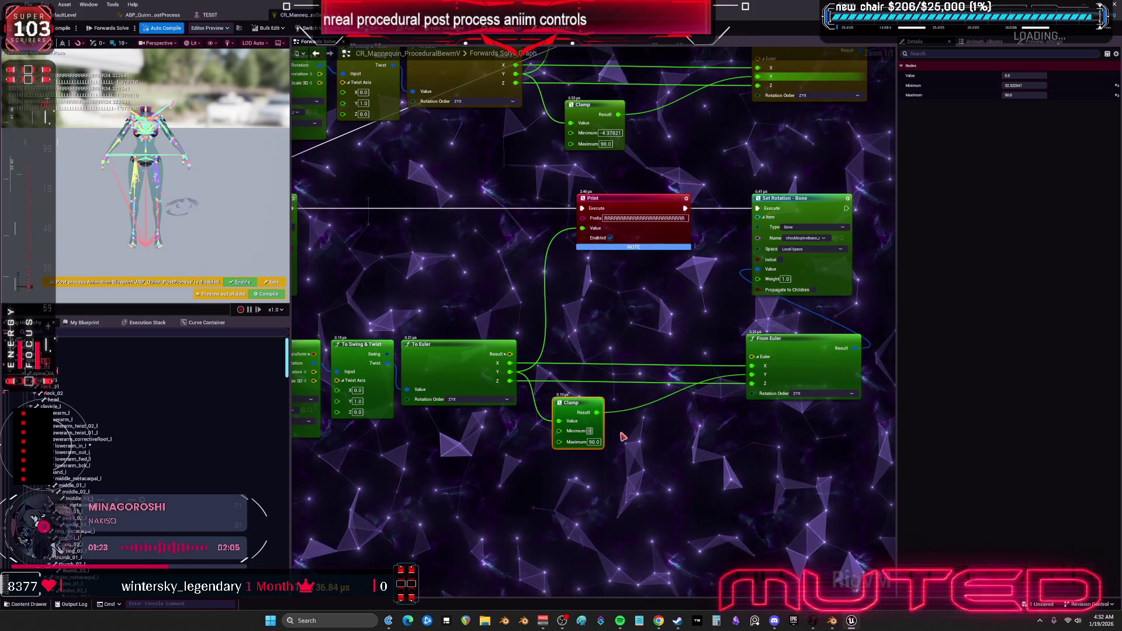
key(Return)
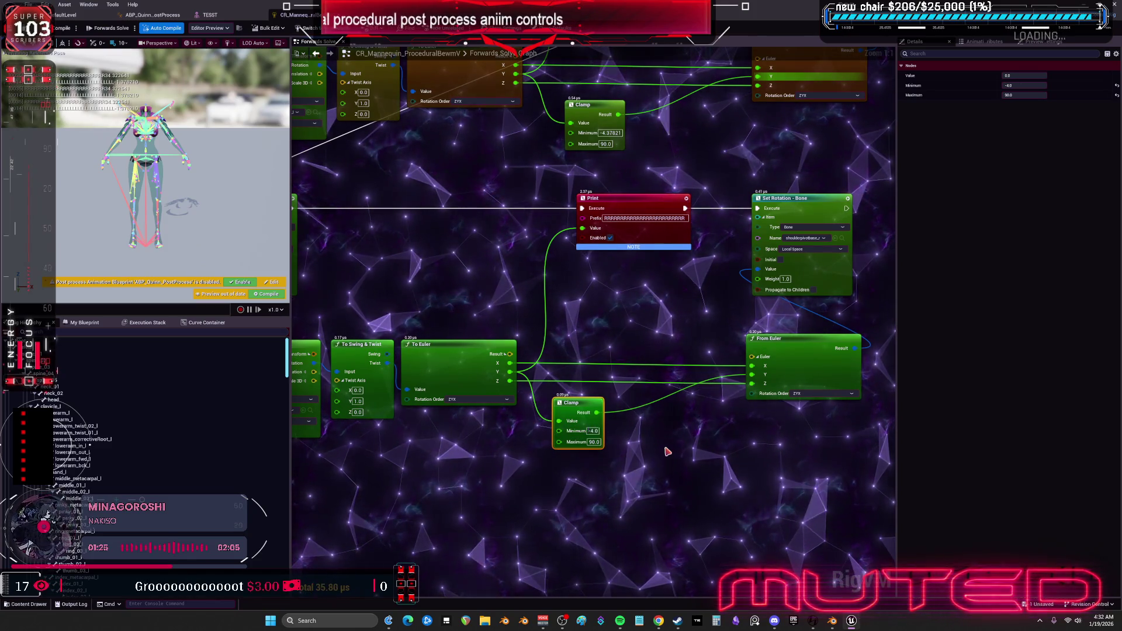
Raise upperarm_r to test the shoulder pad, then reset it to its reference rotation.
click(211, 15)
click(420, 258)
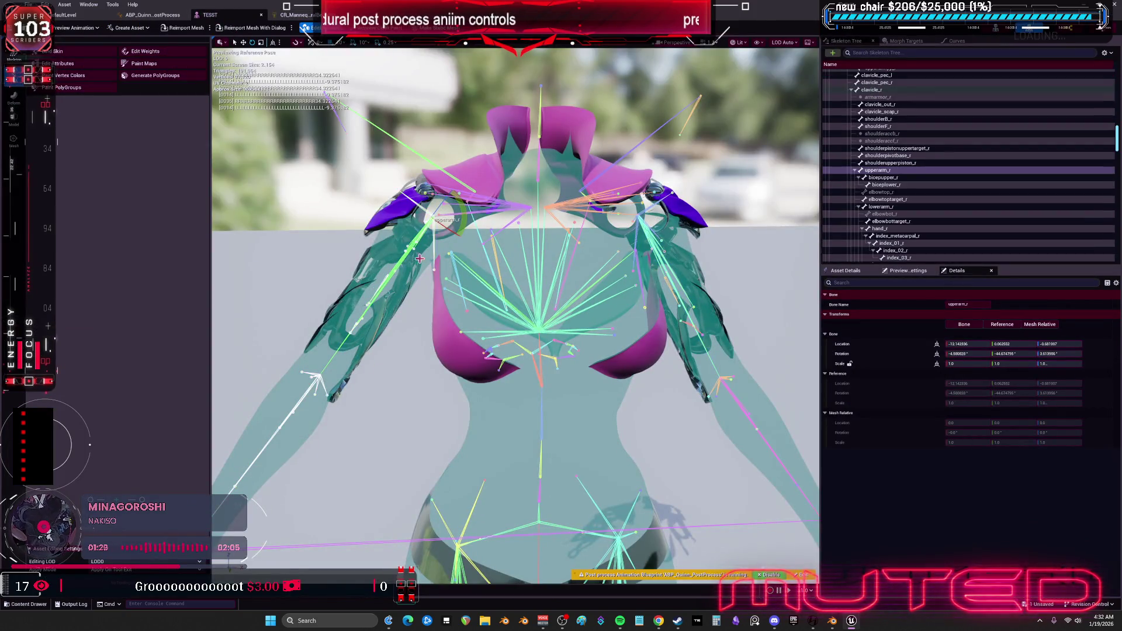
mouse_move(462, 206)
mouse_down()
mouse_move(450, 253)
mouse_move(474, 212)
mouse_move(457, 186)
mouse_up()
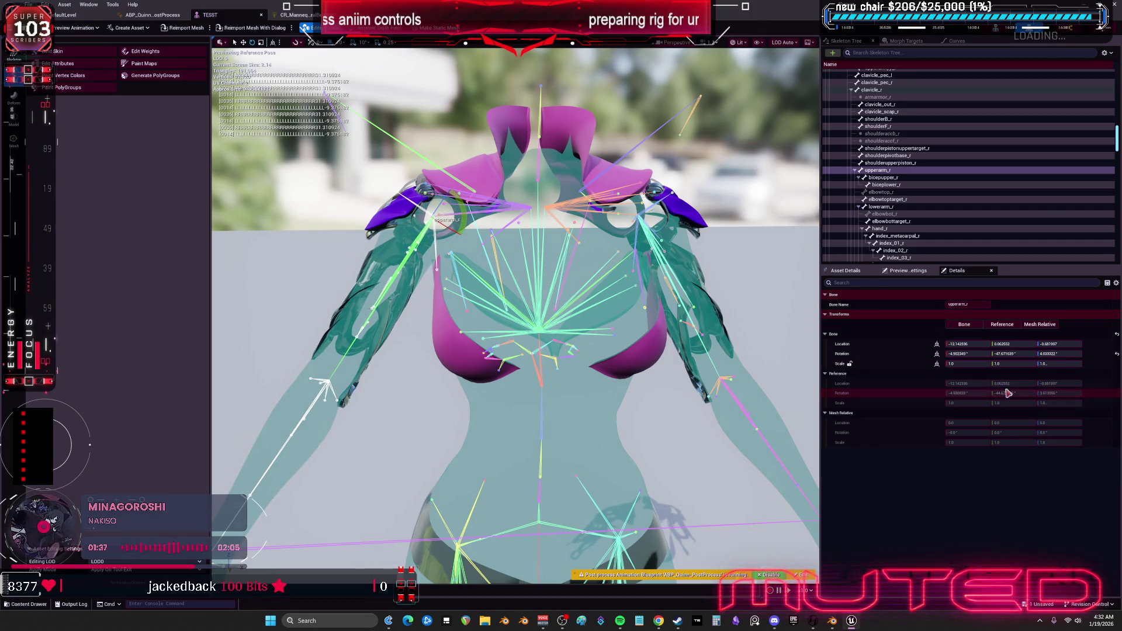
click(1117, 354)
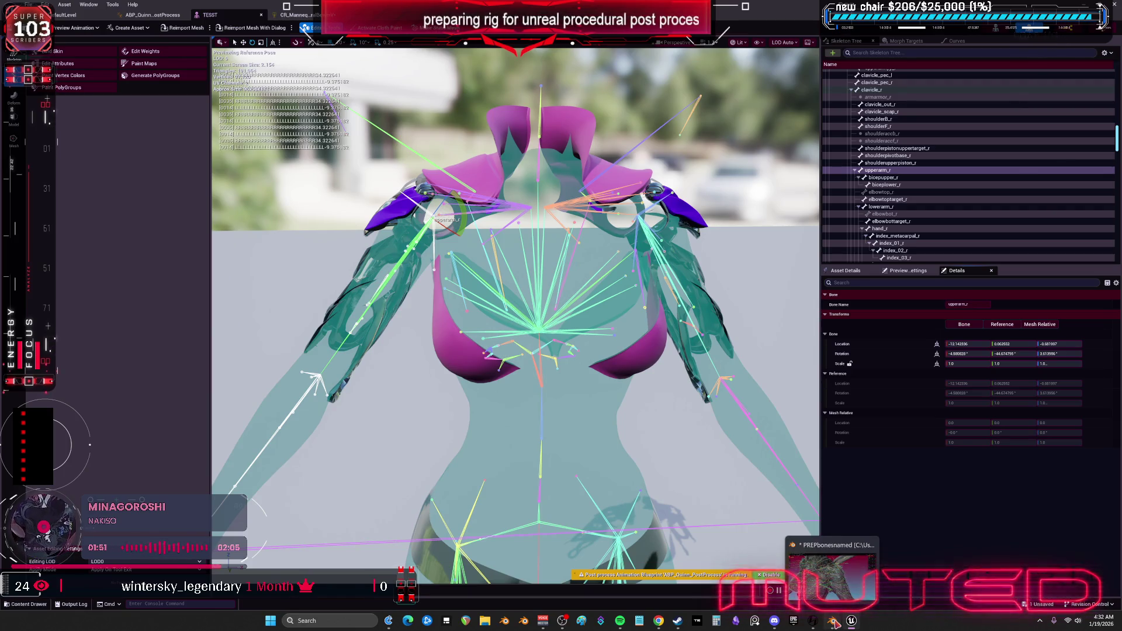
In Blender, view the armature from above in bone edit mode and select wing_ext2_r.
click(836, 625)
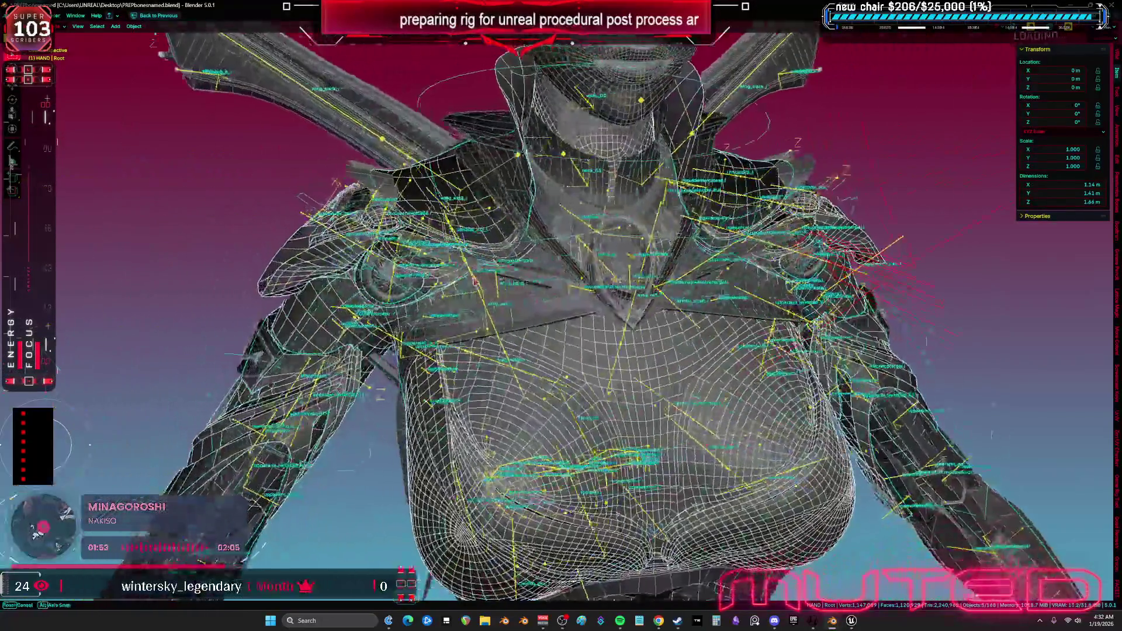
mouse_move(475, 281)
mouse_down()
mouse_move(441, 250)
mouse_move(444, 217)
mouse_move(655, 233)
mouse_up()
key(Tab)
click(445, 220)
Frame the shoulderpivotbase.r bone and adjust its Roll value, then view from the front.
click(651, 224)
key(KP_Decimal)
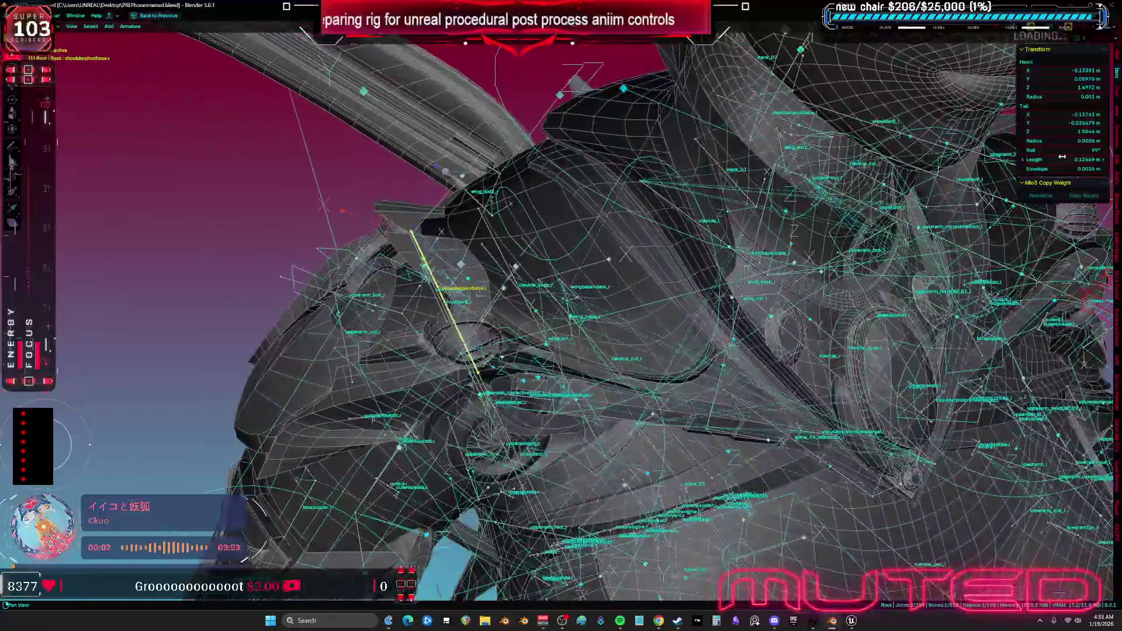
click(1081, 152)
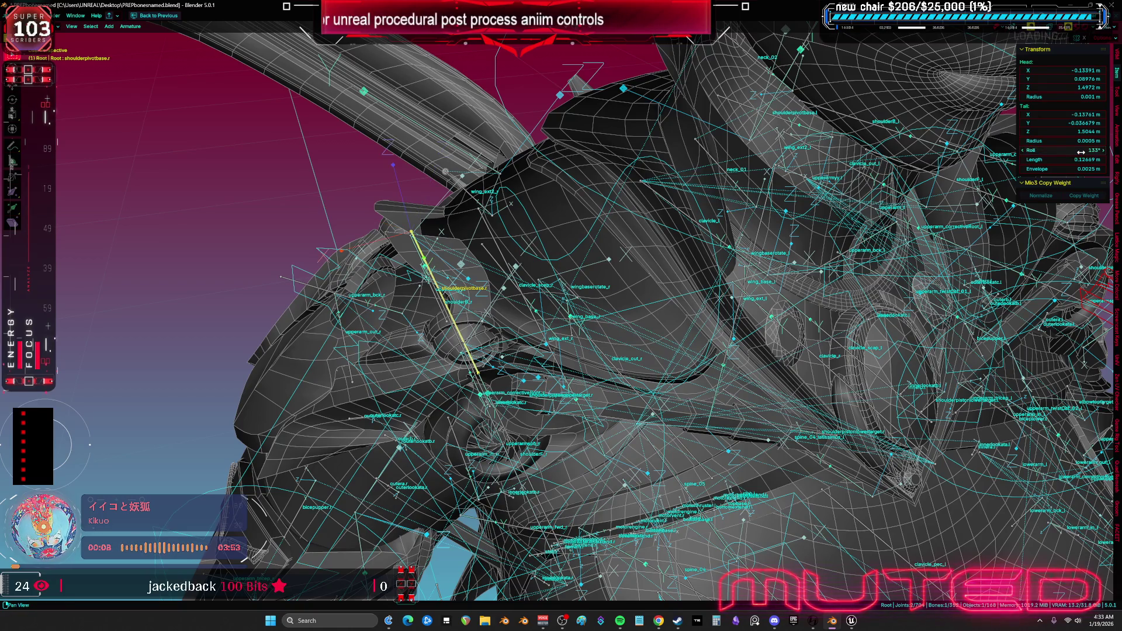
key(KP_1)
scroll(571, 234, down, 2)
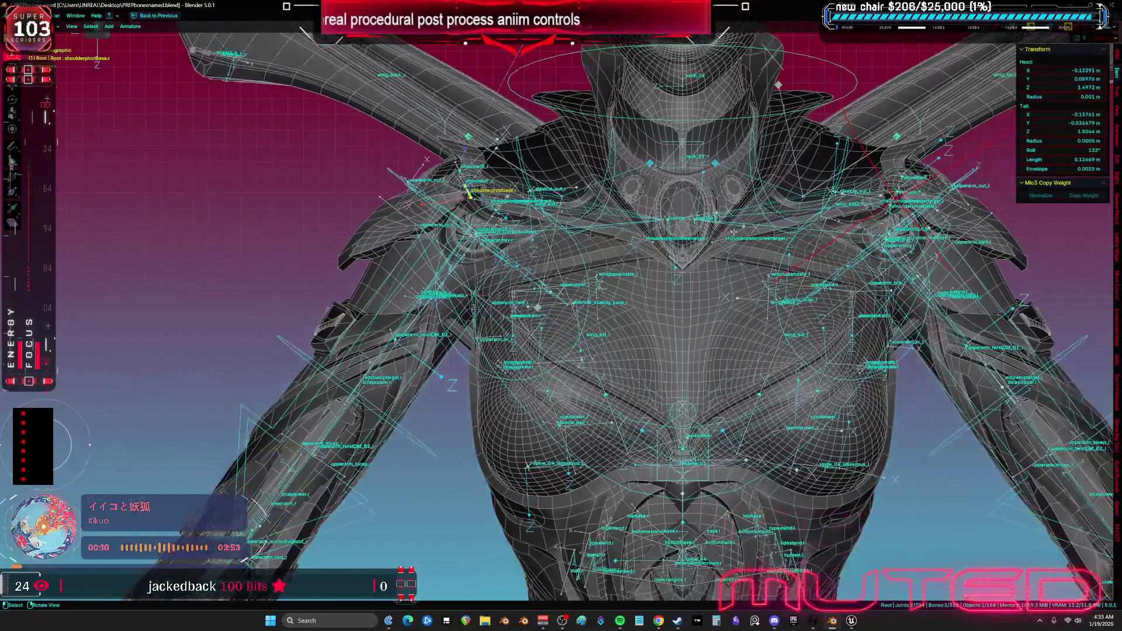
In Object Mode, select the body mesh, both shoulder plates and the Root armature.
key(ctrl+Tab)
click(323, 223)
drag(323, 223, 414, 389)
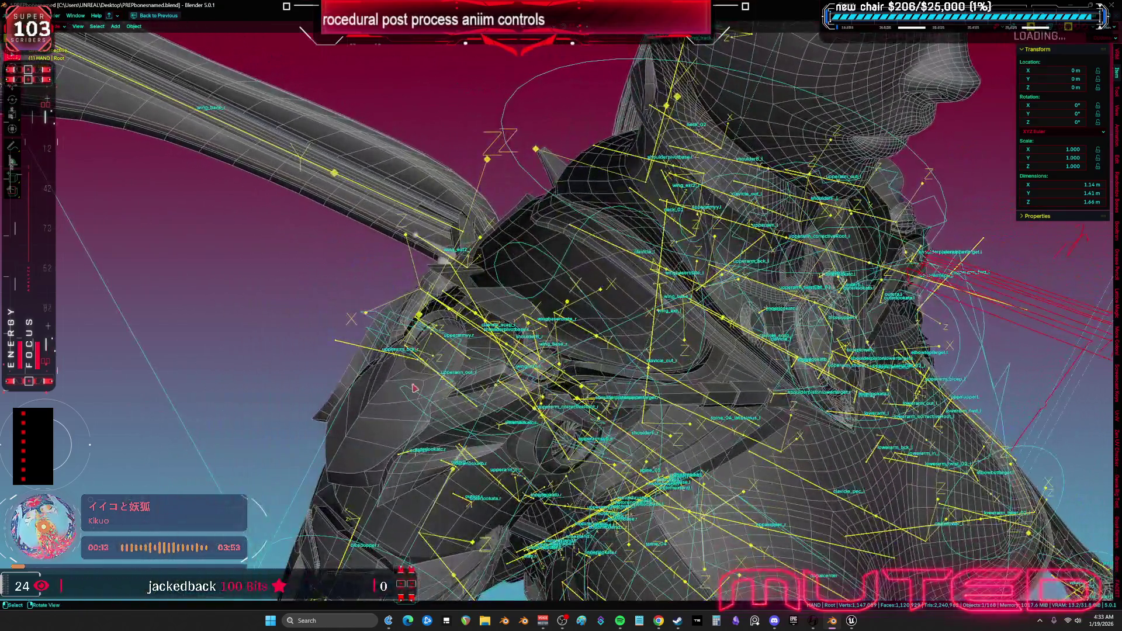
click(439, 350)
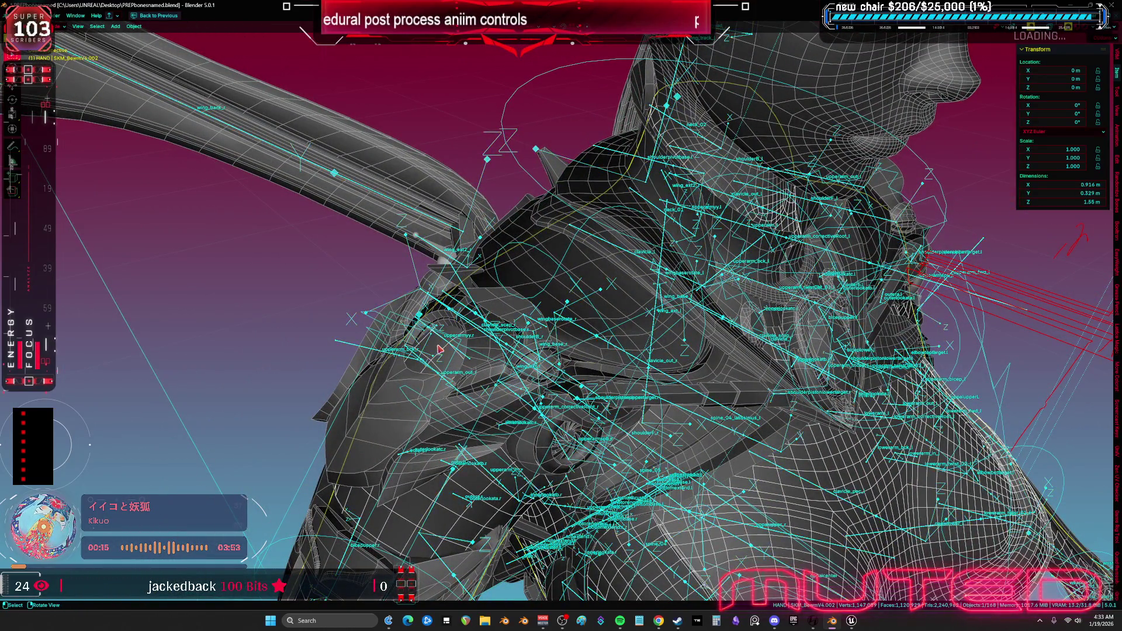
click(356, 367)
shift+click(474, 360)
key(KP_Decimal)
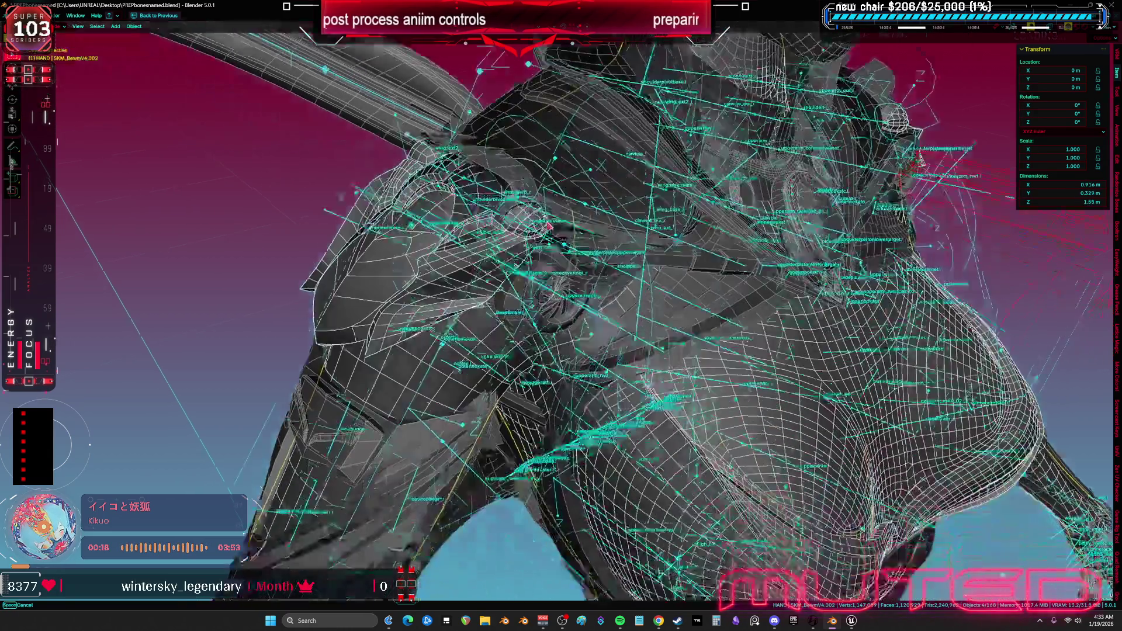
shift+click(416, 394)
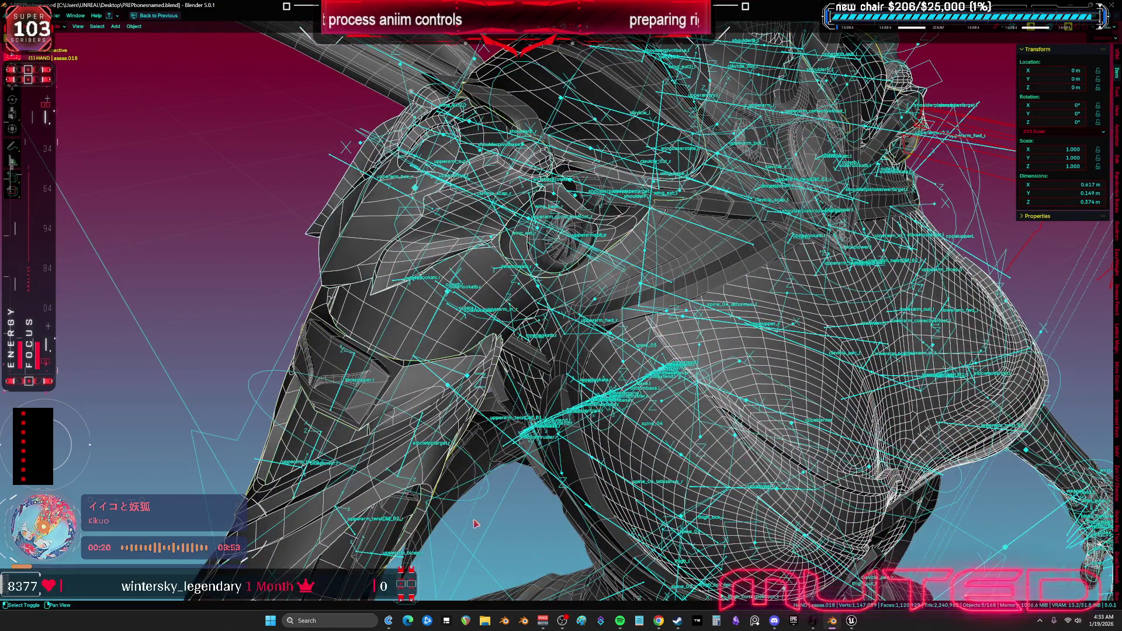
shift+click(532, 446)
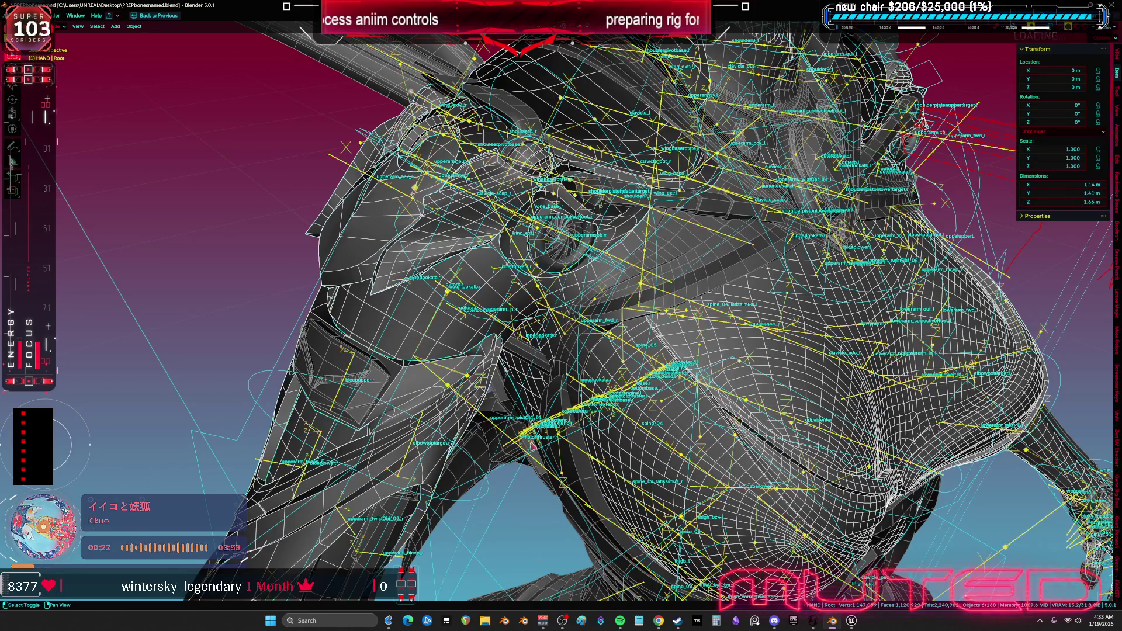
Export the selected objects as an FBX file and return to Unreal Engine.
click(23, 15)
mouse_move(76, 146)
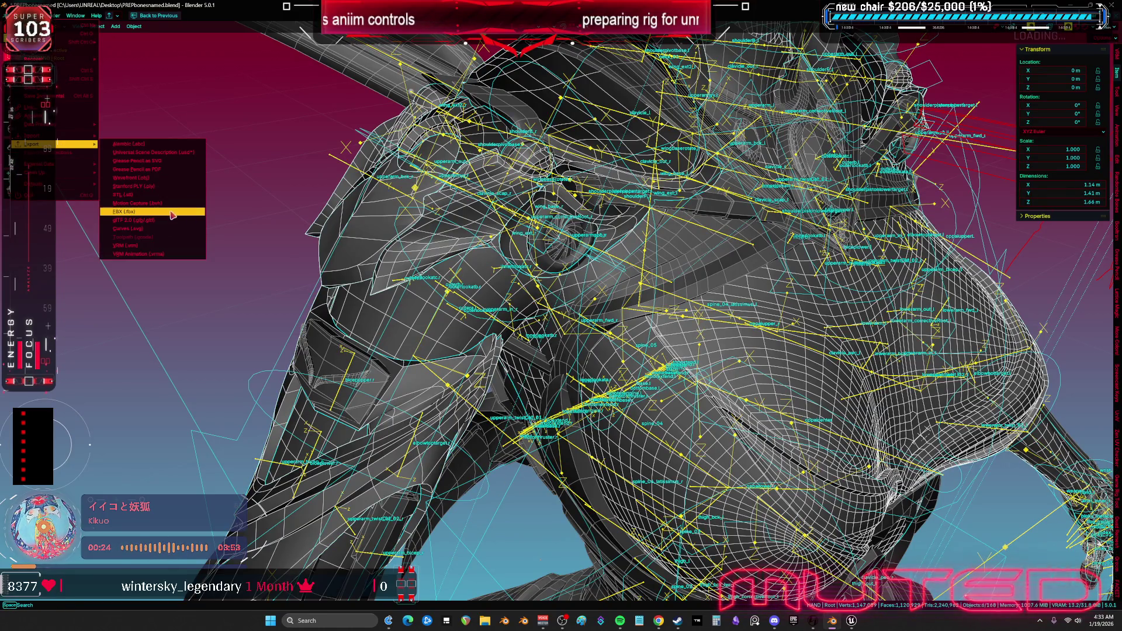
click(152, 209)
click(628, 425)
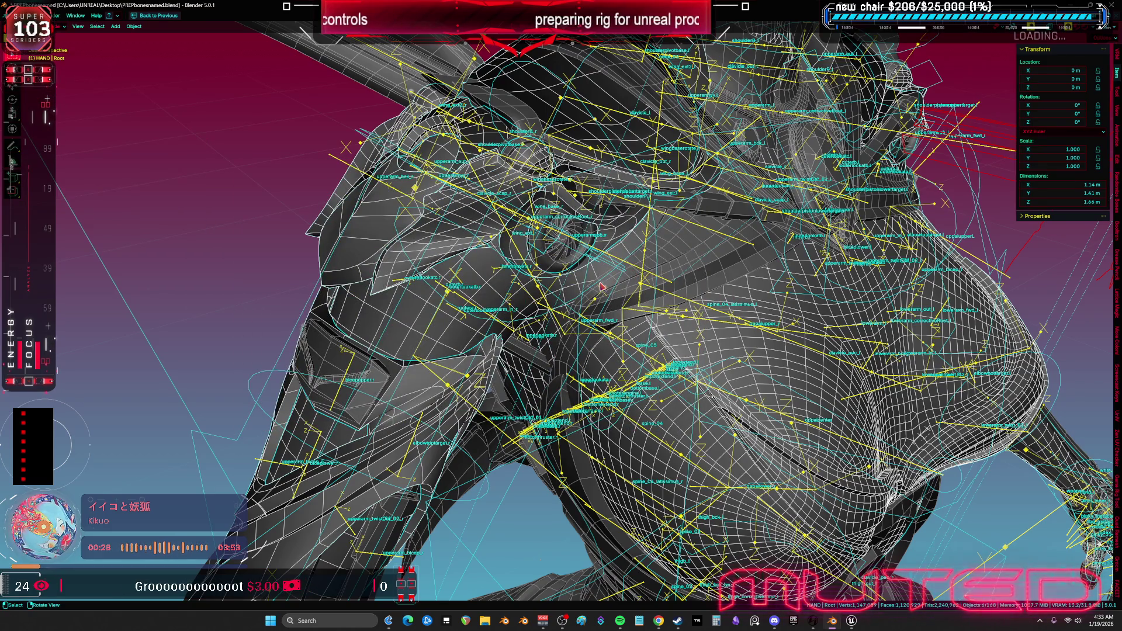
key(KP_1)
key(alt+Tab)
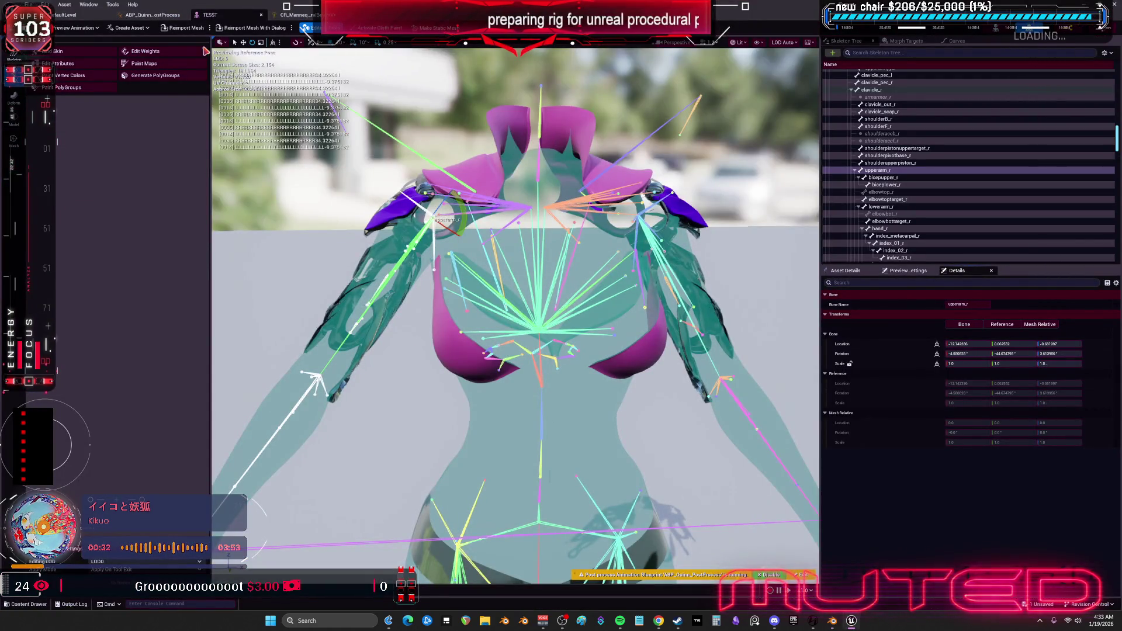
Reimport the updated skeletal mesh and test the pads by raising, resetting and re-raising upperarm_r.
click(183, 28)
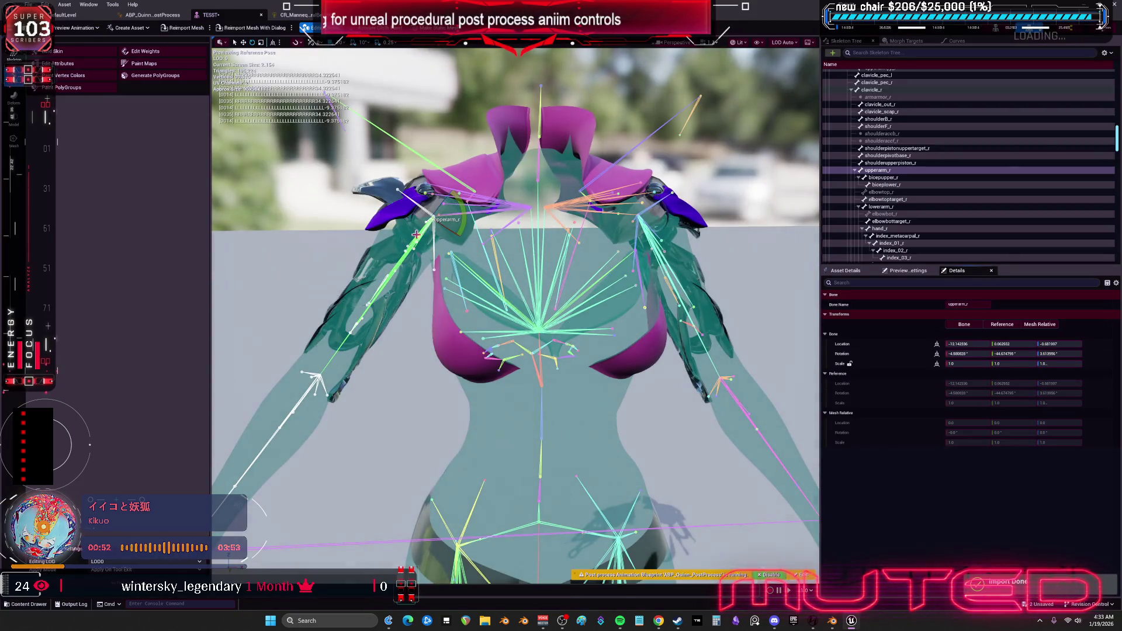
mouse_move(415, 234)
mouse_down()
mouse_move(452, 254)
mouse_move(435, 219)
mouse_up()
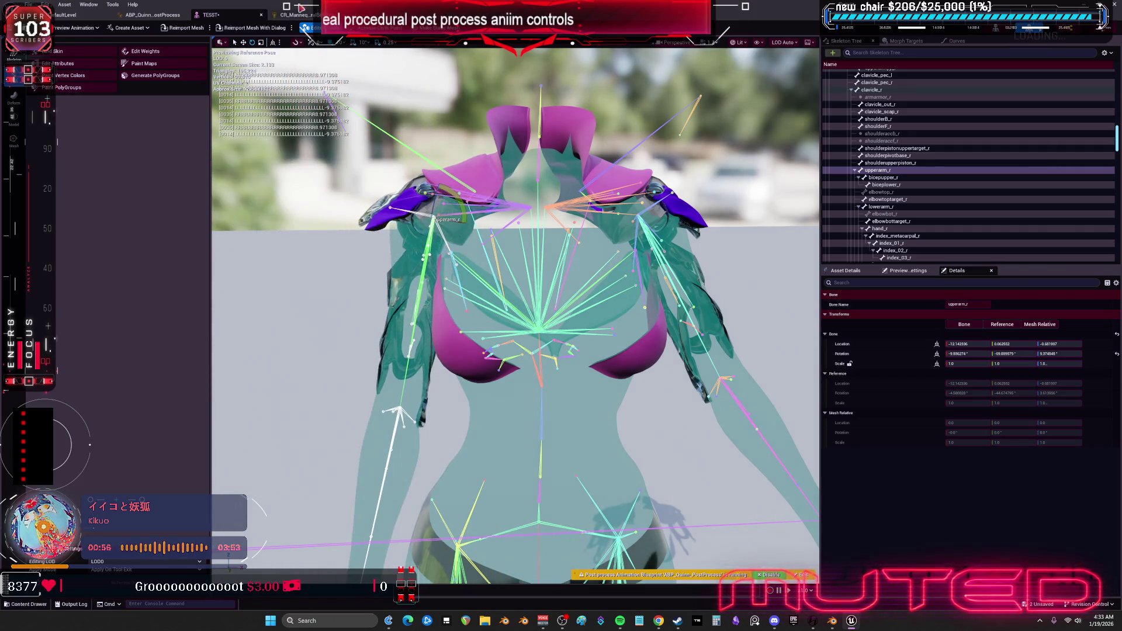
click(298, 14)
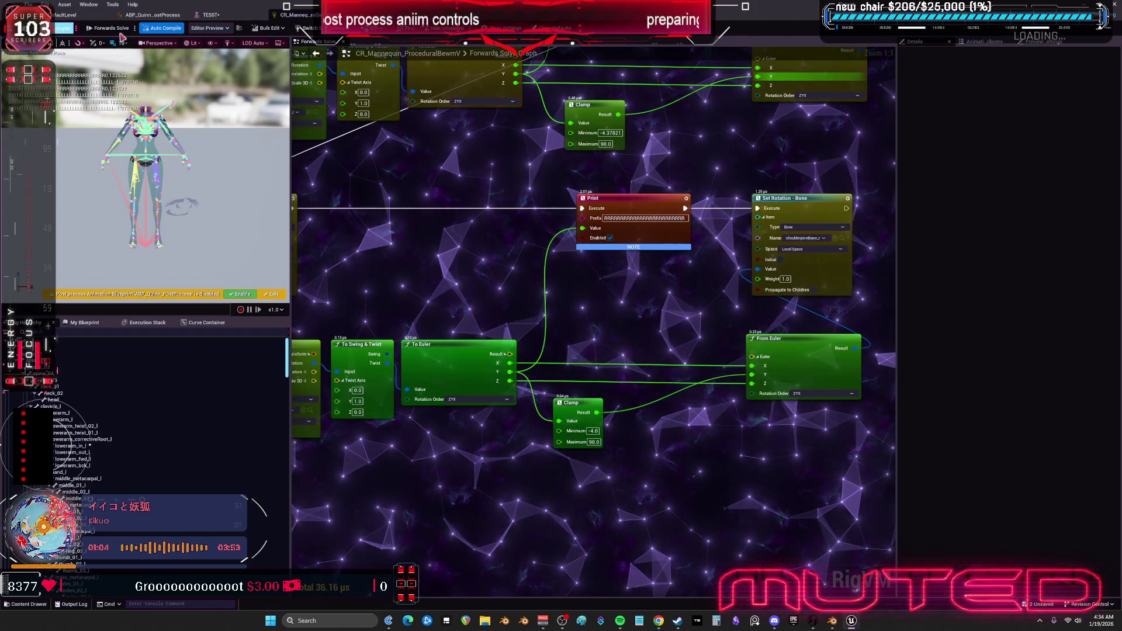
click(229, 17)
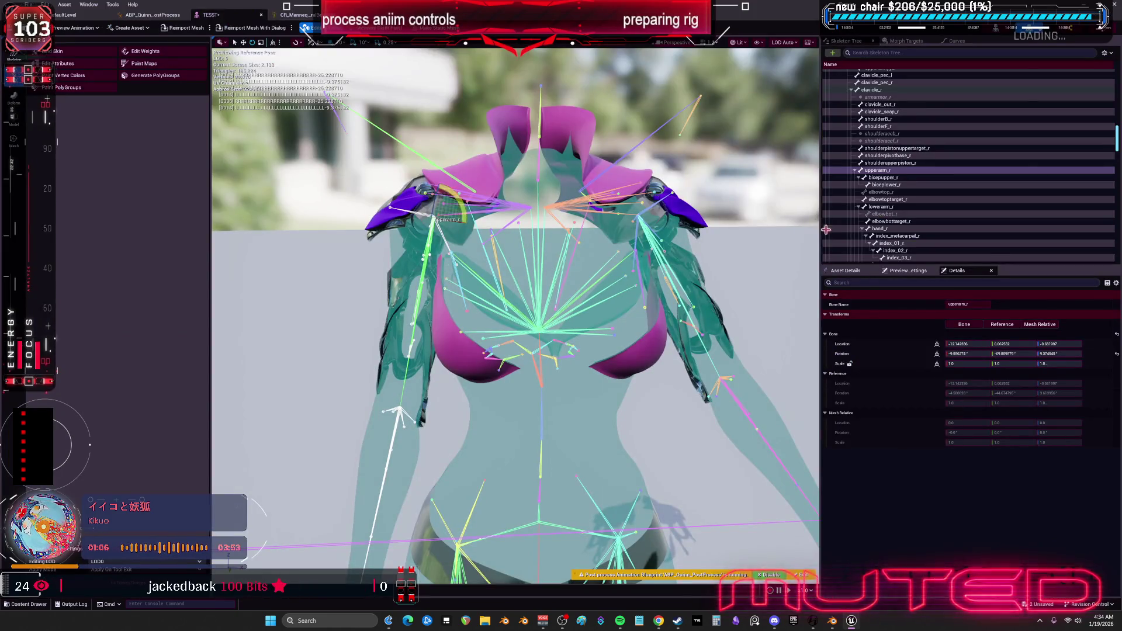
click(1116, 354)
mouse_move(465, 218)
mouse_down()
mouse_move(450, 253)
mouse_move(450, 181)
mouse_move(578, 255)
mouse_up()
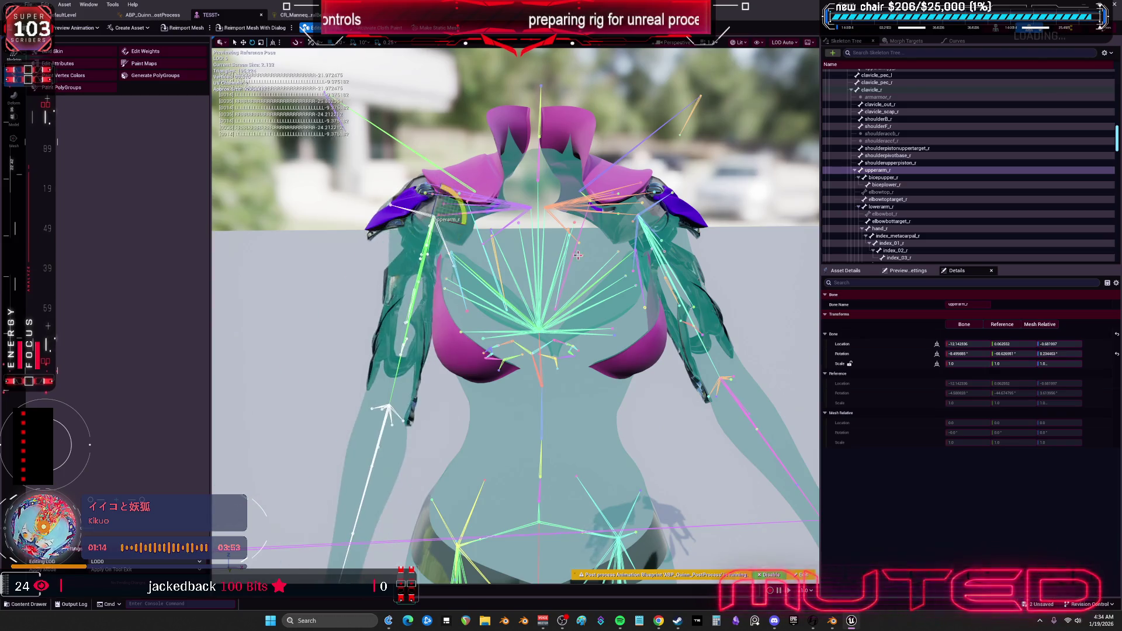
click(300, 15)
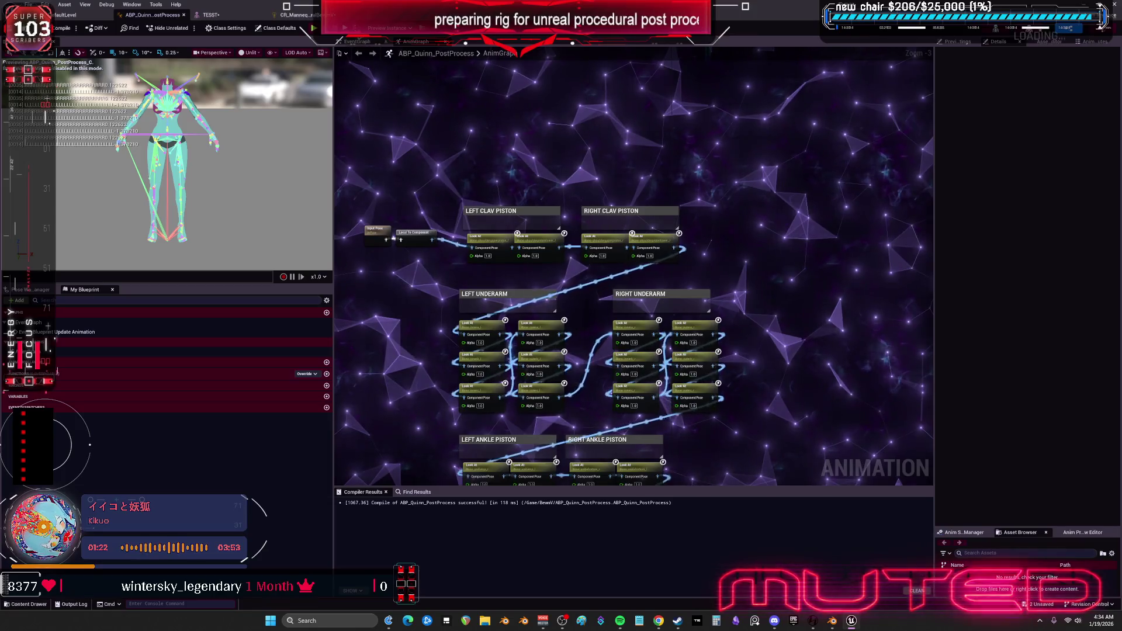
Change the lower Clamp's Minimum from -4.0 to -12.375912 and check the mesh preview.
click(593, 430)
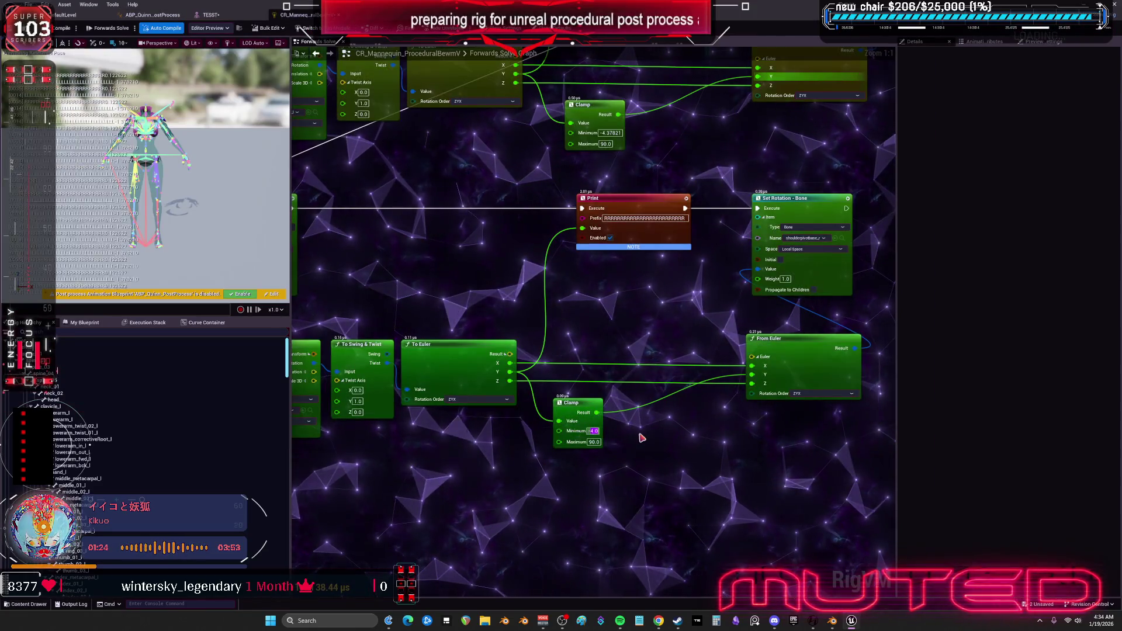
text(-12)
key(Return)
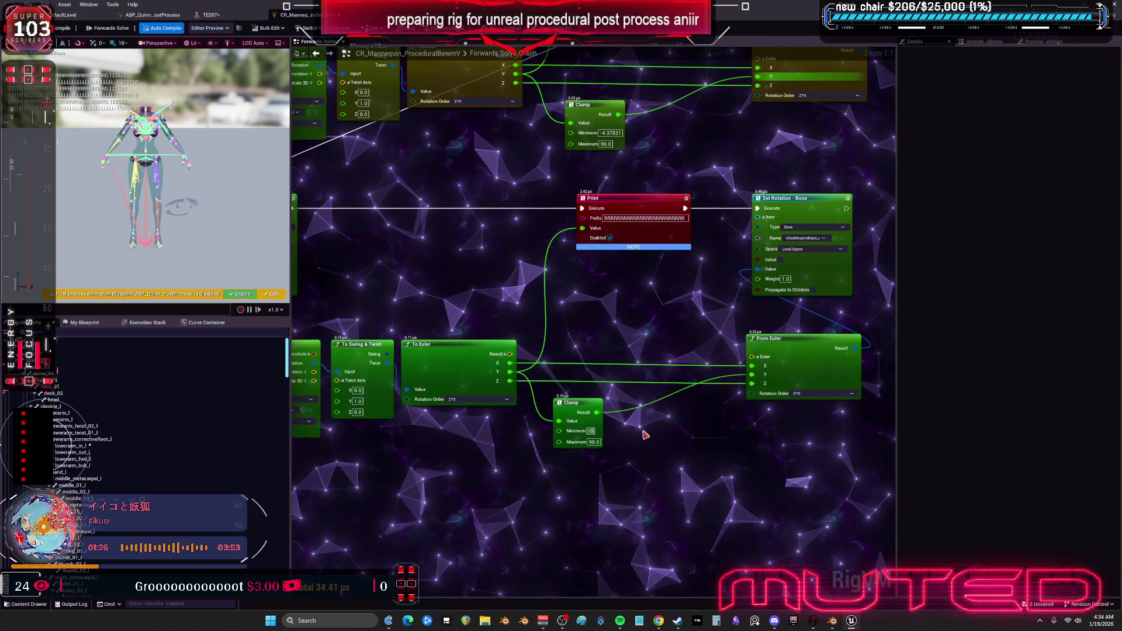
text(2.37)
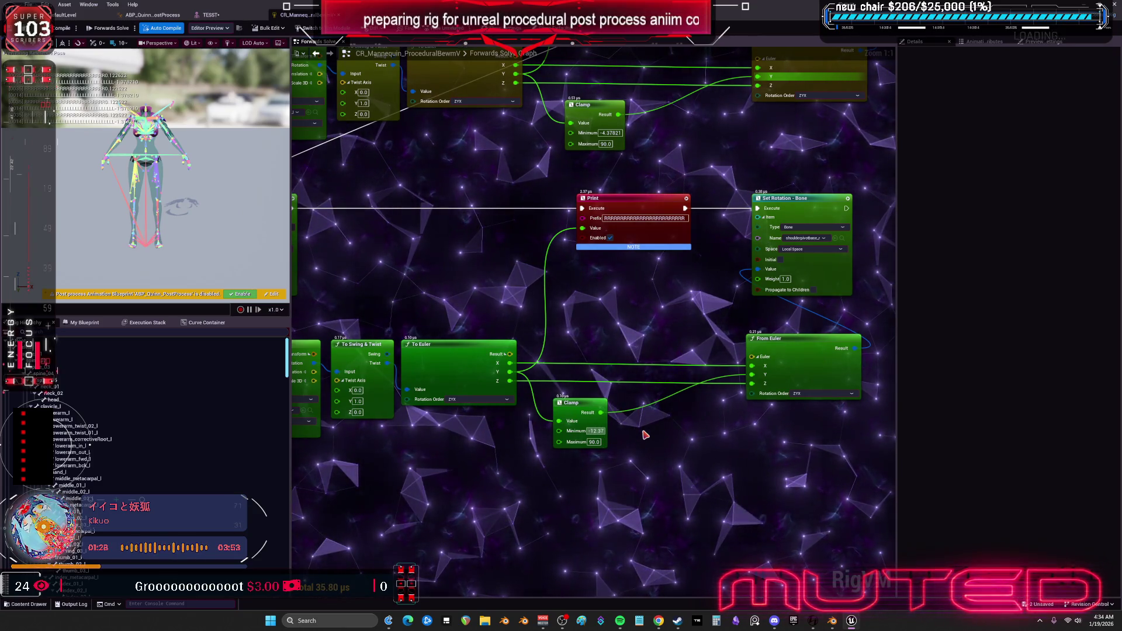
text(5912)
key(Return)
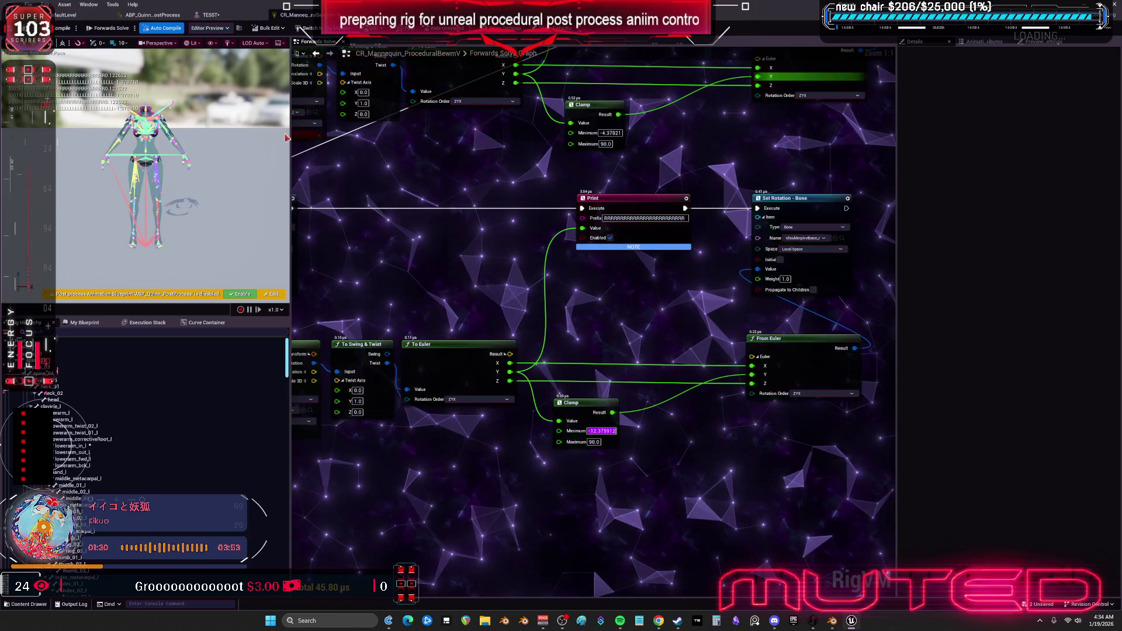
click(208, 15)
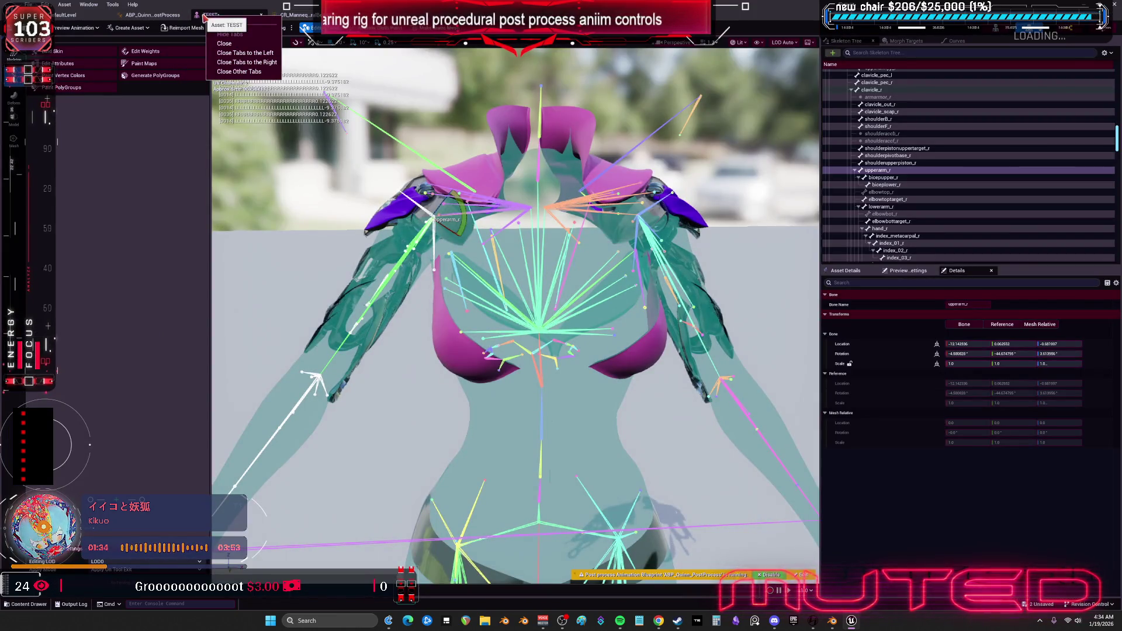
click(288, 15)
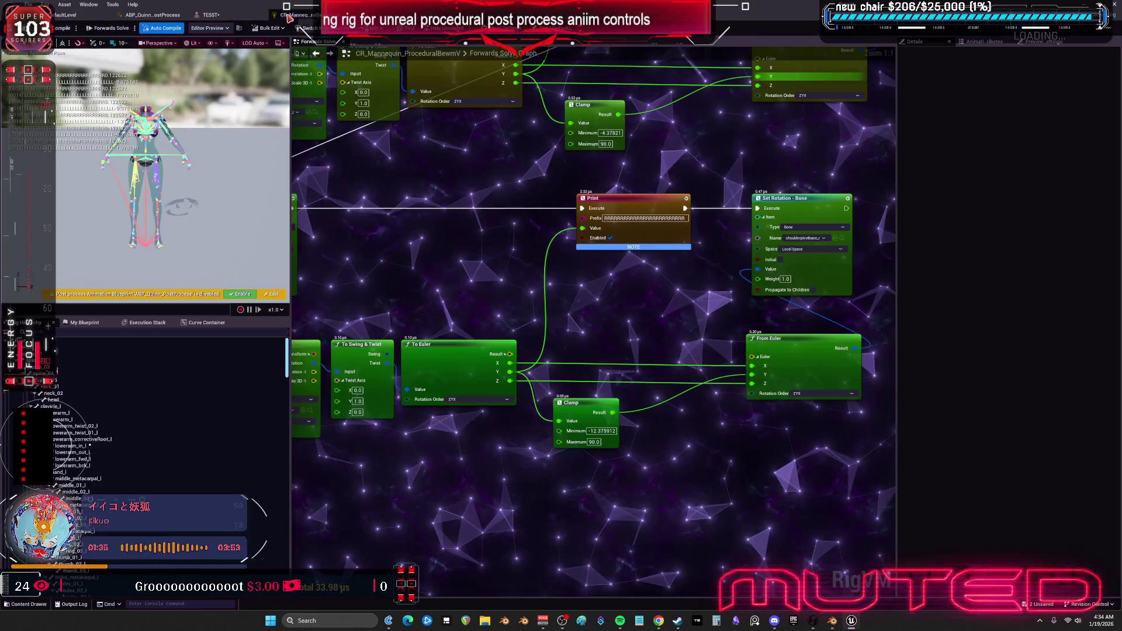
click(619, 432)
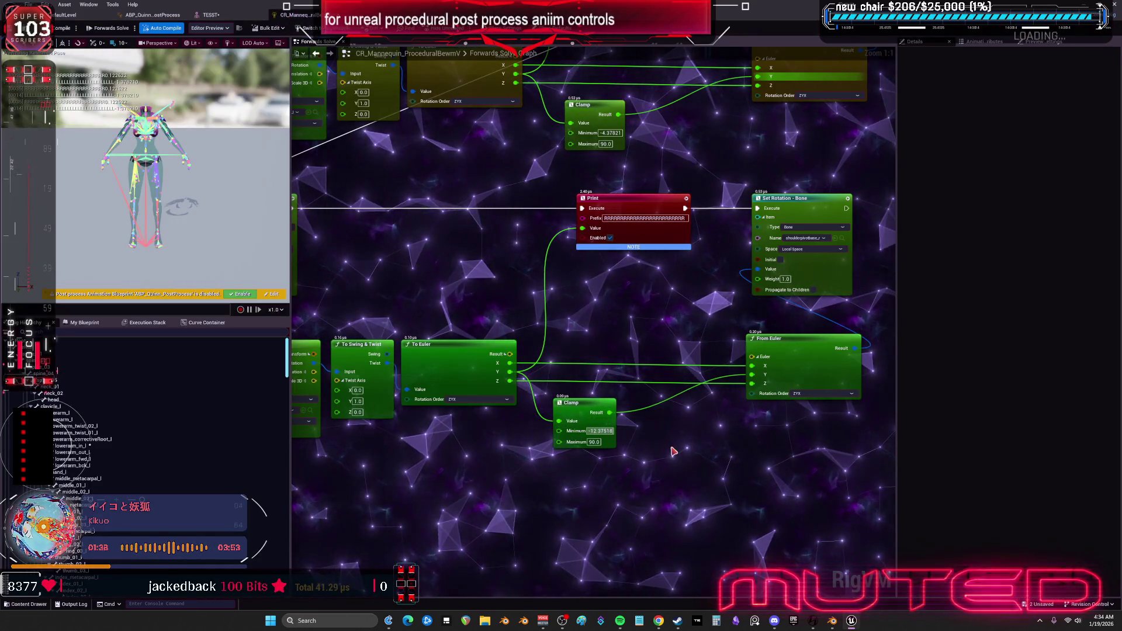
key(Return)
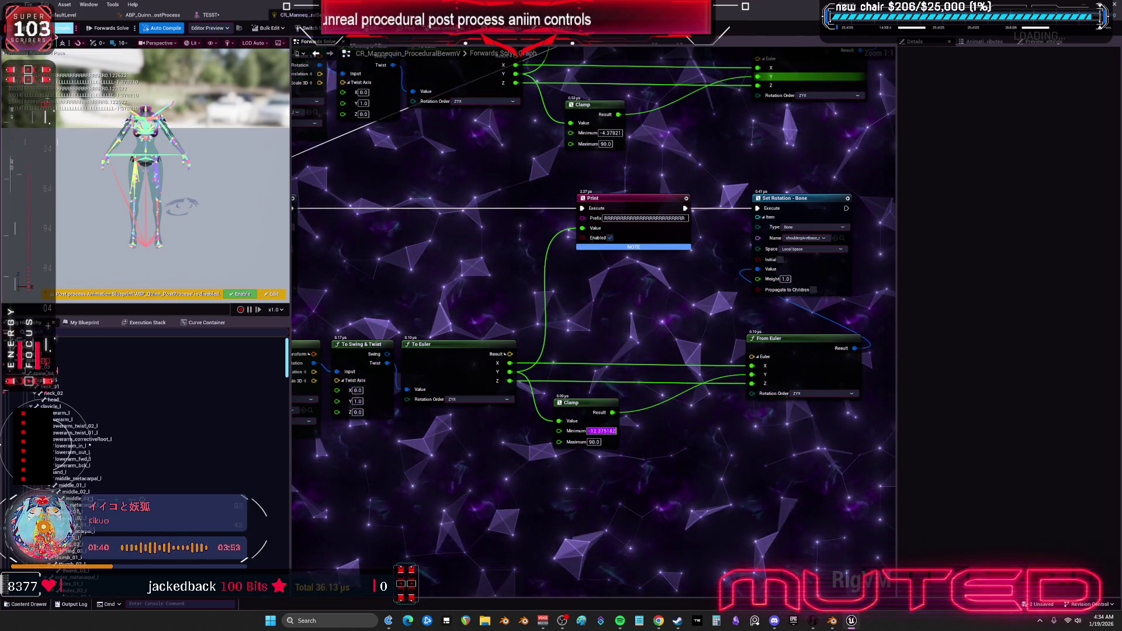
Rotate the left upper arm twice to test the pads, resetting it to reference pose each time.
click(211, 14)
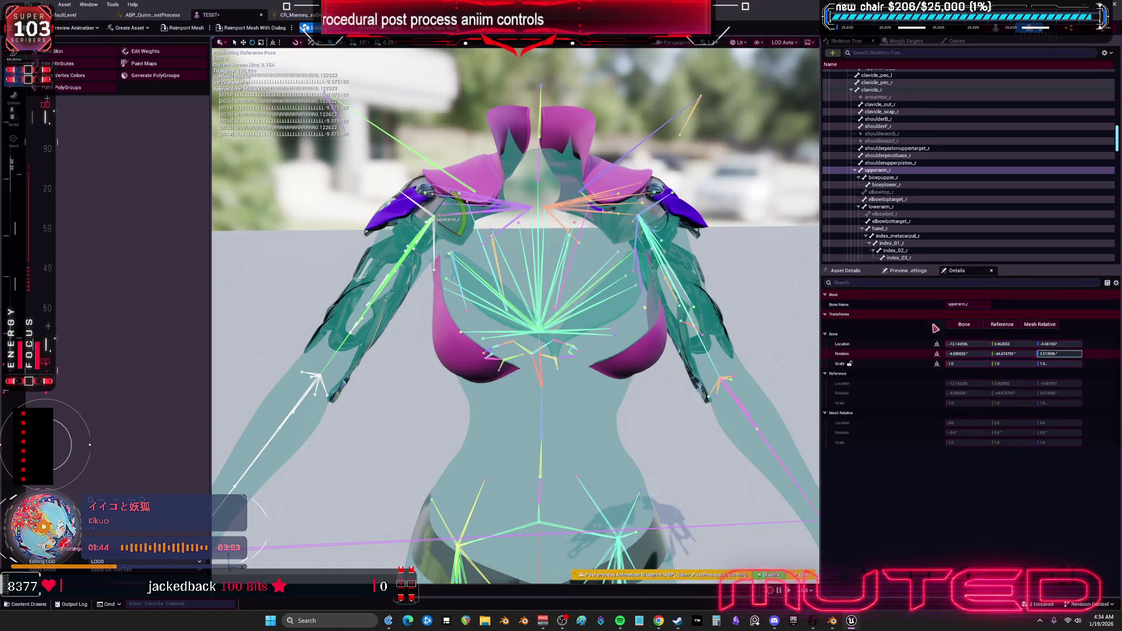
click(710, 361)
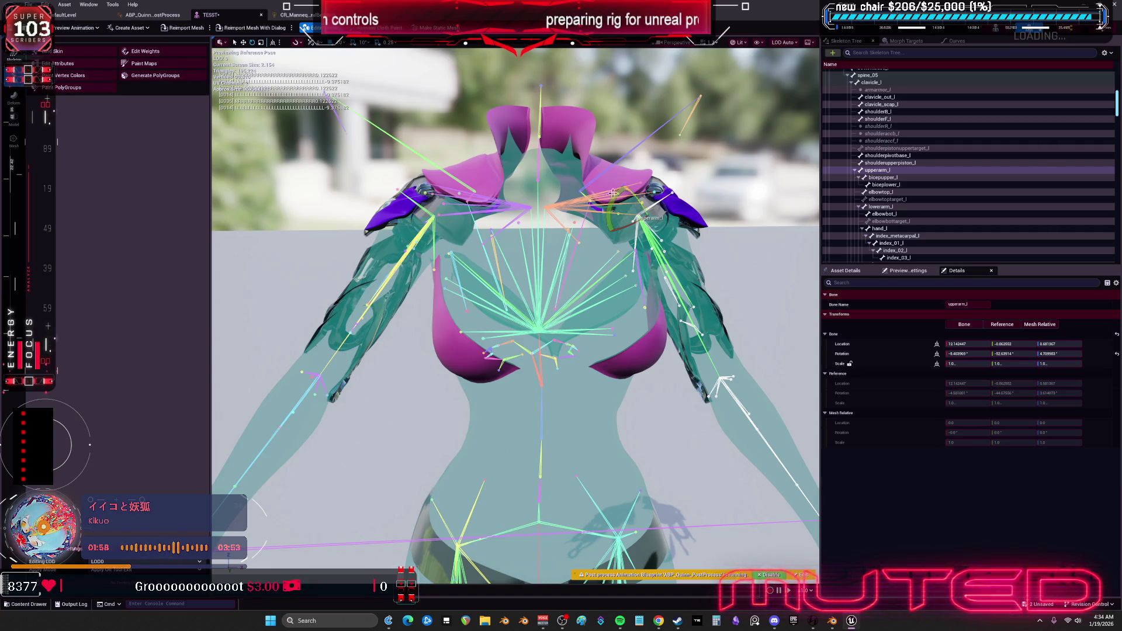
mouse_move(612, 193)
mouse_down()
mouse_move(650, 256)
mouse_move(624, 214)
mouse_up()
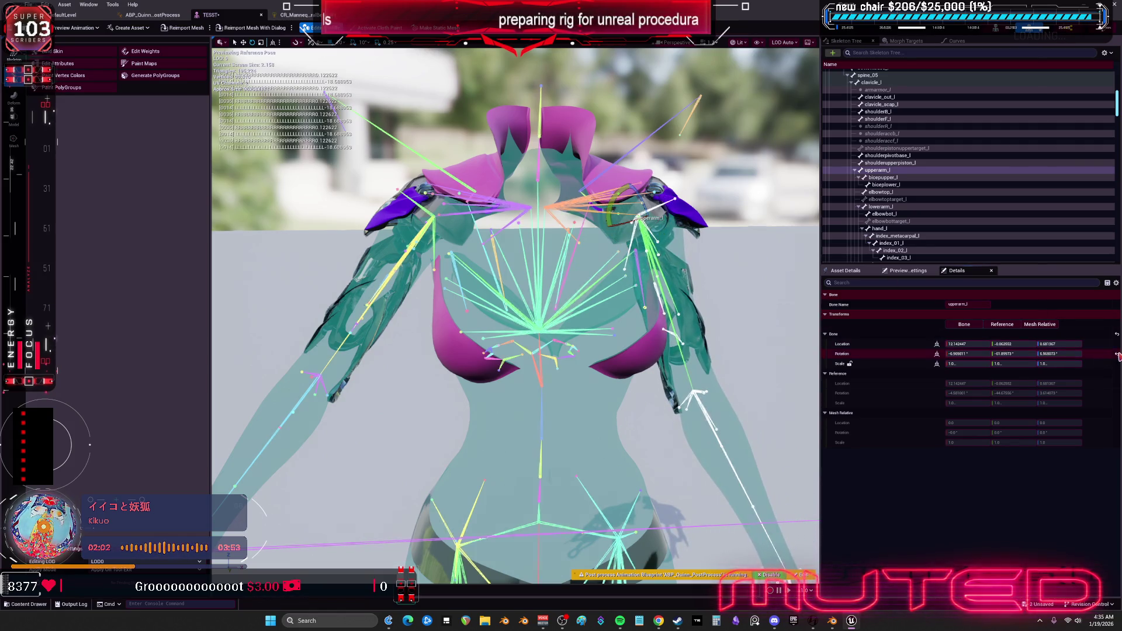
click(1117, 355)
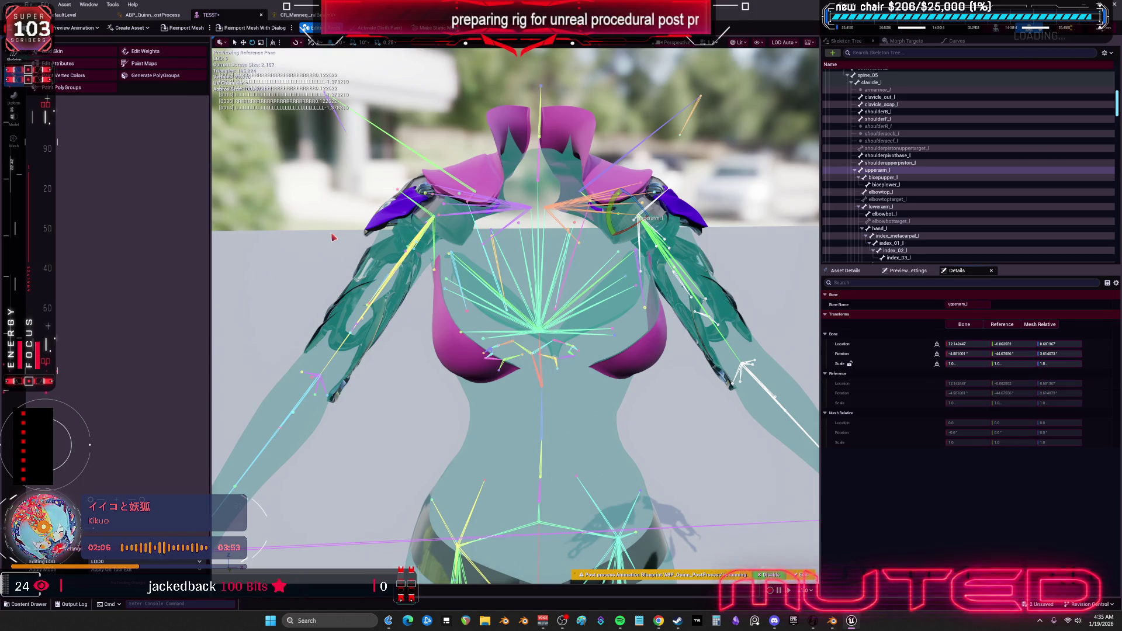
drag(610, 223, 660, 252)
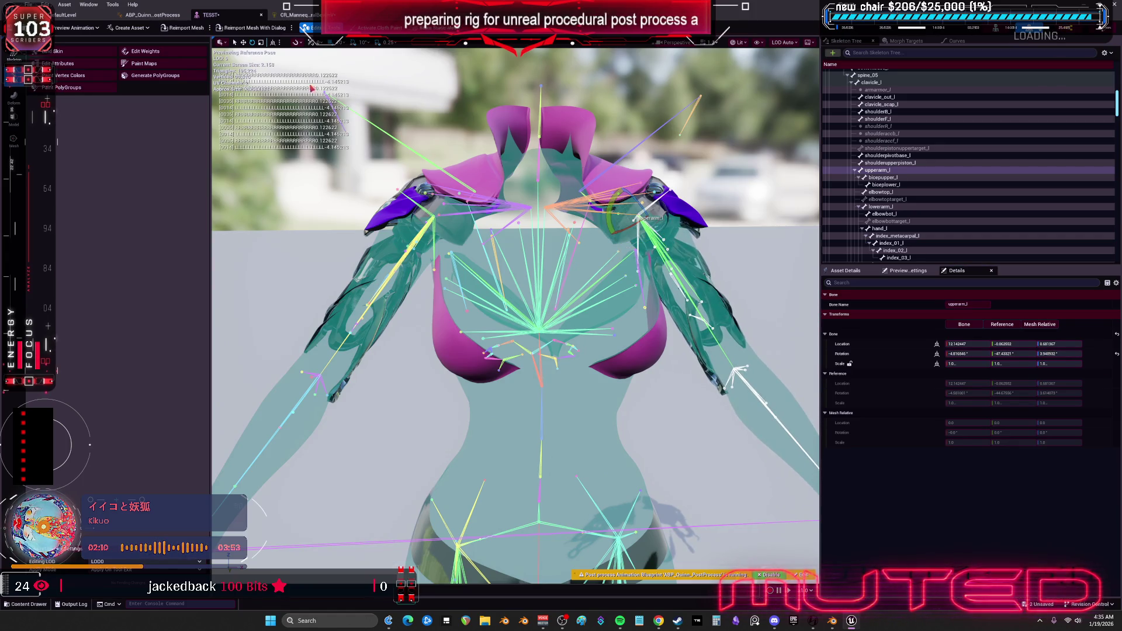
click(1114, 354)
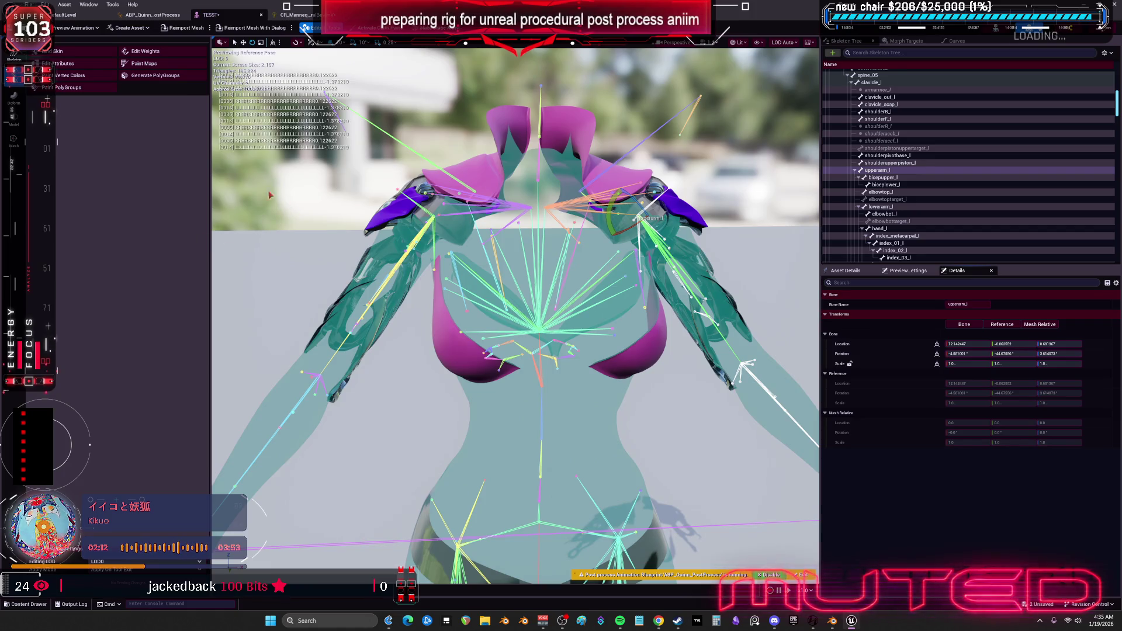
click(301, 14)
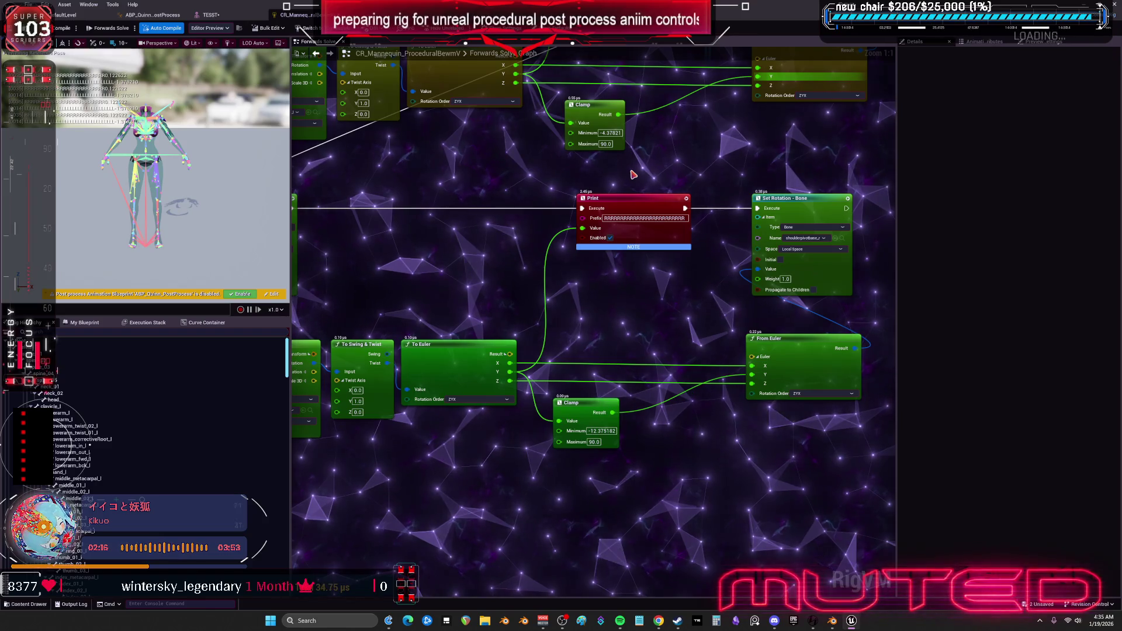
Rotate upperarm_r to test the shoulder pads, then restore its reference rotation.
click(205, 16)
click(339, 342)
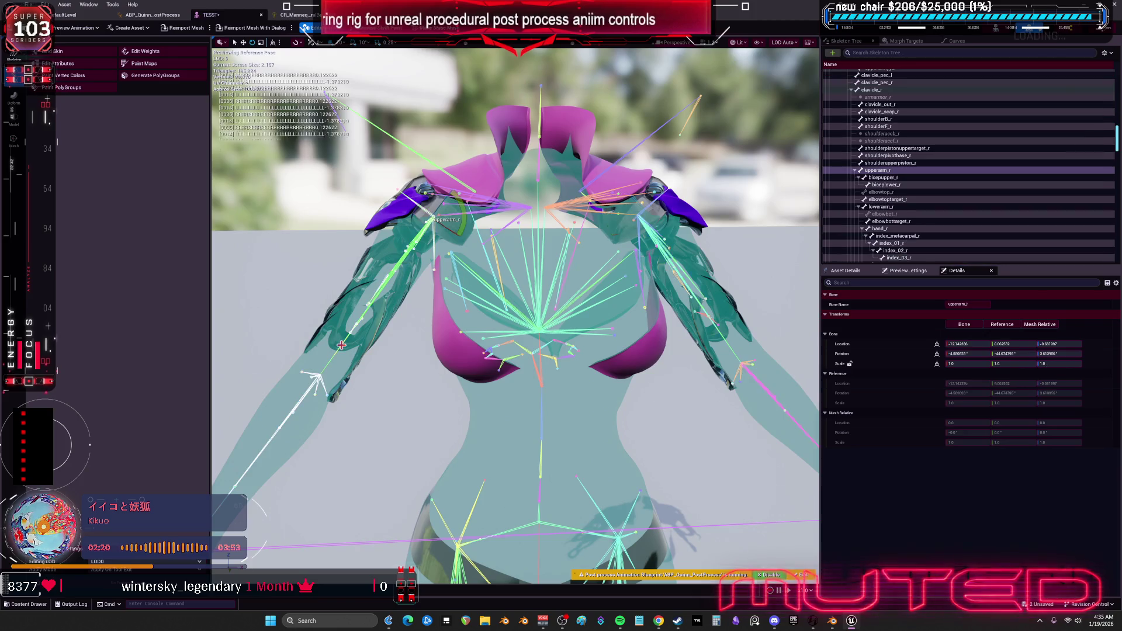
drag(481, 233, 451, 169)
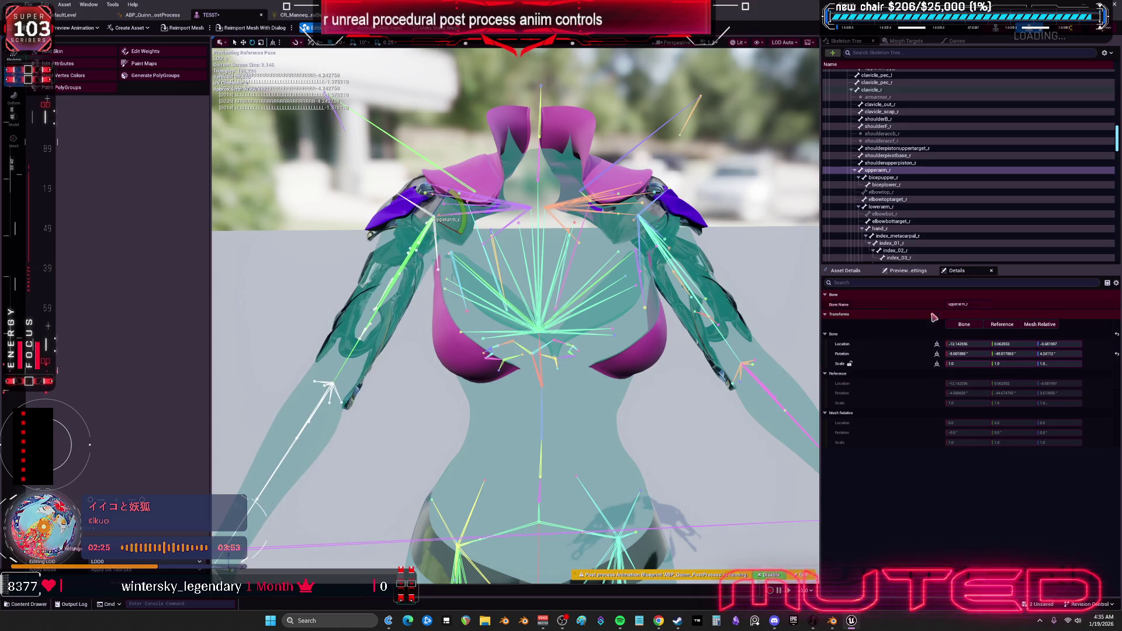
click(1117, 355)
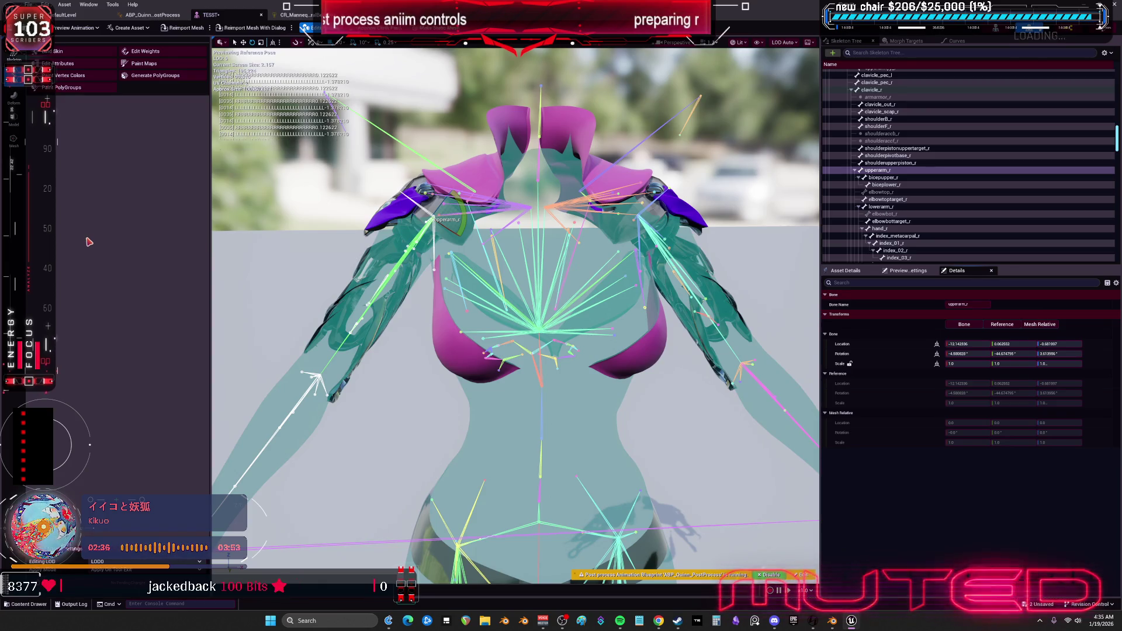
click(298, 14)
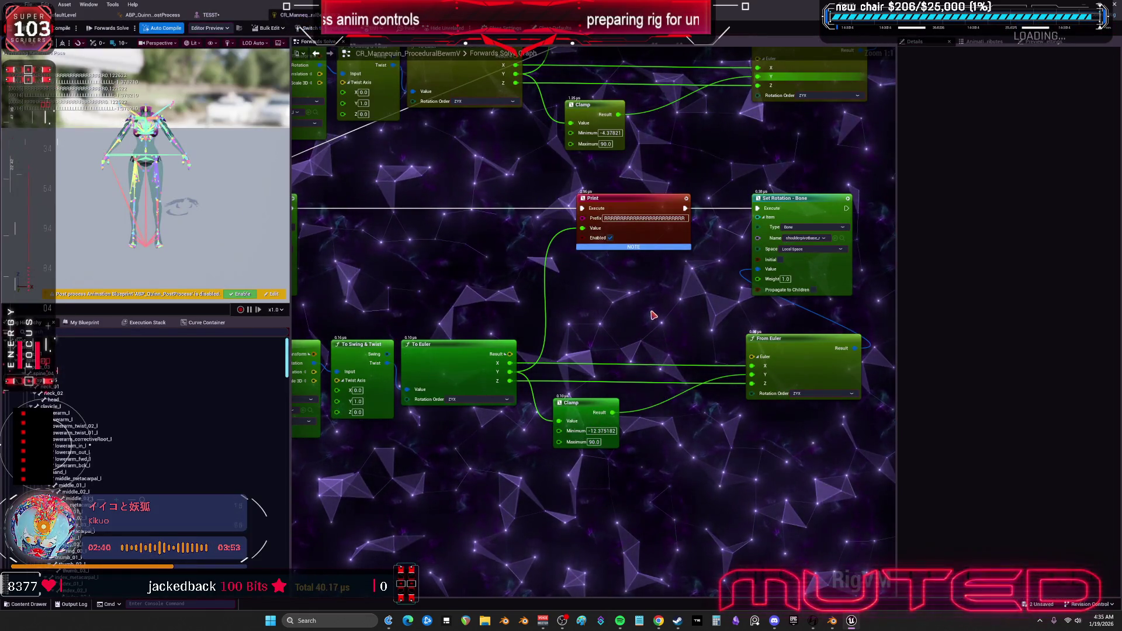
click(209, 14)
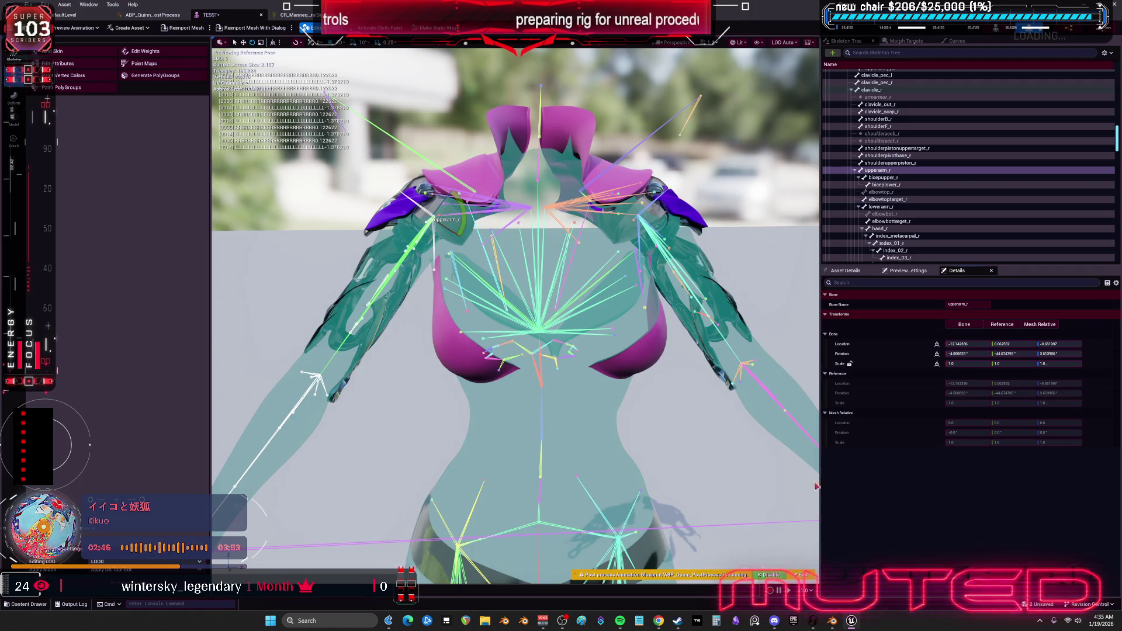
click(303, 14)
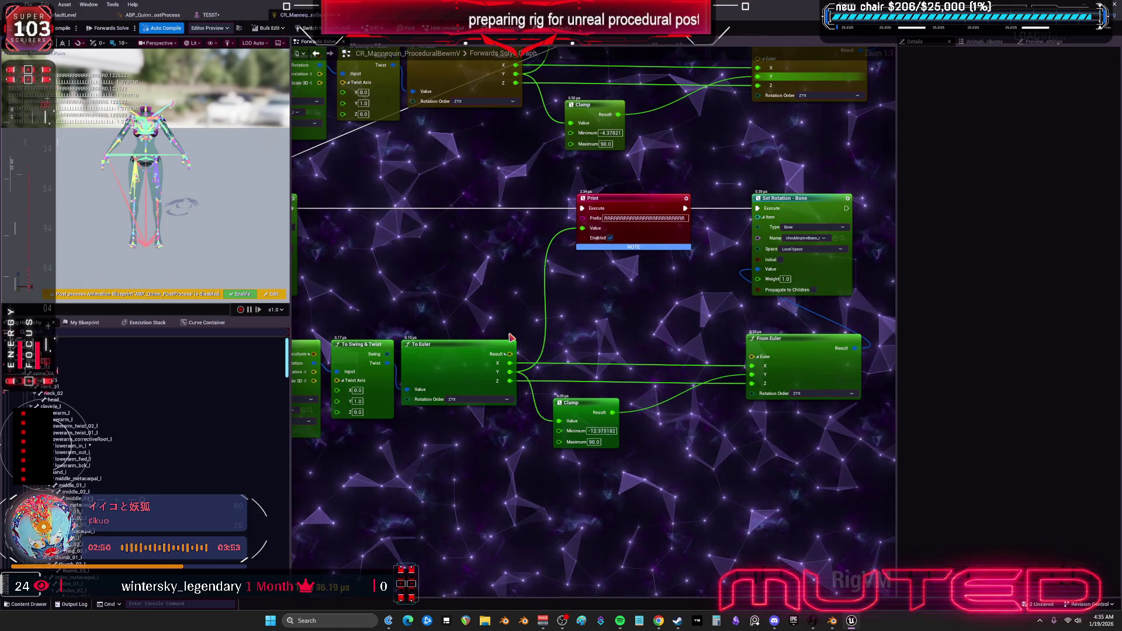
Set the lower Clamp's Minimum to -3.375182.
click(595, 431)
text(-3.375182)
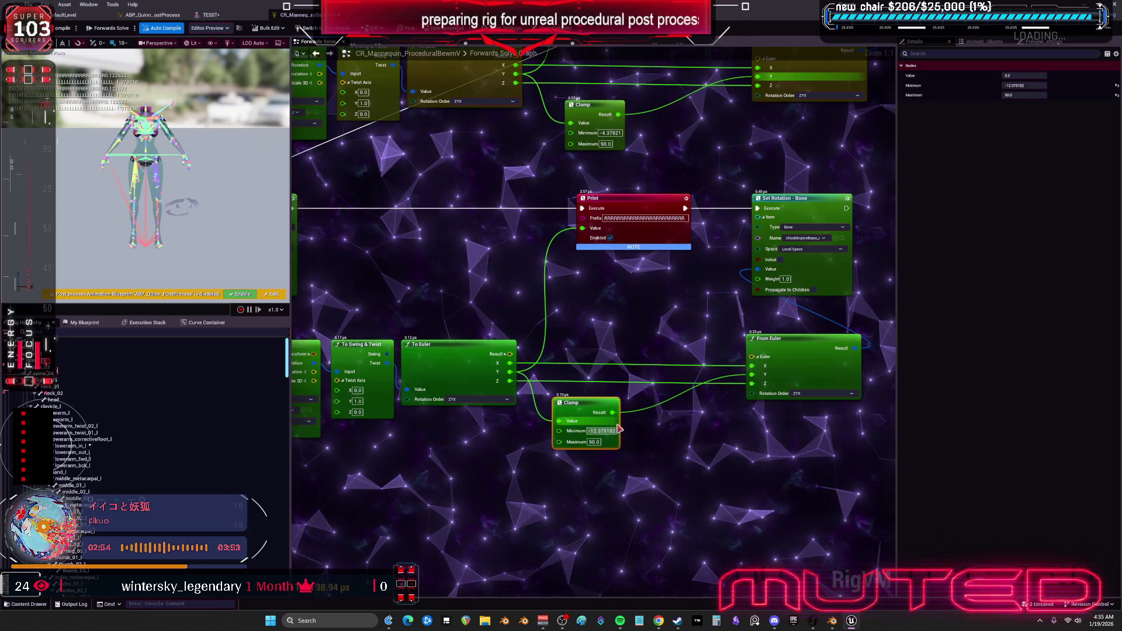
key(Return)
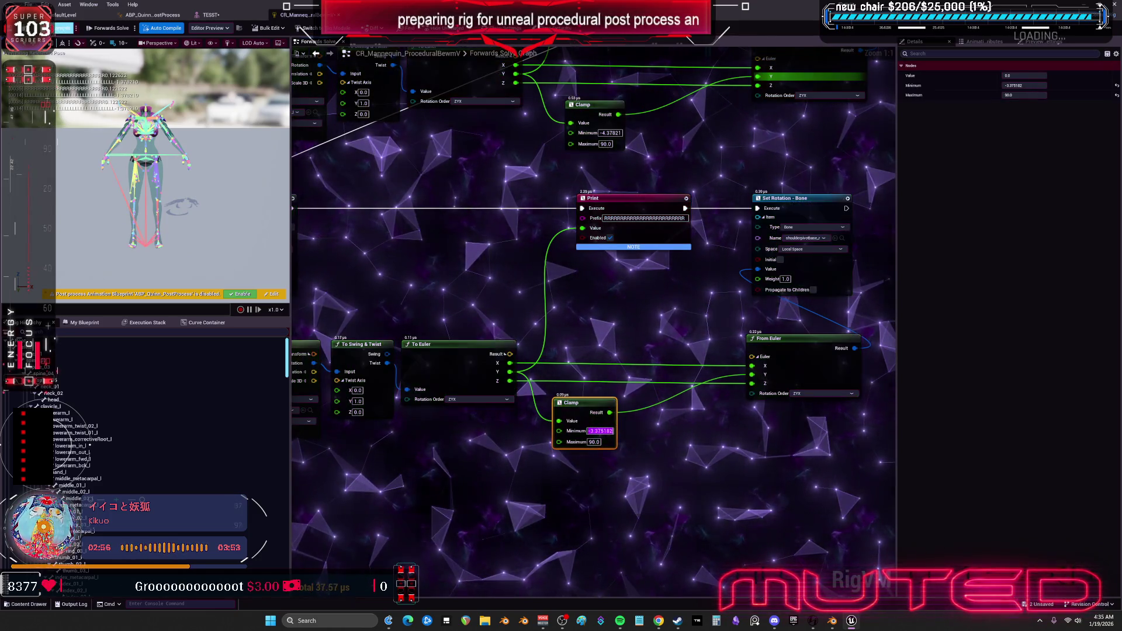
Rotate the upper arm to test the new clamp limit and save the skeletal mesh.
click(209, 15)
mouse_move(461, 221)
mouse_down()
mouse_move(448, 189)
mouse_move(464, 222)
mouse_move(440, 252)
mouse_move(462, 237)
mouse_move(465, 214)
mouse_move(444, 185)
mouse_move(465, 188)
mouse_move(507, 273)
mouse_up()
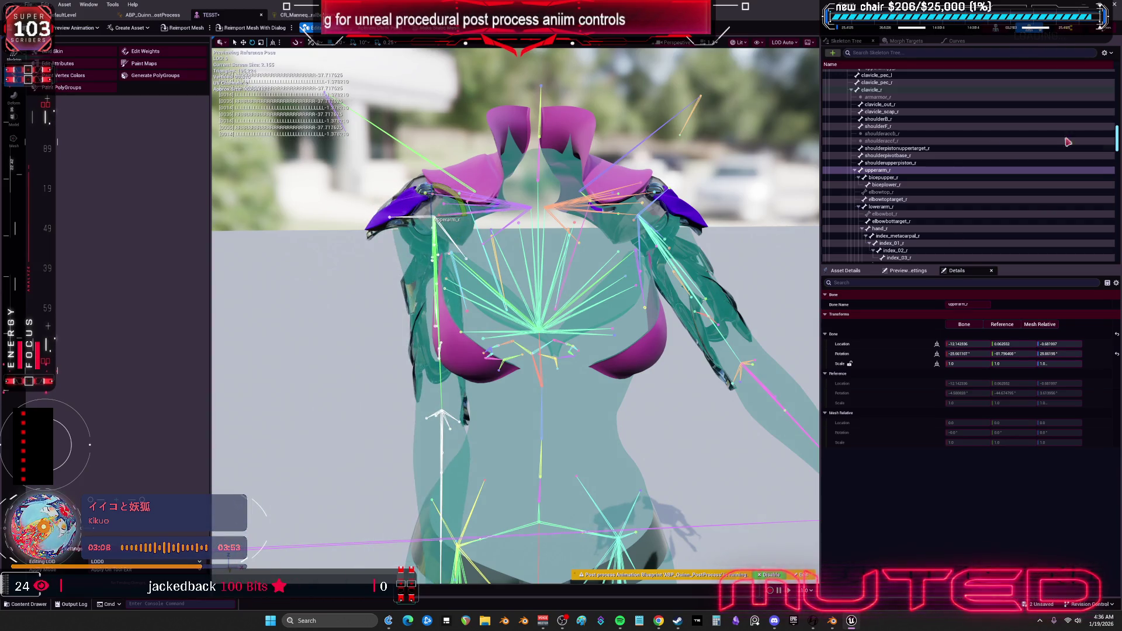
key(ctrl+s)
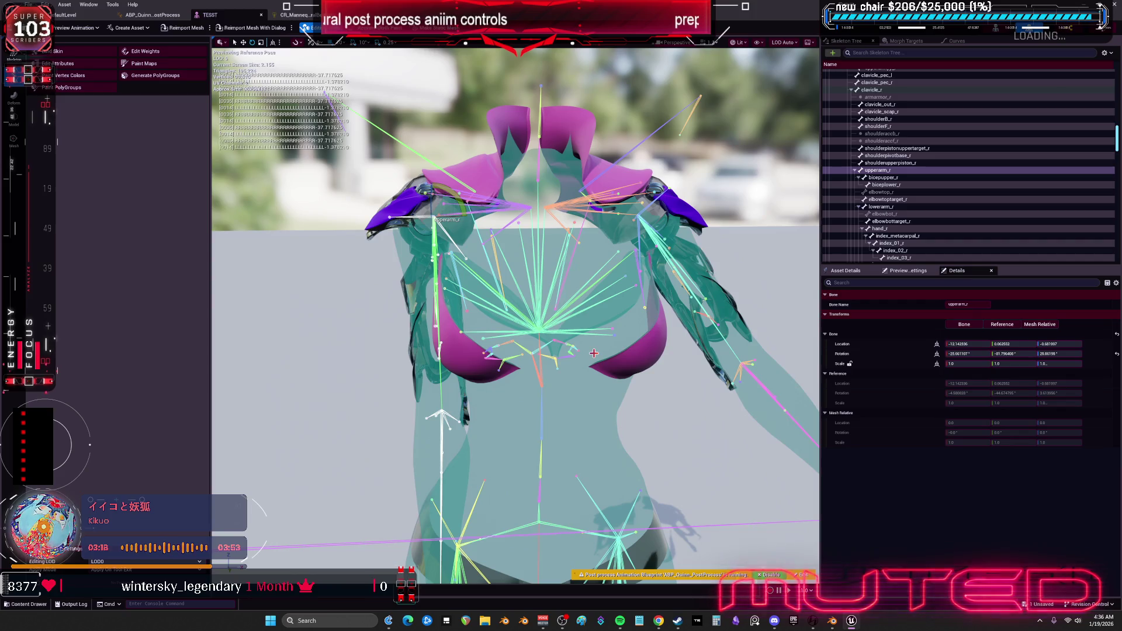
drag(741, 382, 538, 350)
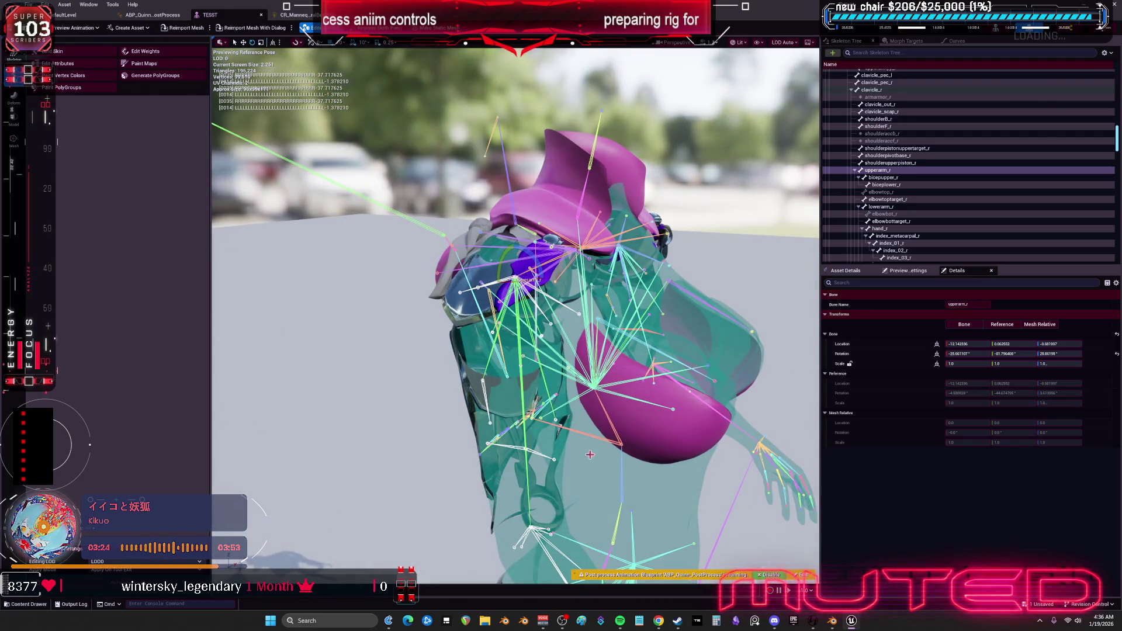
mouse_move(832, 621)
click(298, 14)
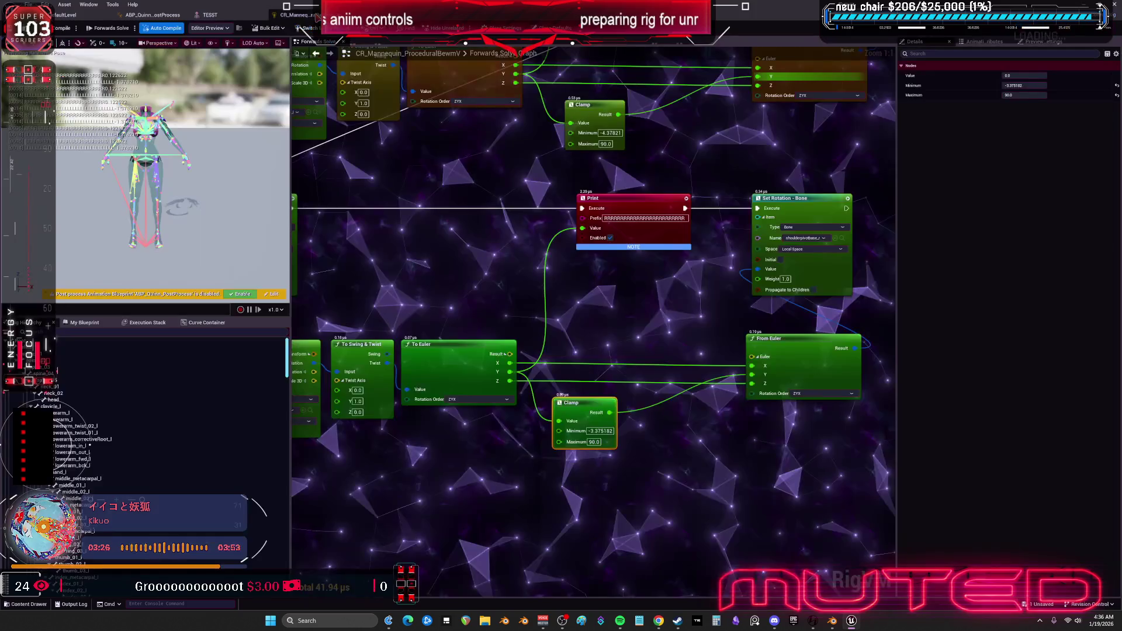
Delete both Print nodes and wire each Set Rotation's execution directly into the next Set Rotation.
scroll(605, 313, down, 4)
scroll(604, 312, up, 2)
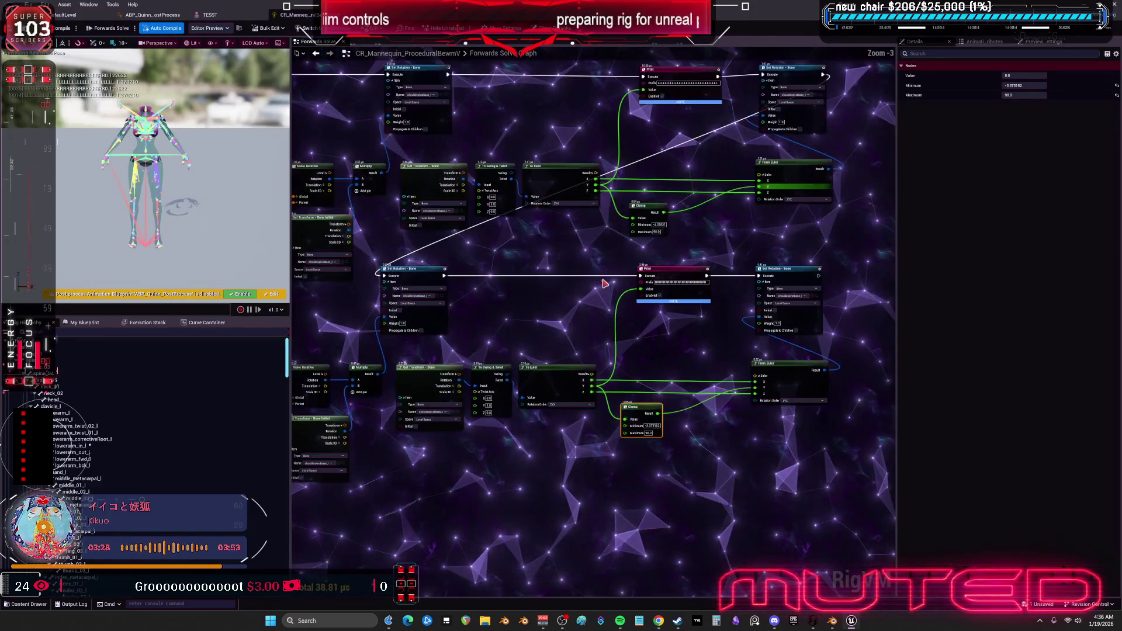
drag(711, 411, 680, 166)
key(Delete)
mouse_move(440, 138)
mouse_down()
mouse_move(672, 158)
mouse_move(763, 143)
mouse_up()
drag(548, 445, 543, 389)
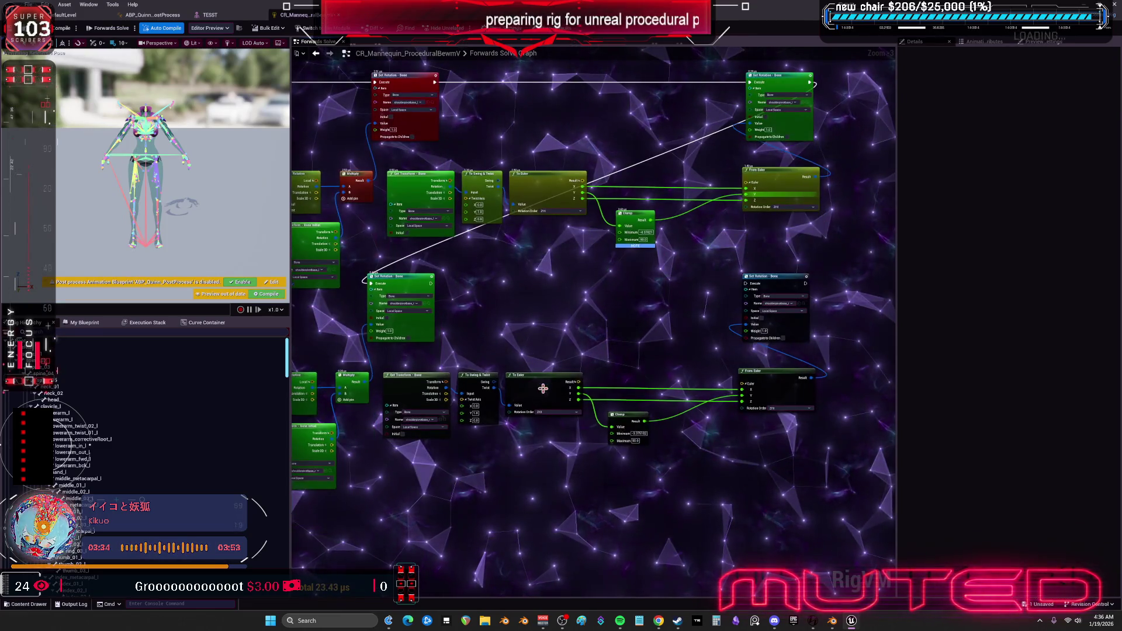
drag(672, 300, 746, 284)
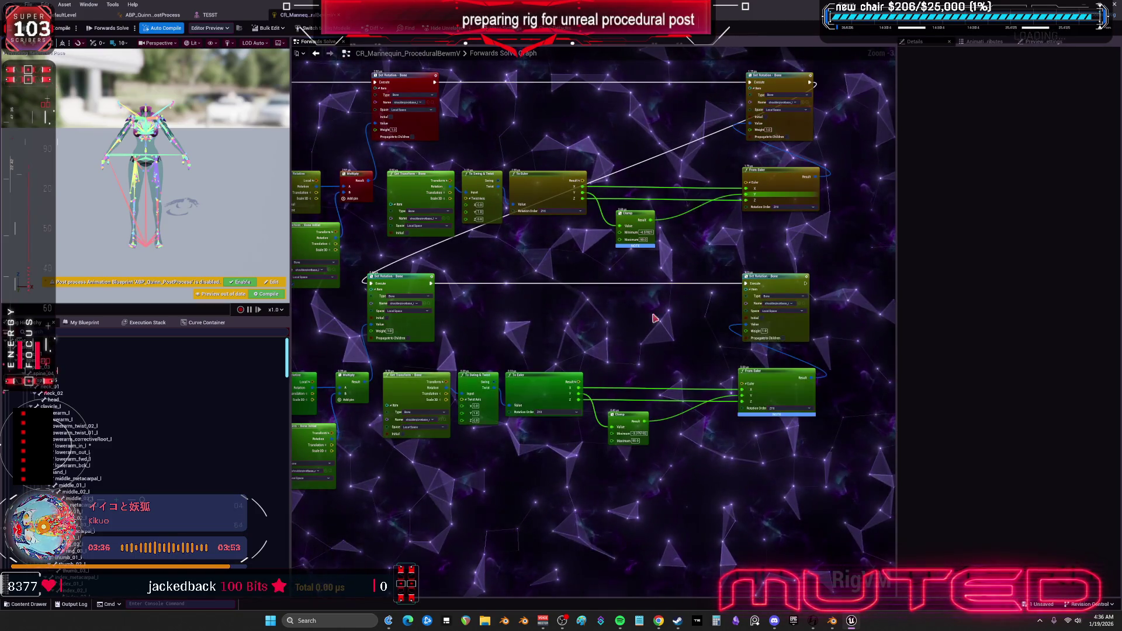
scroll(608, 325, down, 3)
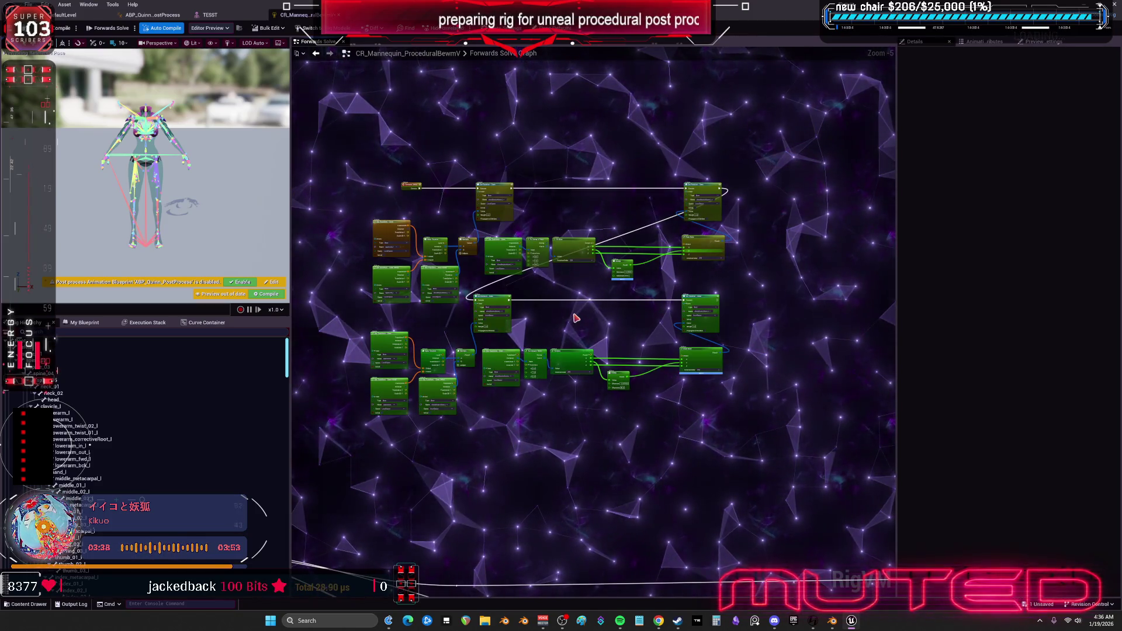
scroll(576, 317, up, 2)
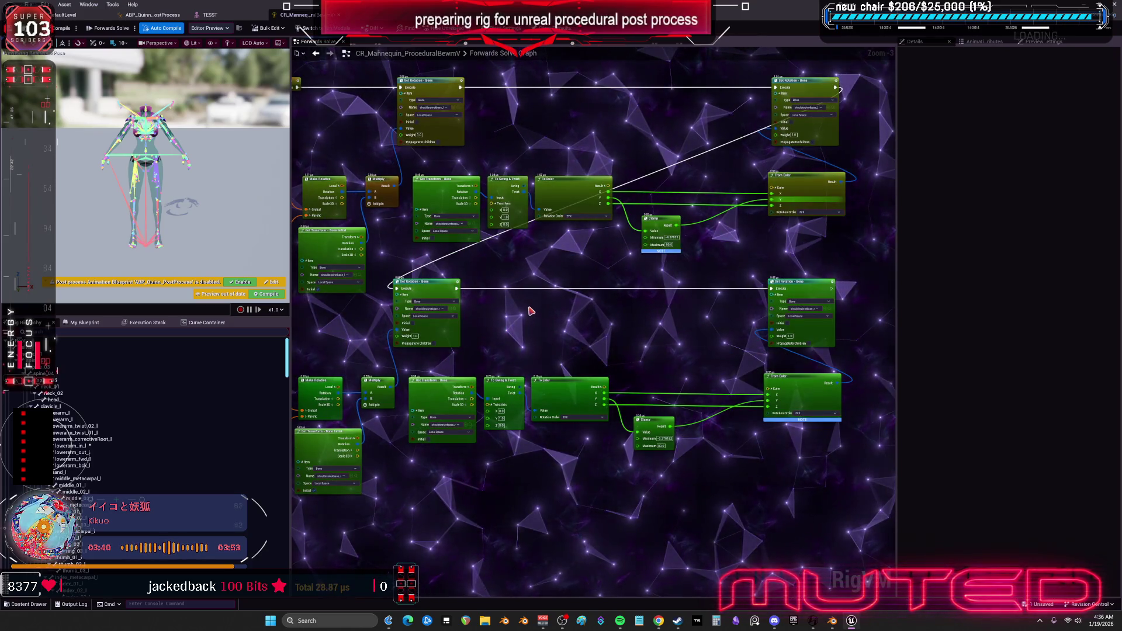
click(229, 15)
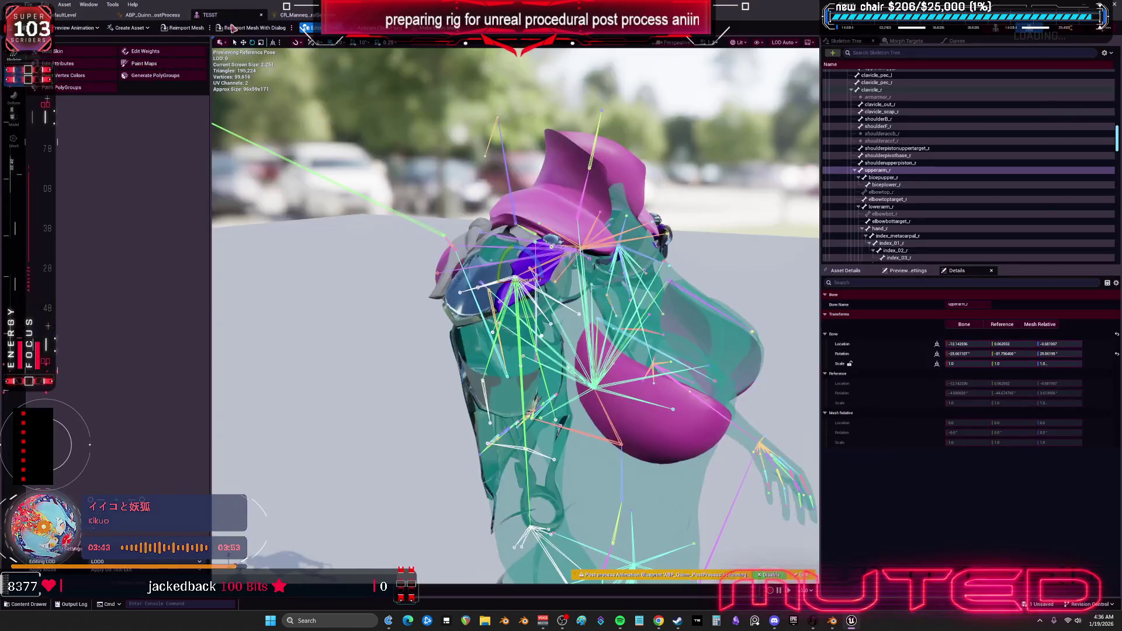
Restore the right upper arm's reference rotation and undo the Print node deletion in the graph.
click(1117, 354)
mouse_move(514, 315)
mouse_down()
mouse_move(444, 328)
mouse_move(643, 269)
mouse_up()
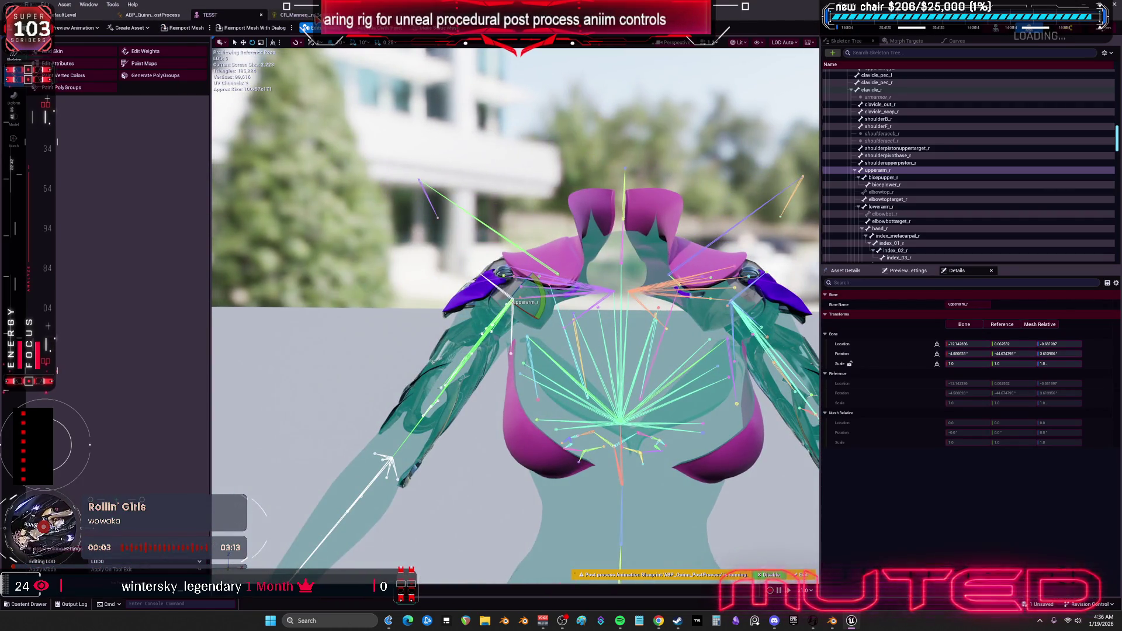
click(316, 18)
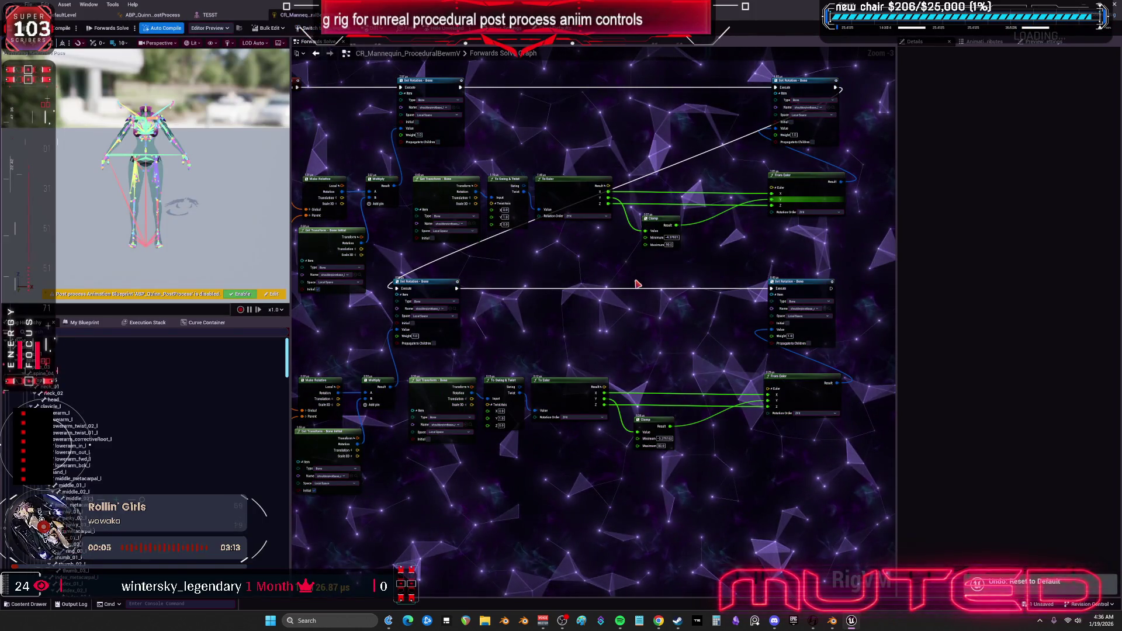
key(ctrl+z)
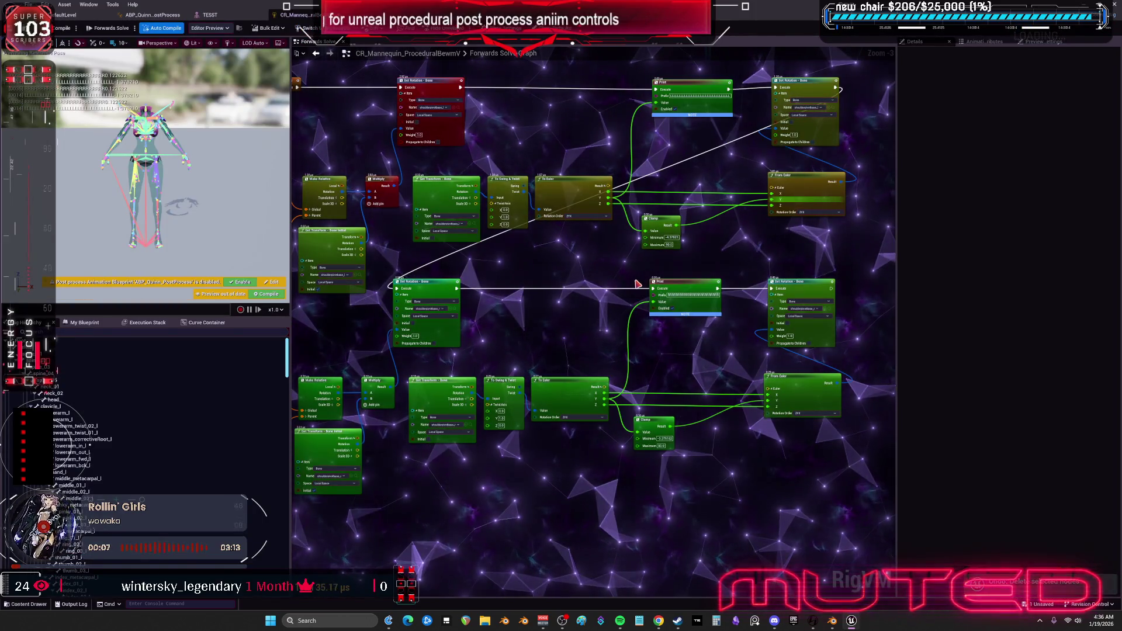
click(219, 17)
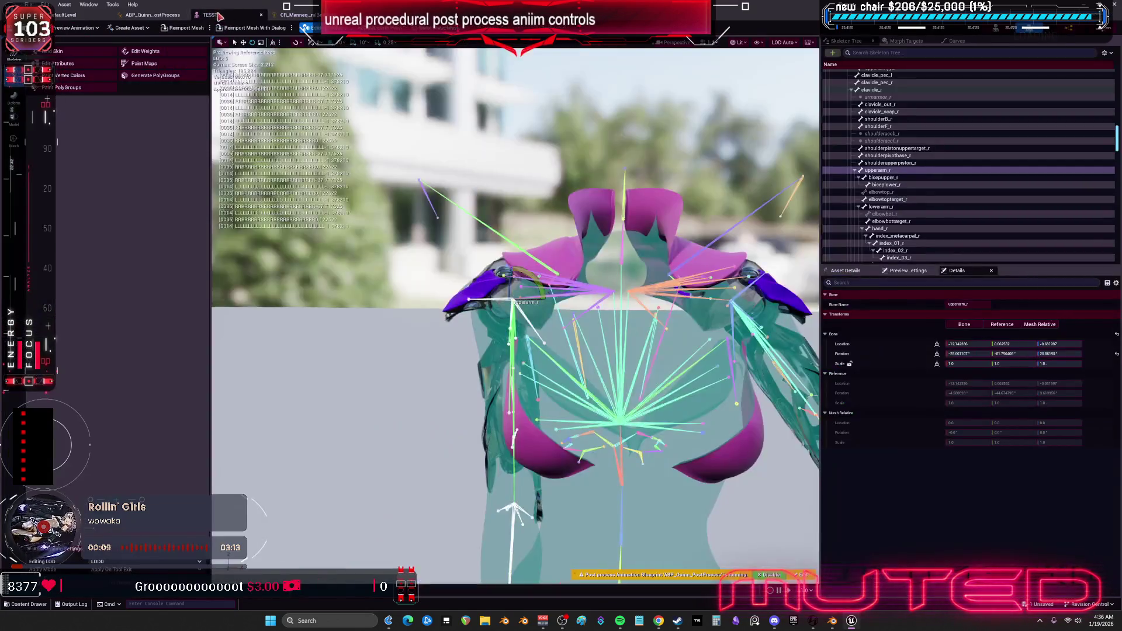
click(1117, 355)
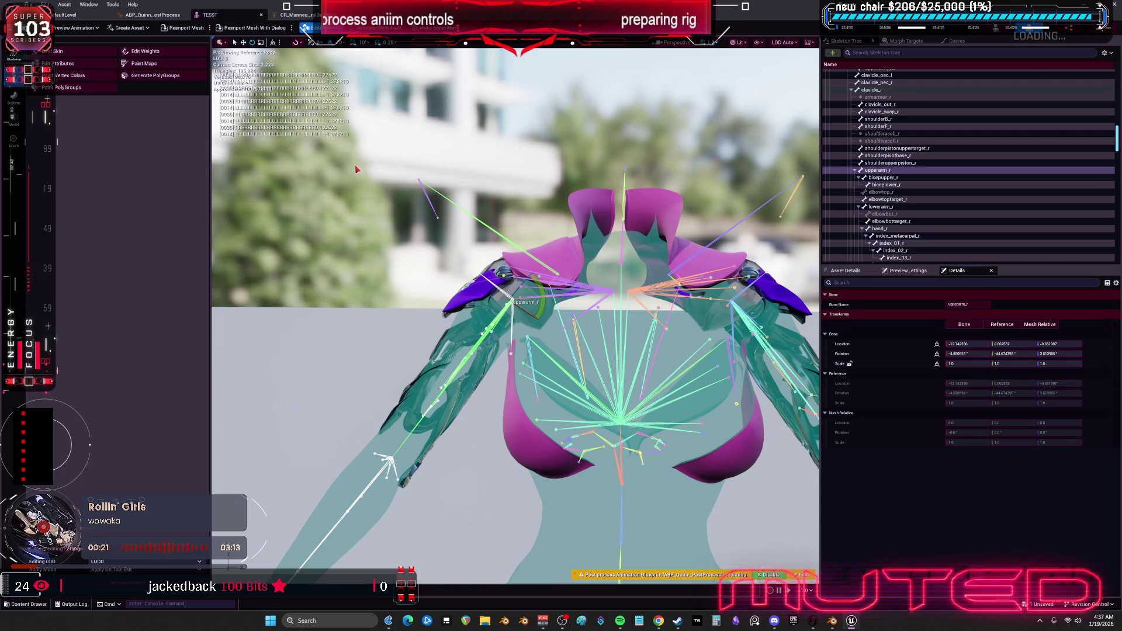
Rotate the left upper arm slightly to test its pad, then restore its reference rotation.
drag(734, 365, 729, 396)
click(729, 396)
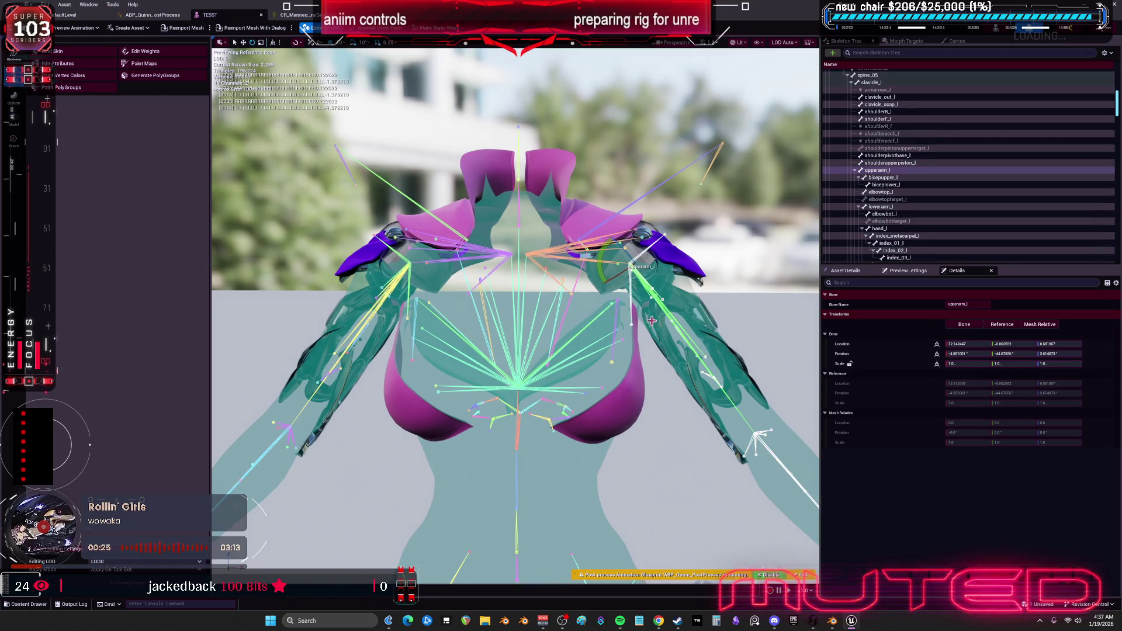
drag(607, 270, 602, 266)
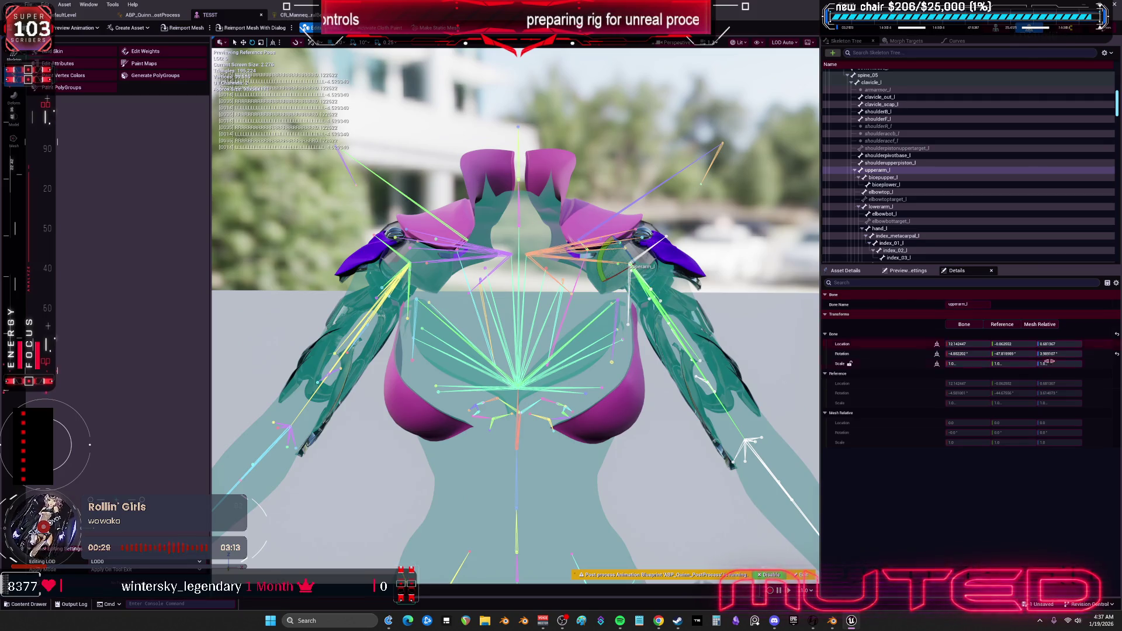
click(1117, 354)
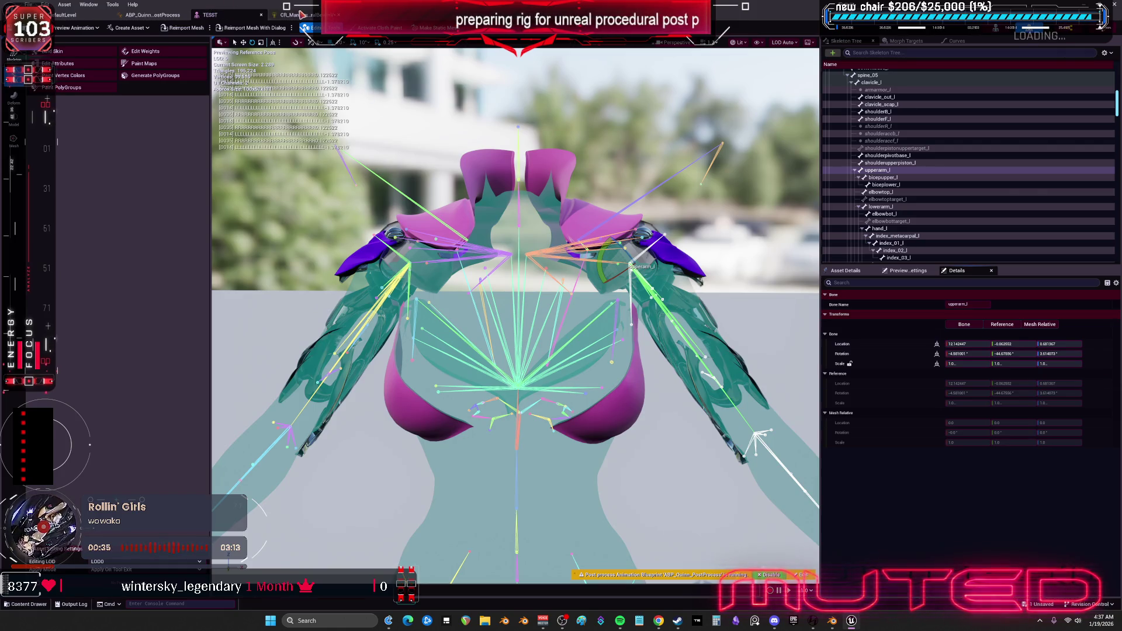
Rotate upperarm_r to test the shoulder pad, then undo back to the reference pose.
click(298, 15)
scroll(665, 267, up, 3)
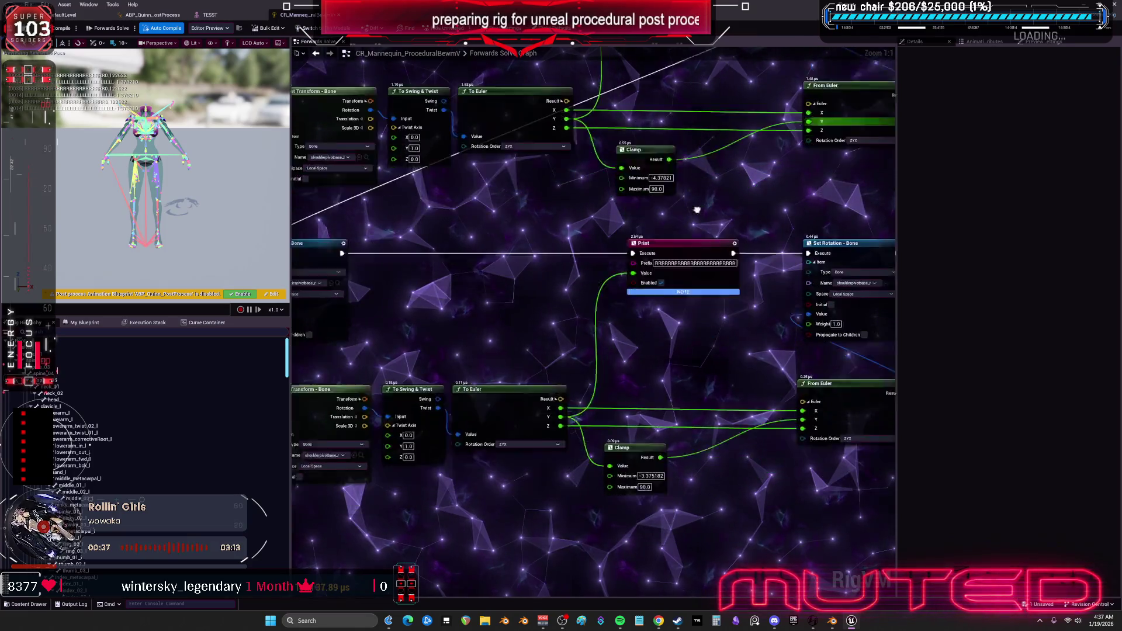
key(ctrl+Tab)
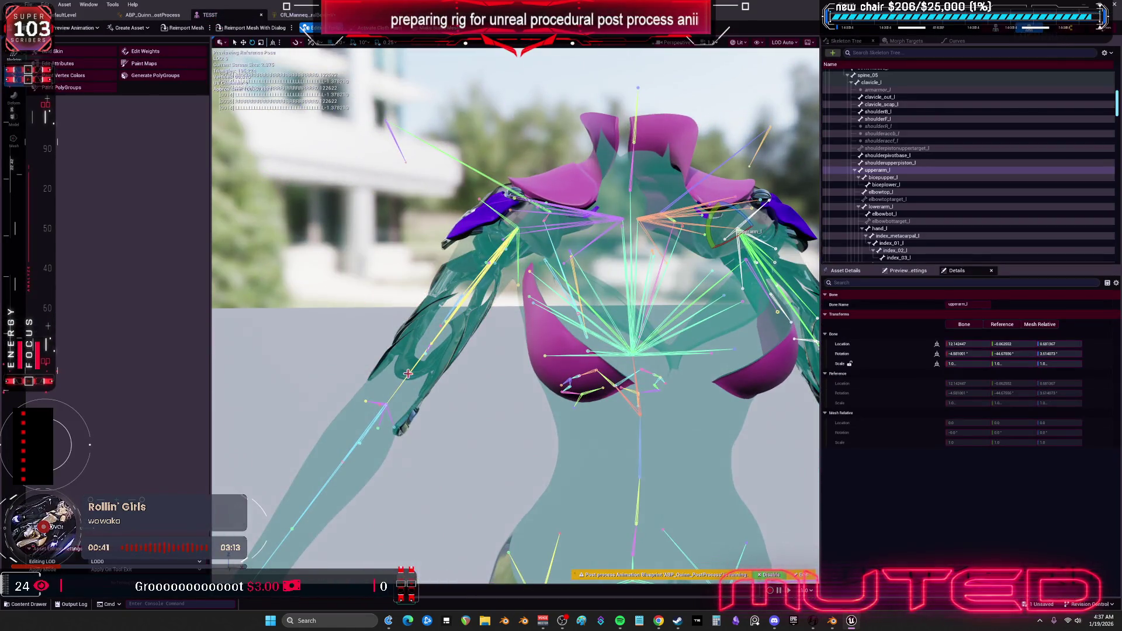
click(513, 257)
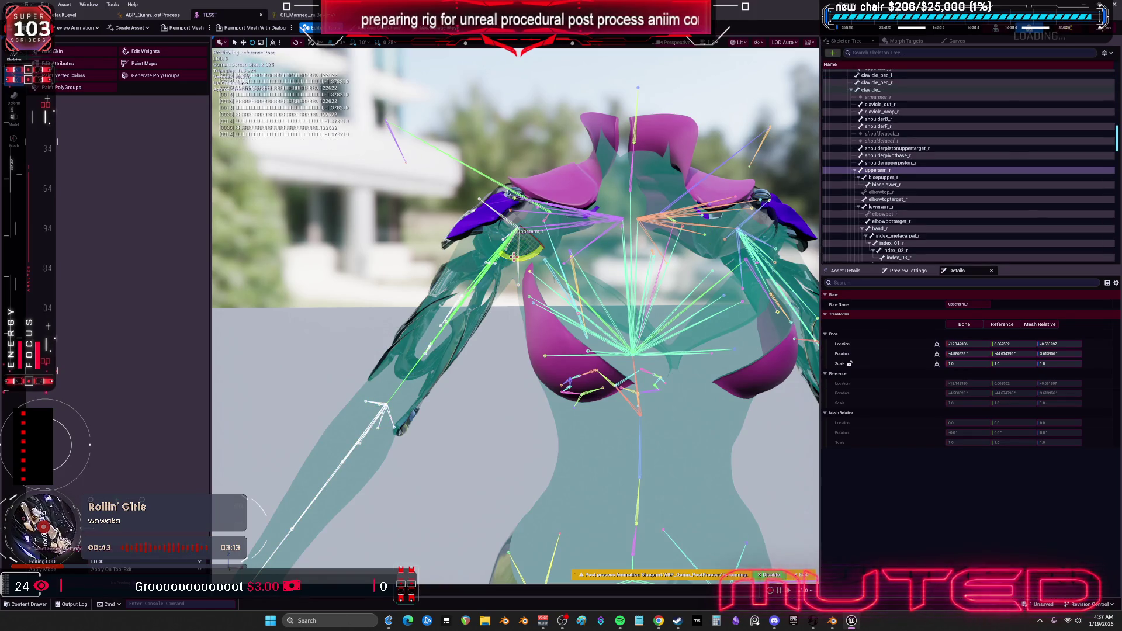
drag(513, 257, 515, 259)
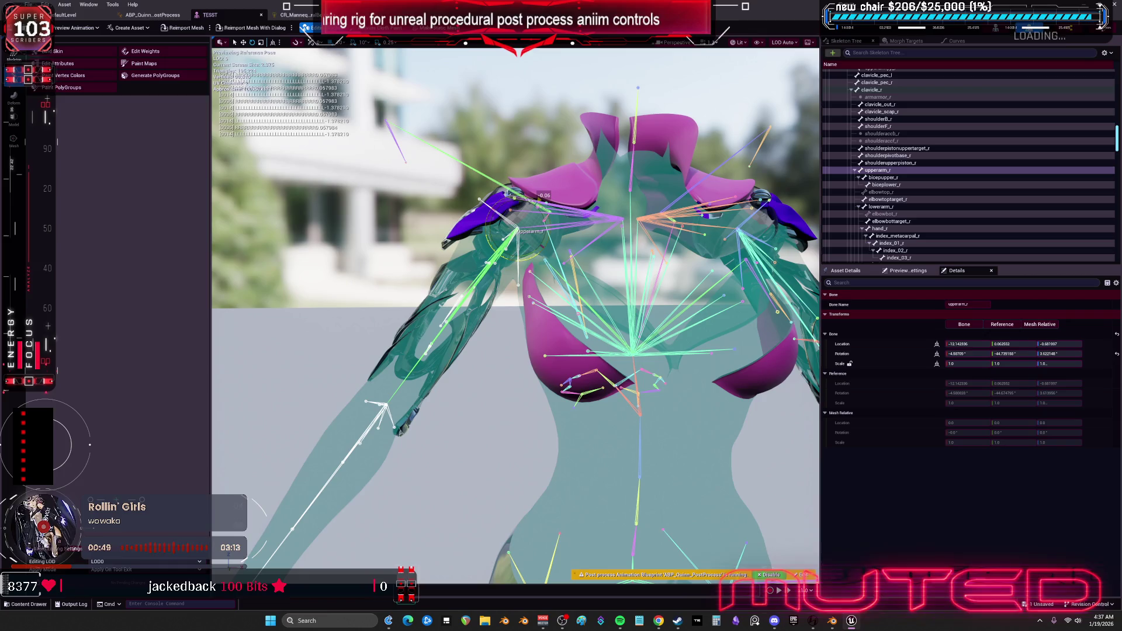
key(ctrl+z)
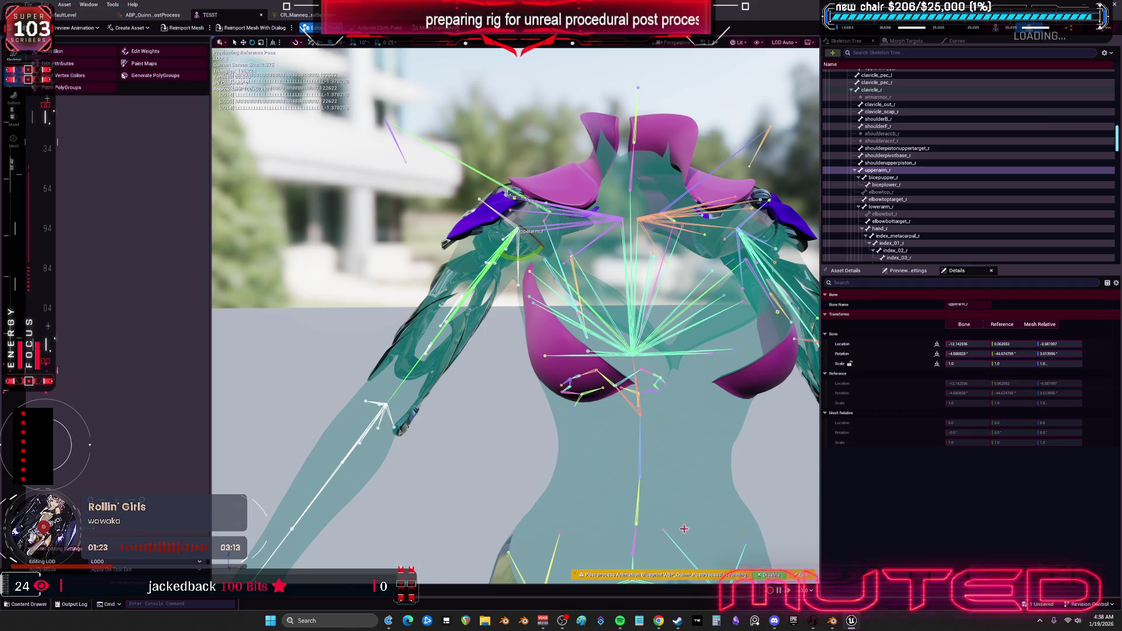
Open and close Windows Calculator, then return to the CR_Mannequin Forwards Solve graph.
key(XF86Calculator)
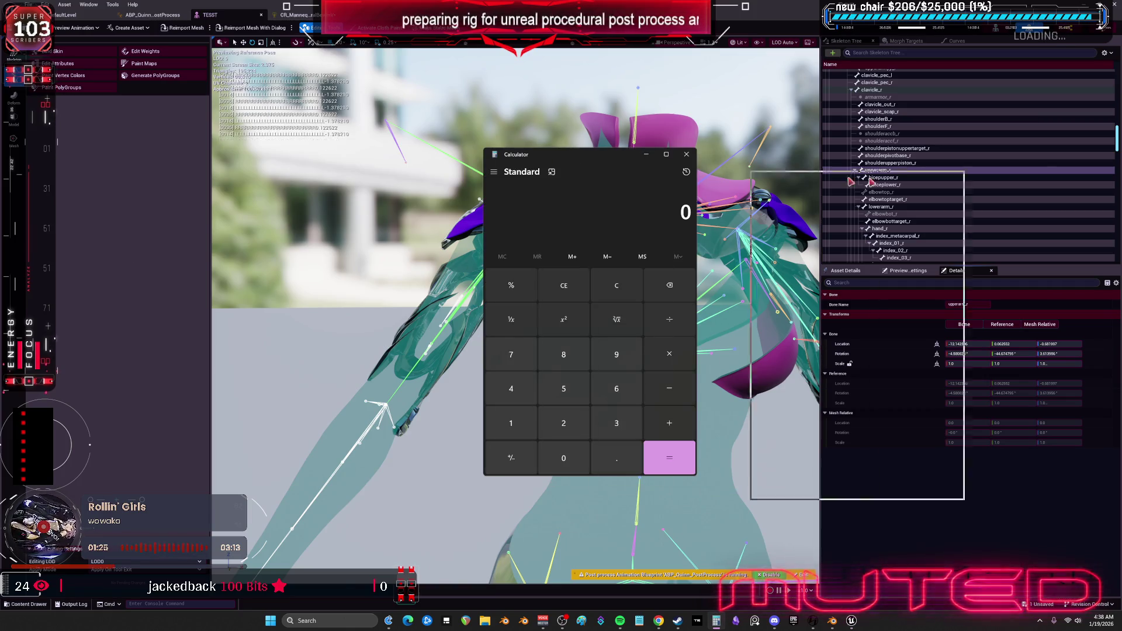
key(alt+F4)
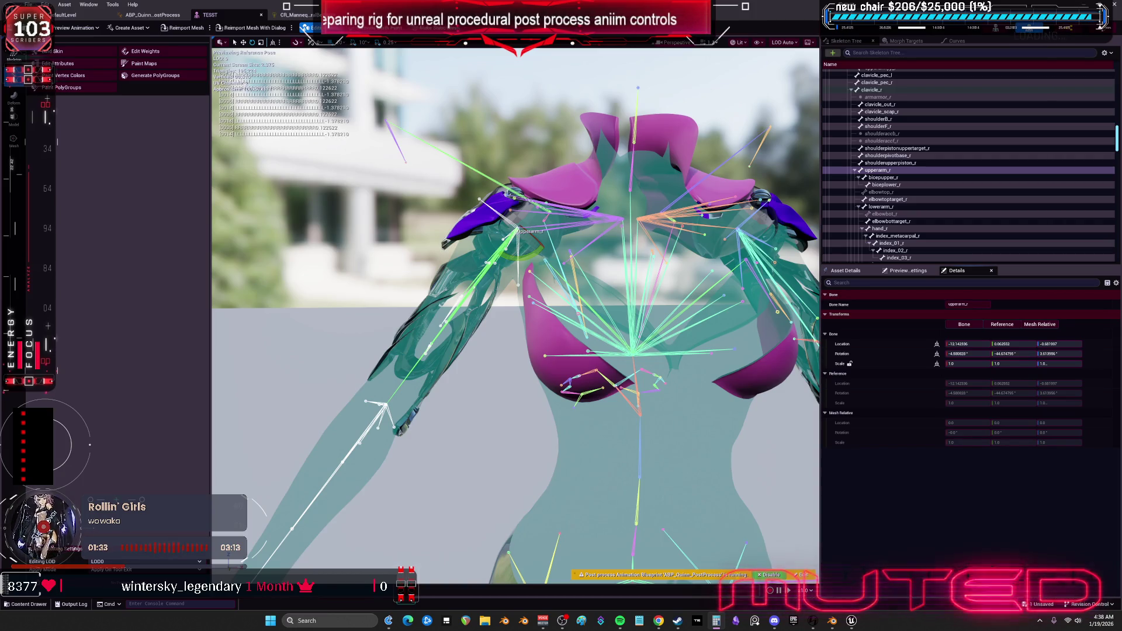
click(295, 15)
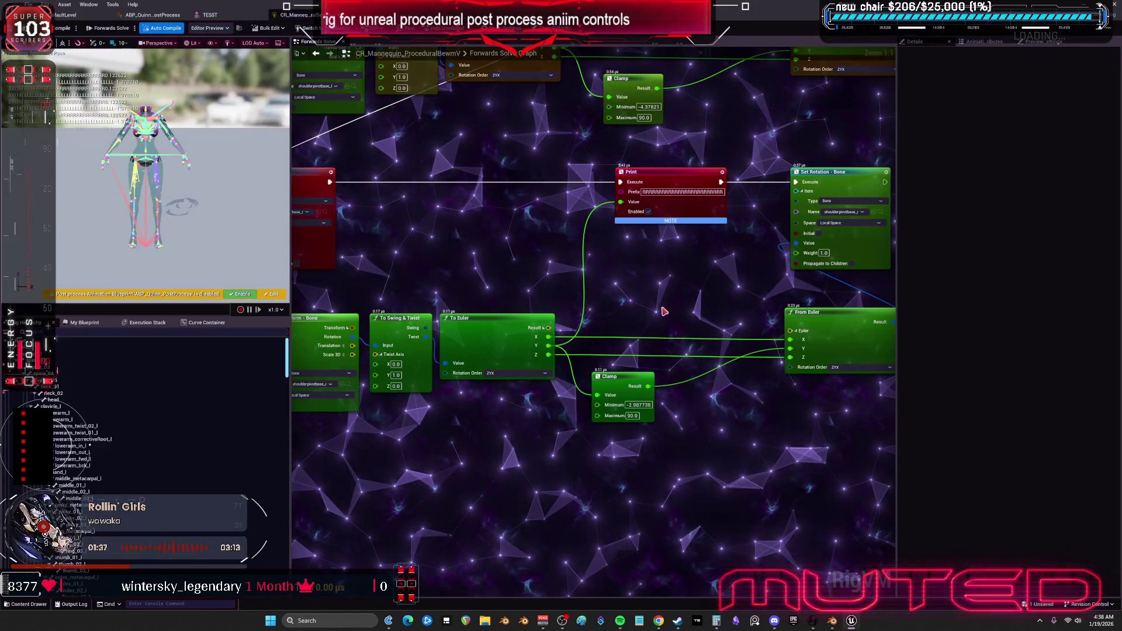
scroll(613, 351, down, 3)
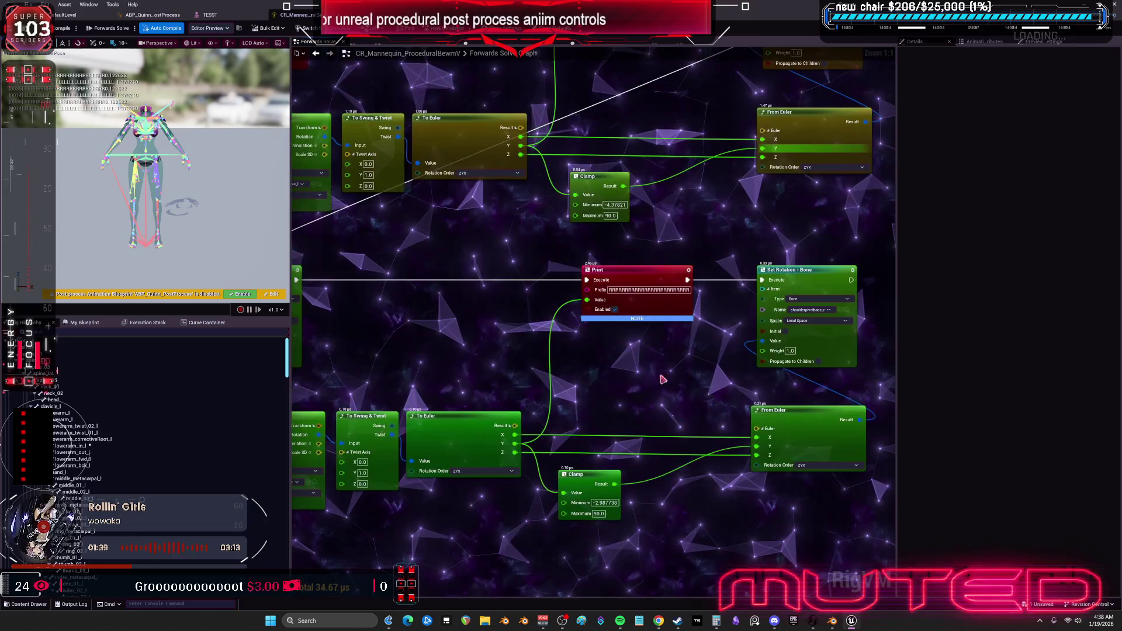
Delete both Print debug nodes, chain the Set Rotation execution pins, and compile the rig.
drag(683, 380, 664, 101)
key(Delete)
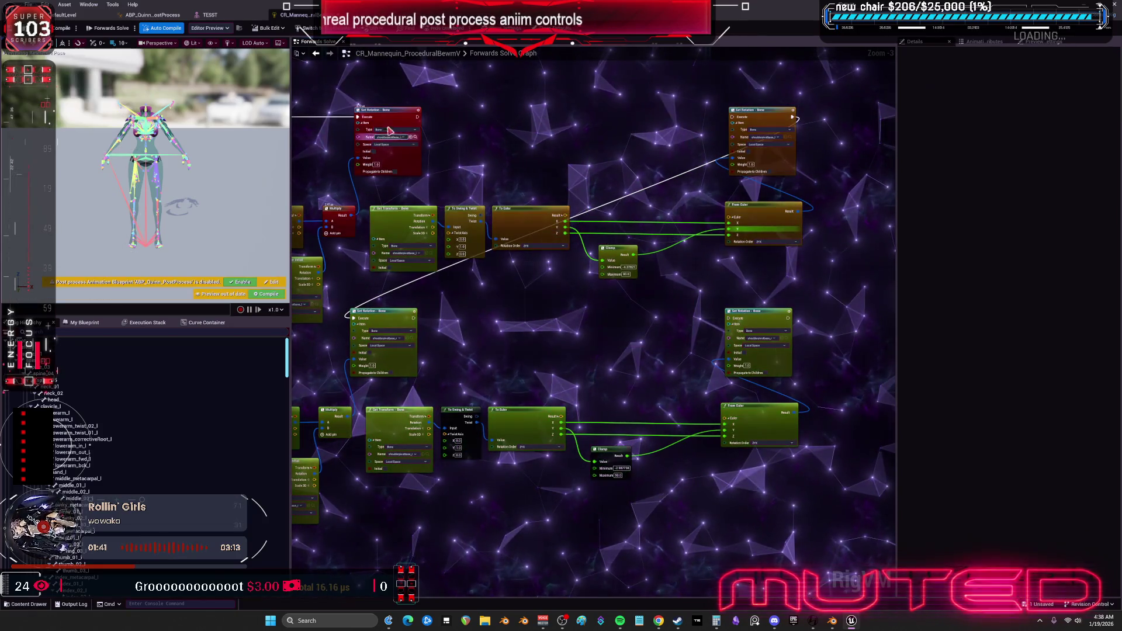
drag(417, 118, 735, 127)
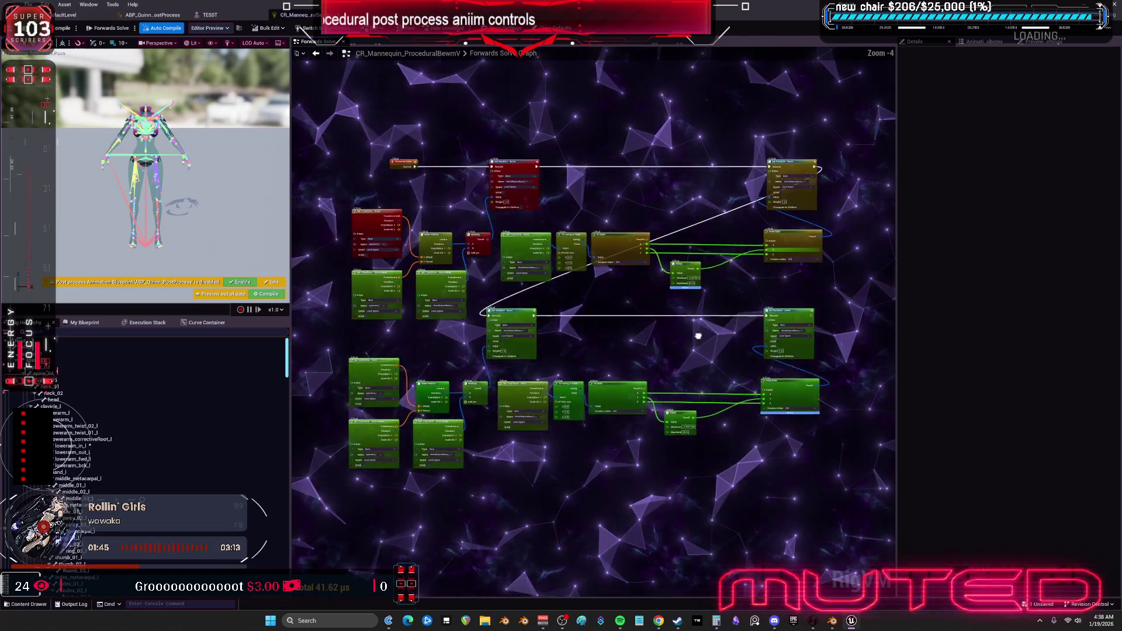
click(64, 28)
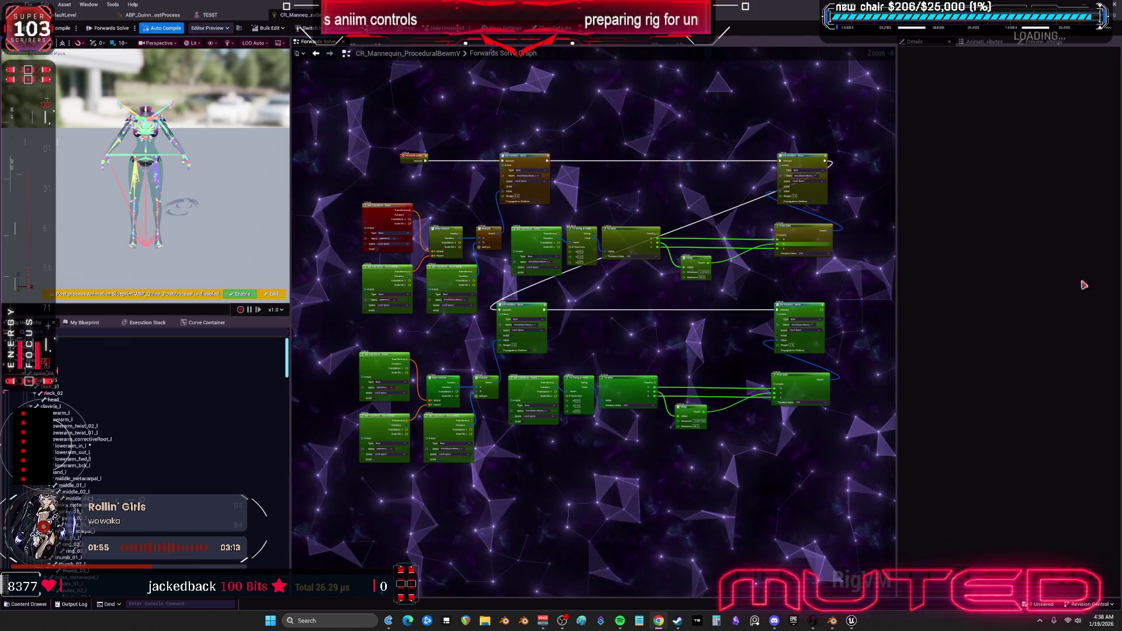
Widen the graph panel and move the shoulder node group beside the Sequence node.
drag(290, 241, 52, 263)
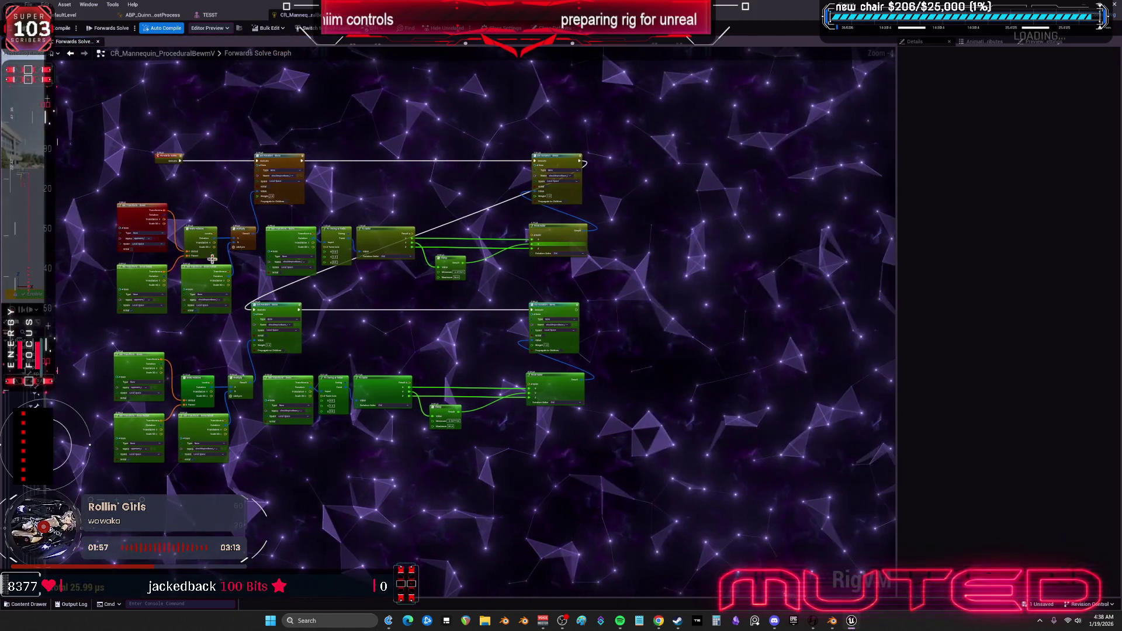
scroll(53, 292, up, 2)
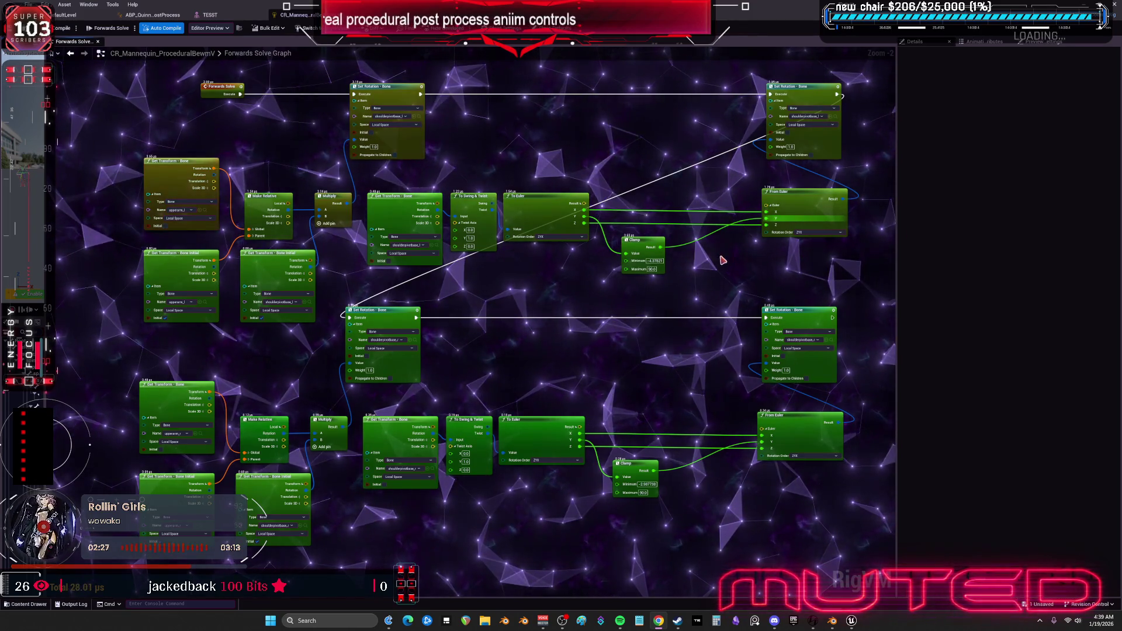
scroll(556, 285, up, 2)
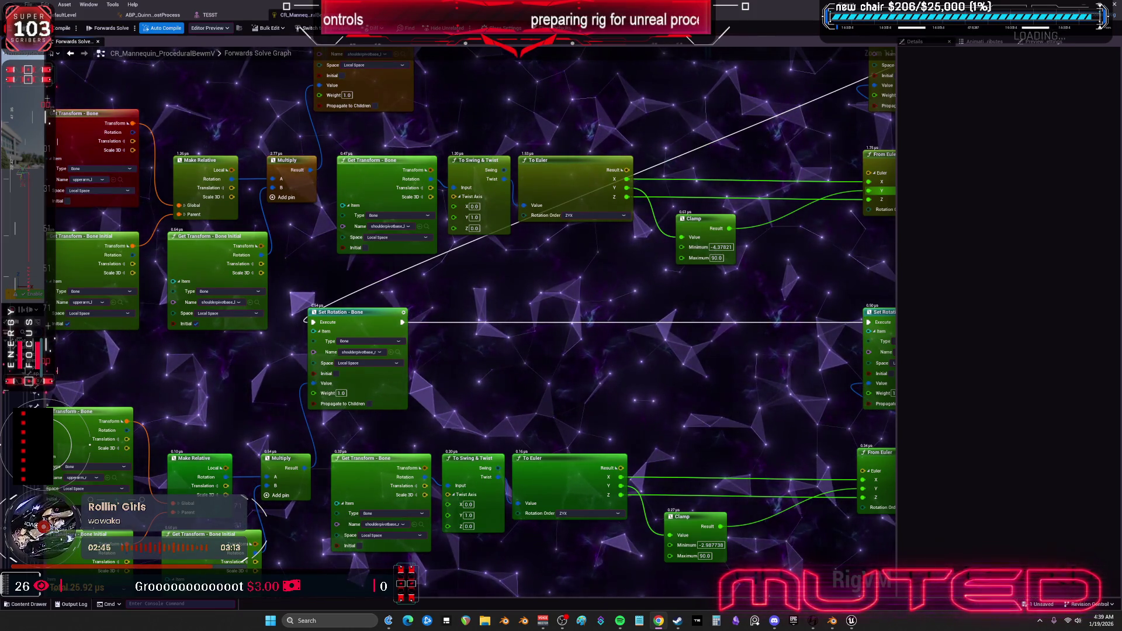
scroll(785, 274, down, 4)
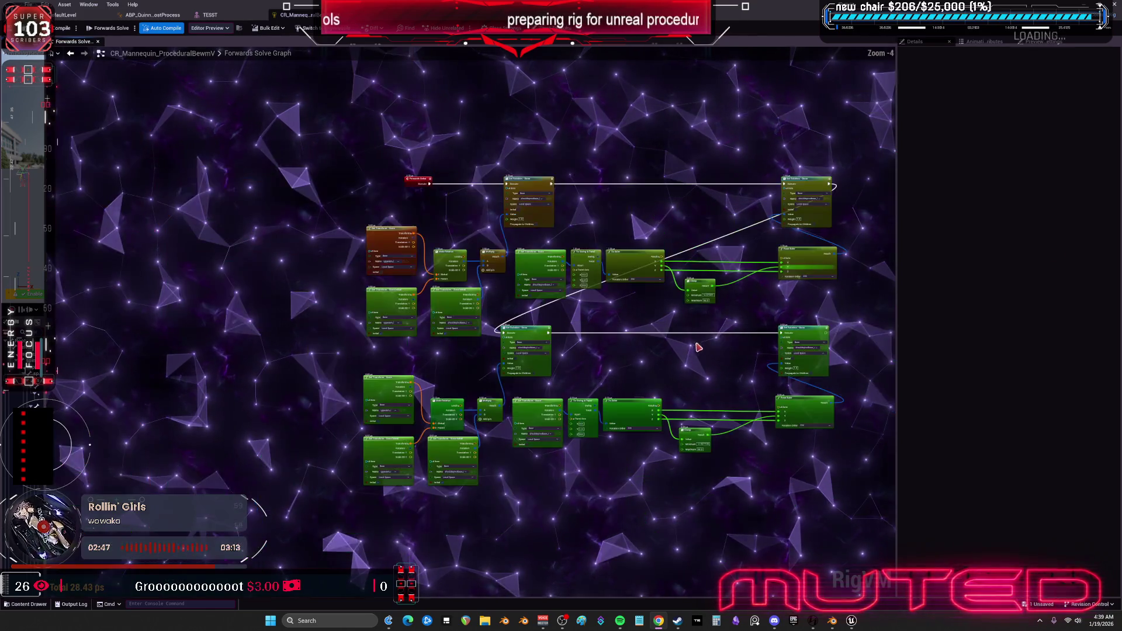
drag(785, 273, 685, 250)
scroll(685, 263, down, 5)
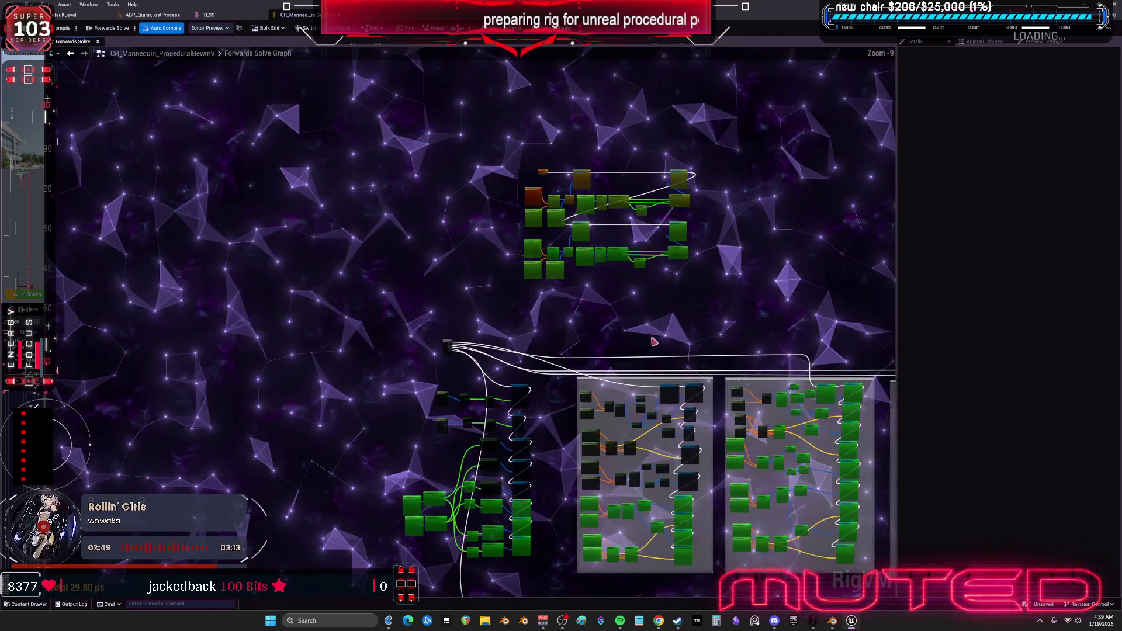
mouse_move(528, 187)
mouse_down()
mouse_move(343, 276)
mouse_move(261, 339)
mouse_up()
scroll(408, 312, up, 6)
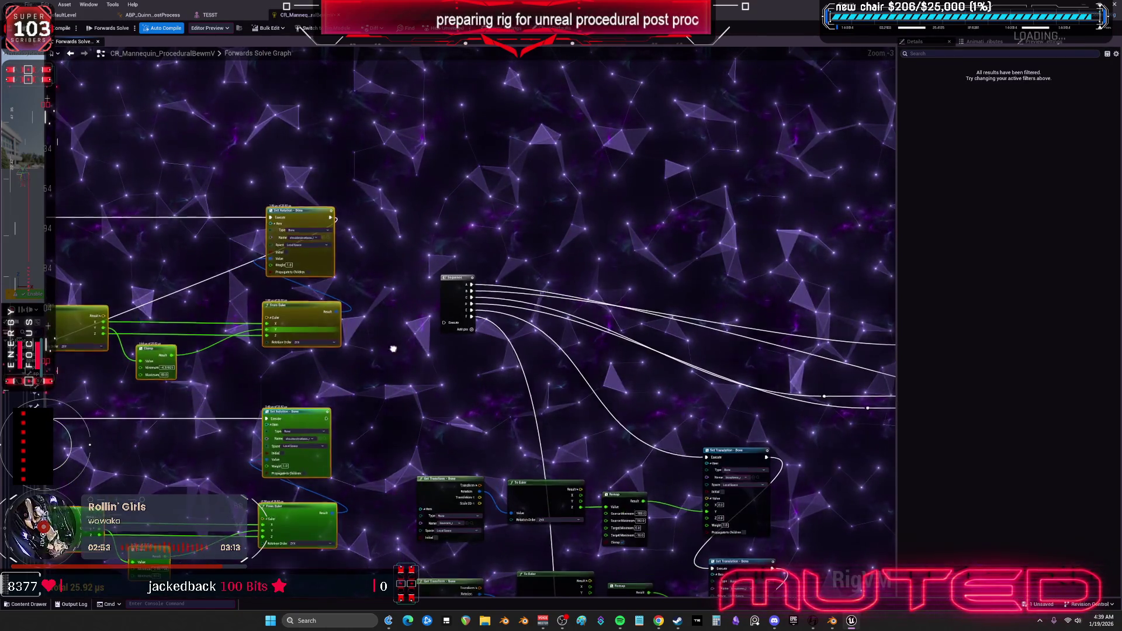
scroll(430, 243, down, 2)
drag(430, 243, 431, 297)
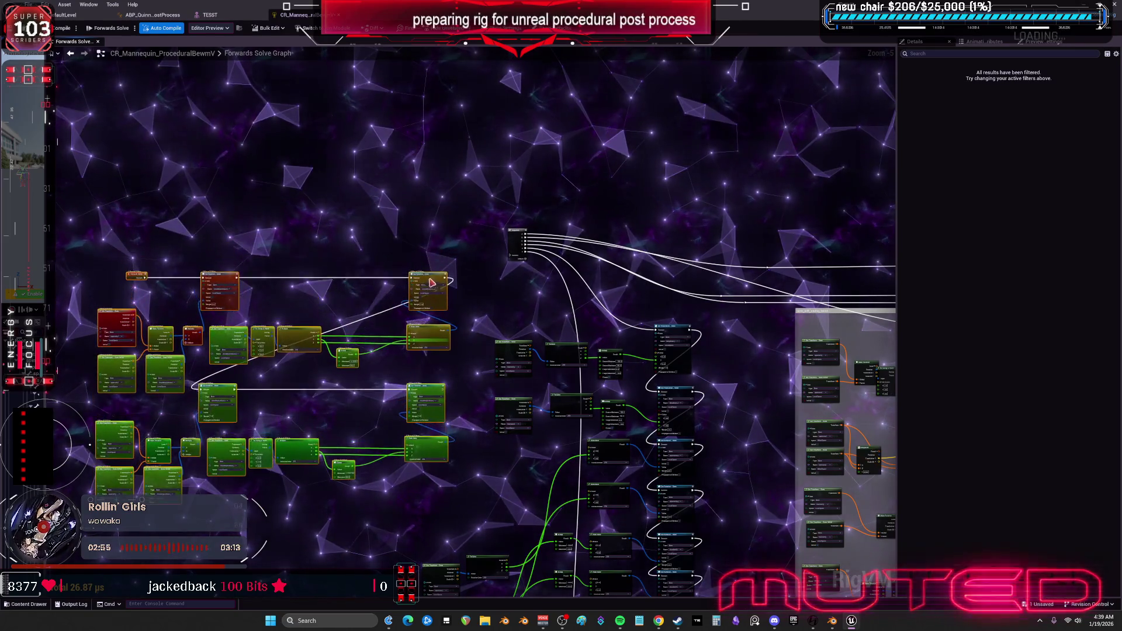
scroll(154, 286, up, 2)
drag(154, 285, 161, 139)
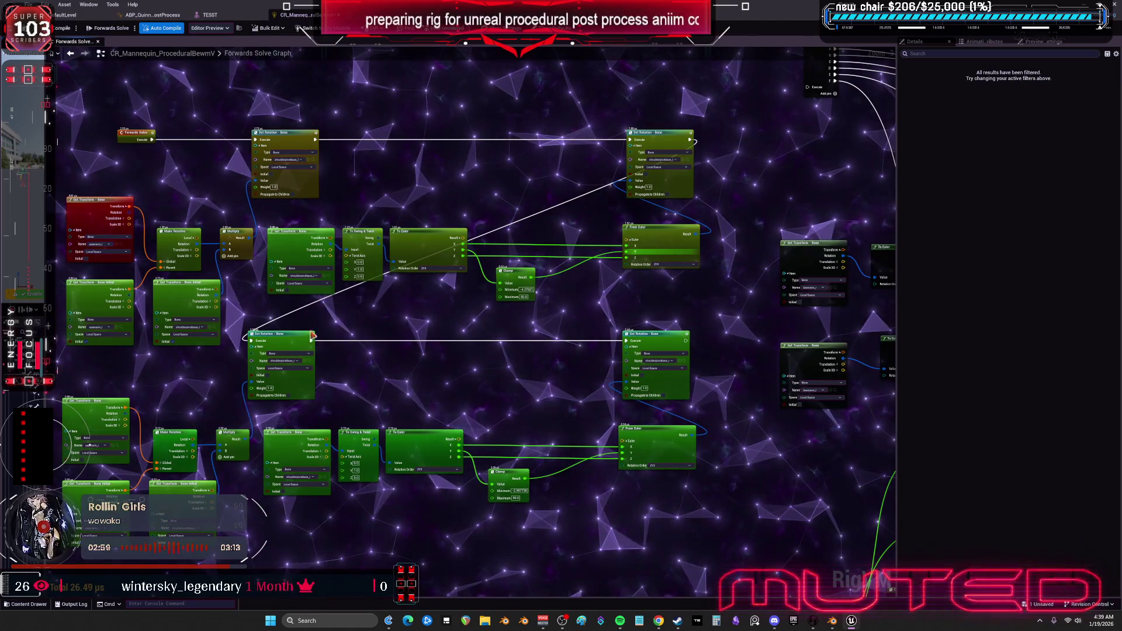
In the skeletal mesh preview, rotate shoulderpivotbase_l to see which shoulder armour moves.
click(218, 15)
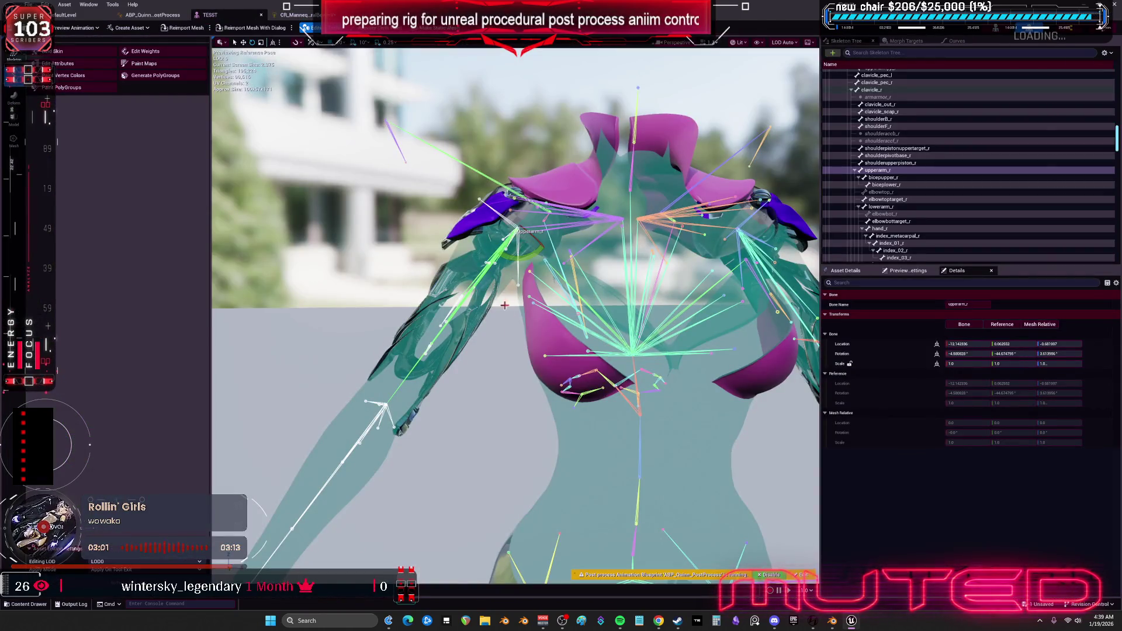
drag(534, 364, 427, 351)
drag(618, 326, 590, 334)
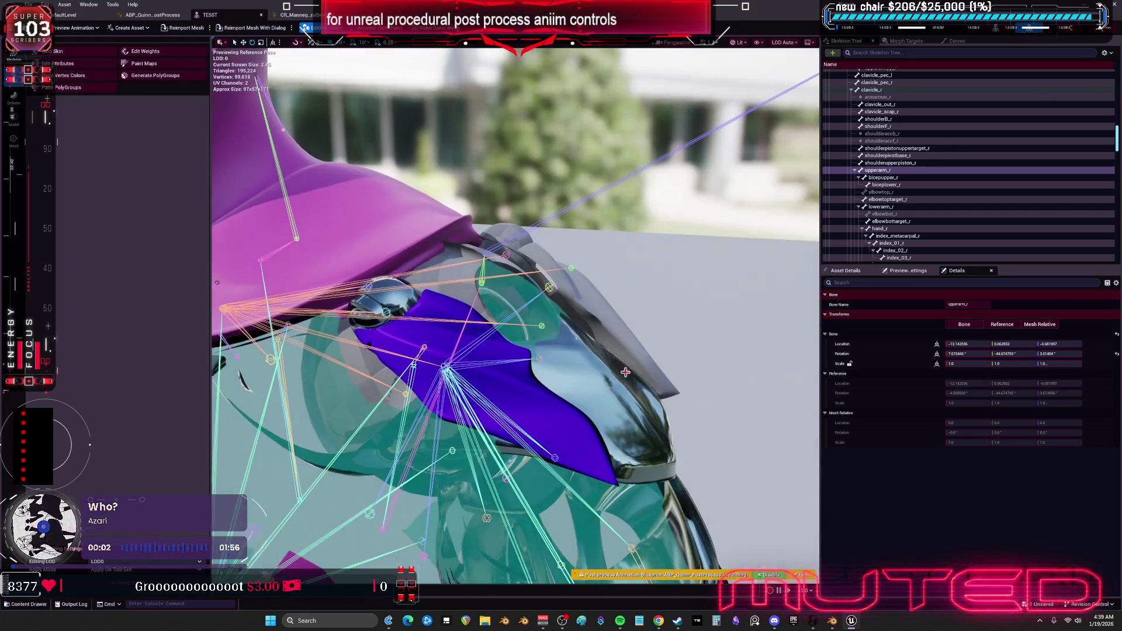
click(216, 283)
drag(444, 356, 409, 336)
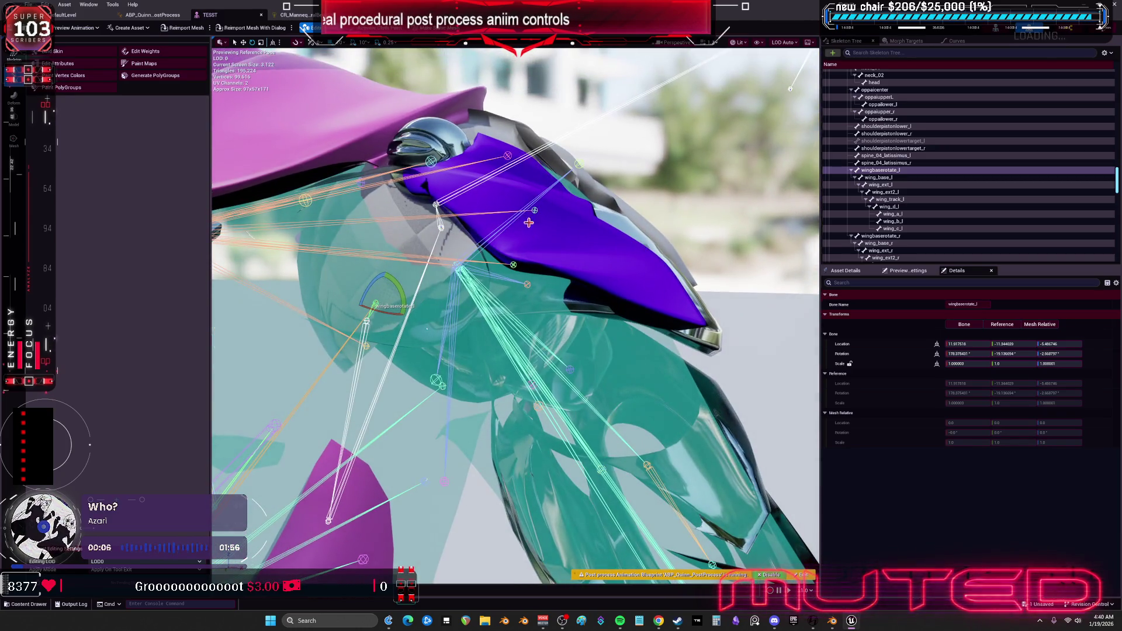
click(534, 212)
mouse_move(570, 176)
mouse_down()
mouse_move(508, 225)
mouse_move(532, 244)
mouse_move(485, 216)
mouse_move(455, 358)
mouse_up()
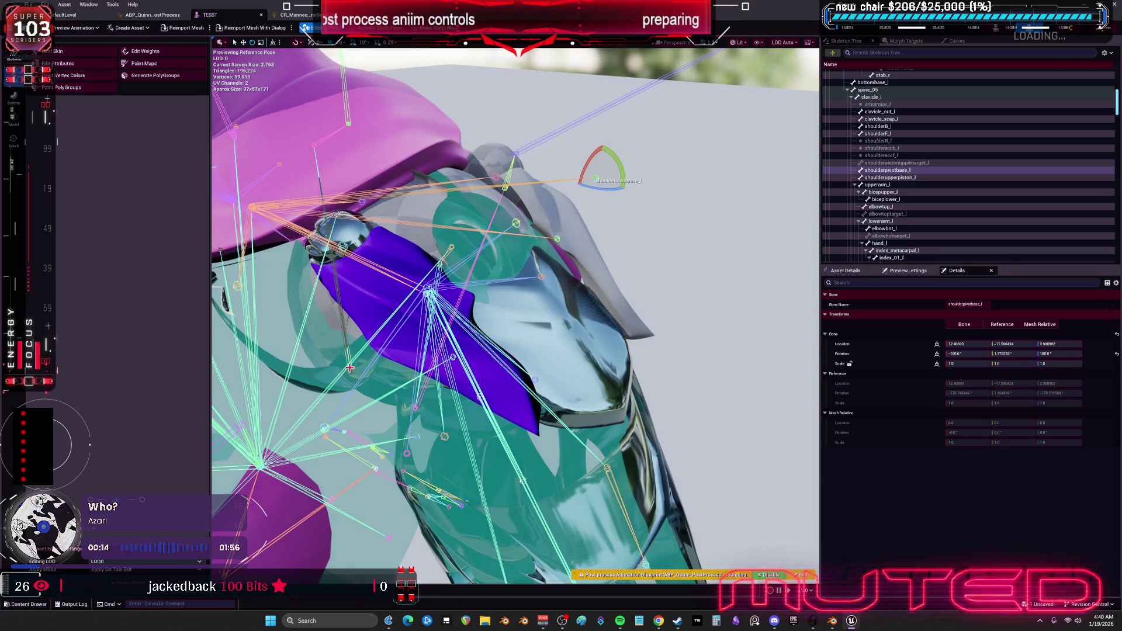
Rotate shoulderF_l to swing the shoulder piece, check nearby bones, then return to the graph.
click(453, 247)
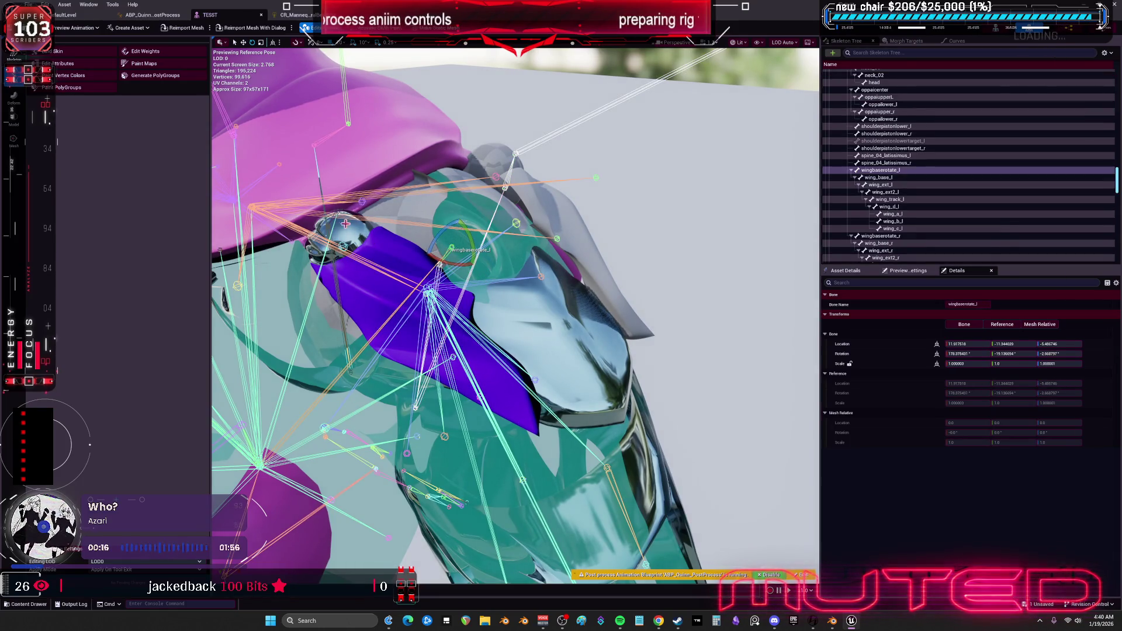
click(342, 248)
mouse_move(351, 241)
mouse_down()
mouse_move(351, 277)
mouse_move(368, 248)
mouse_up()
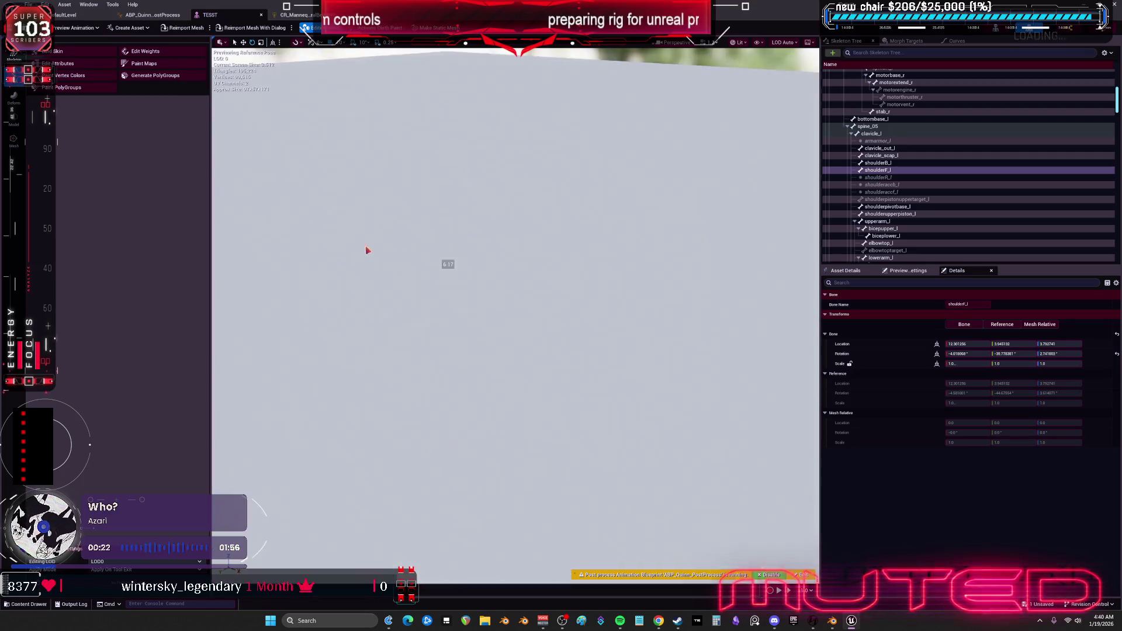
mouse_move(585, 241)
mouse_down()
mouse_move(614, 234)
mouse_move(605, 228)
mouse_move(596, 231)
mouse_move(639, 243)
mouse_up()
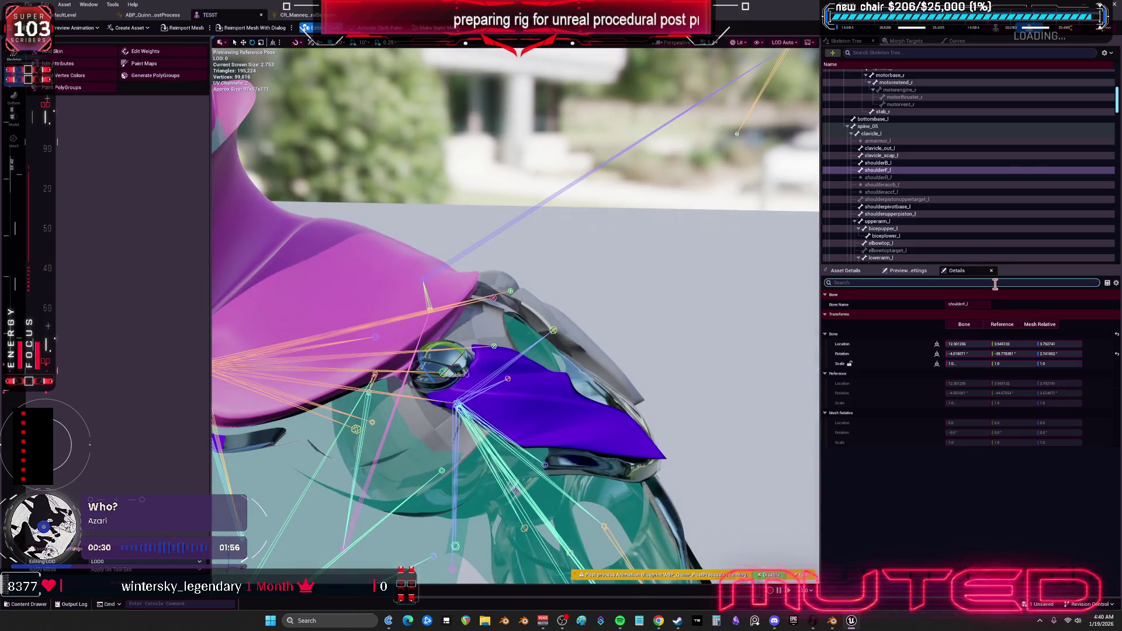
right_click(883, 171)
click(880, 160)
click(891, 170)
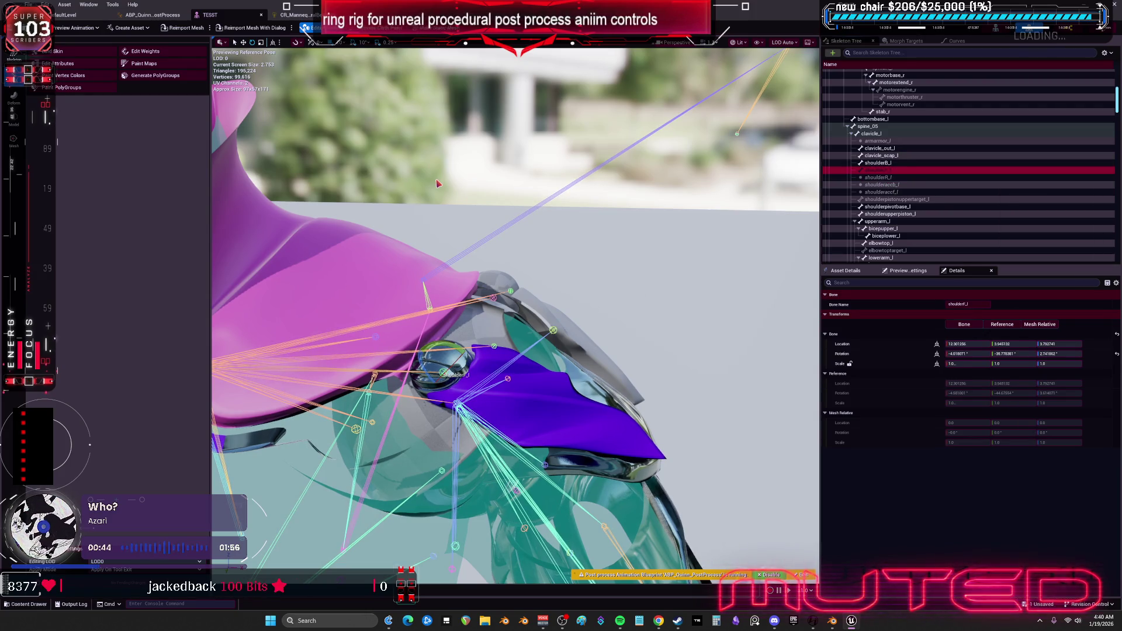
click(299, 16)
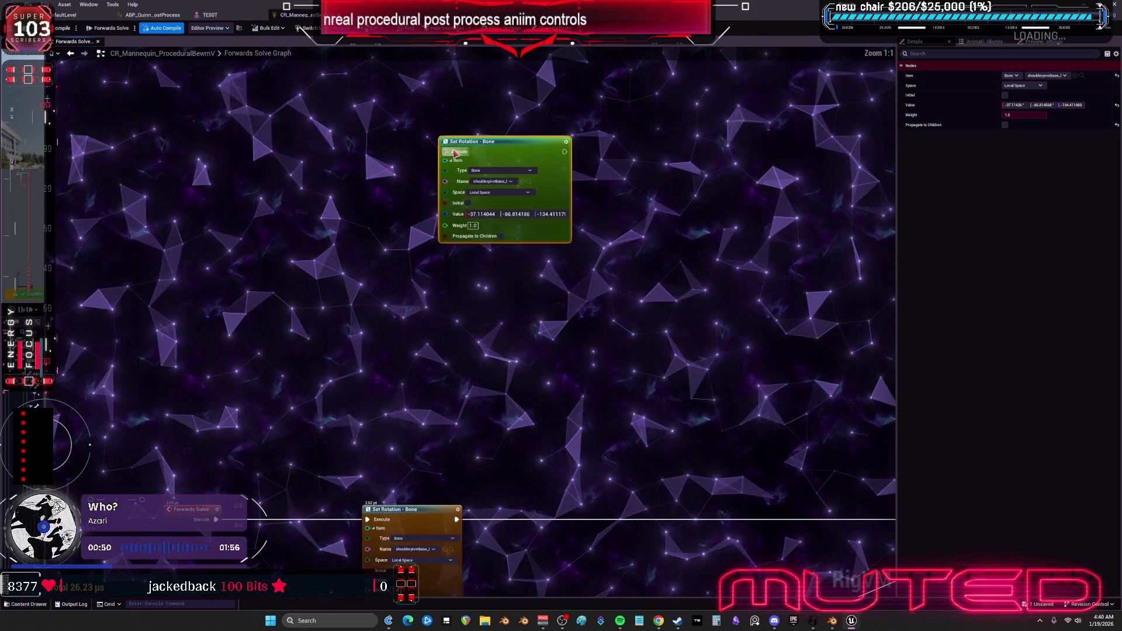
Set the Set Rotation node to shoulderB_l, duplicate it for shoulderB_r, and copy the pair.
click(495, 182)
text(shoulder)
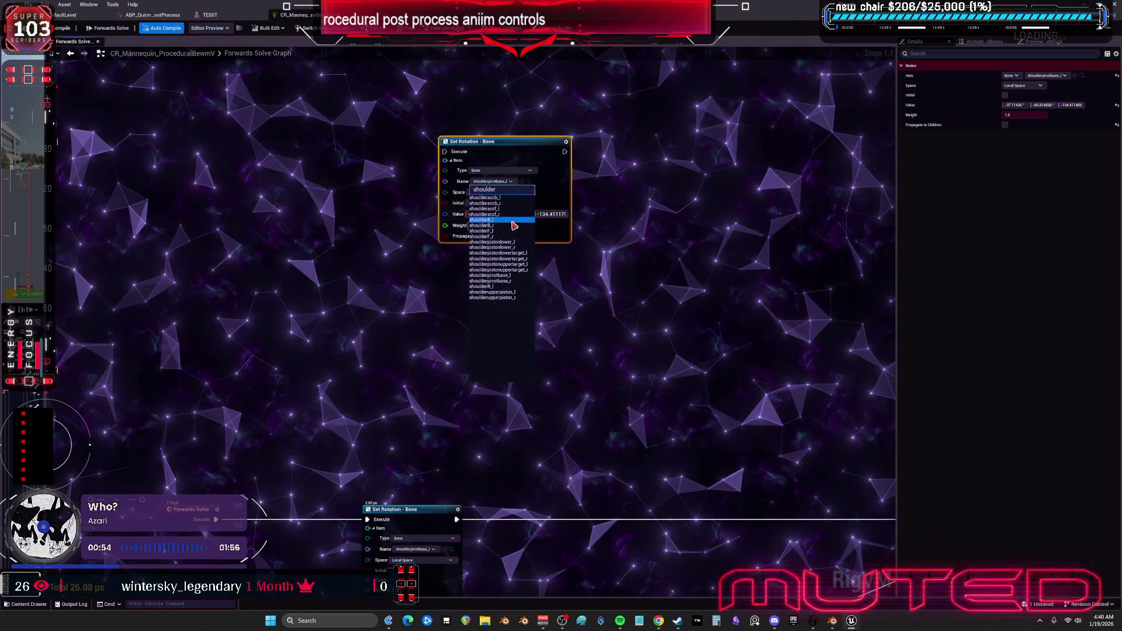
click(515, 220)
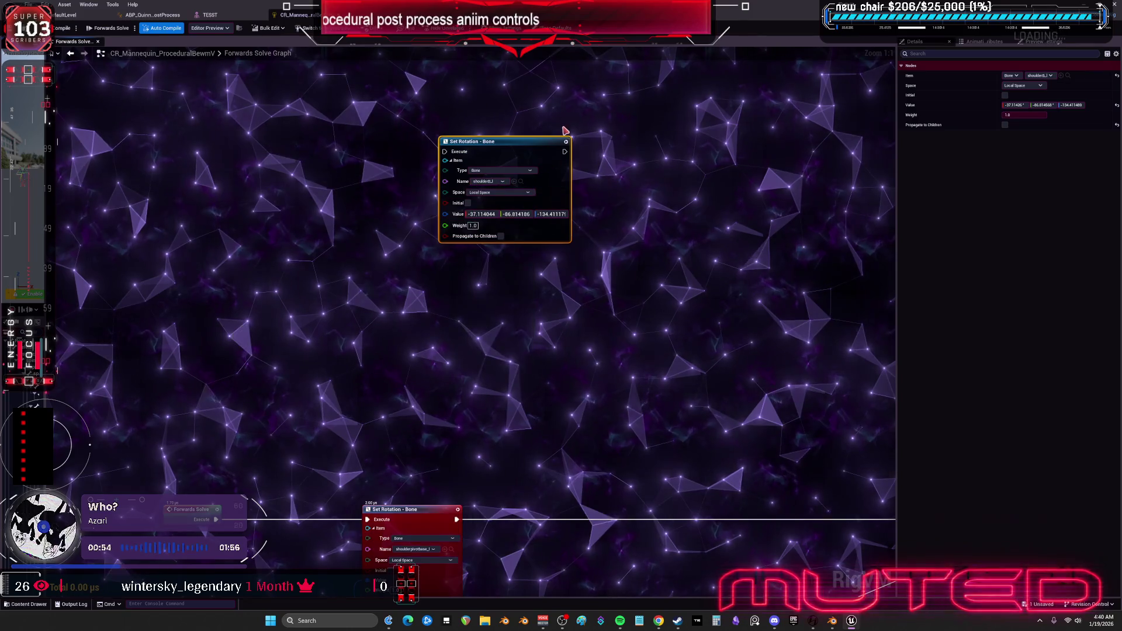
key(ctrl+d)
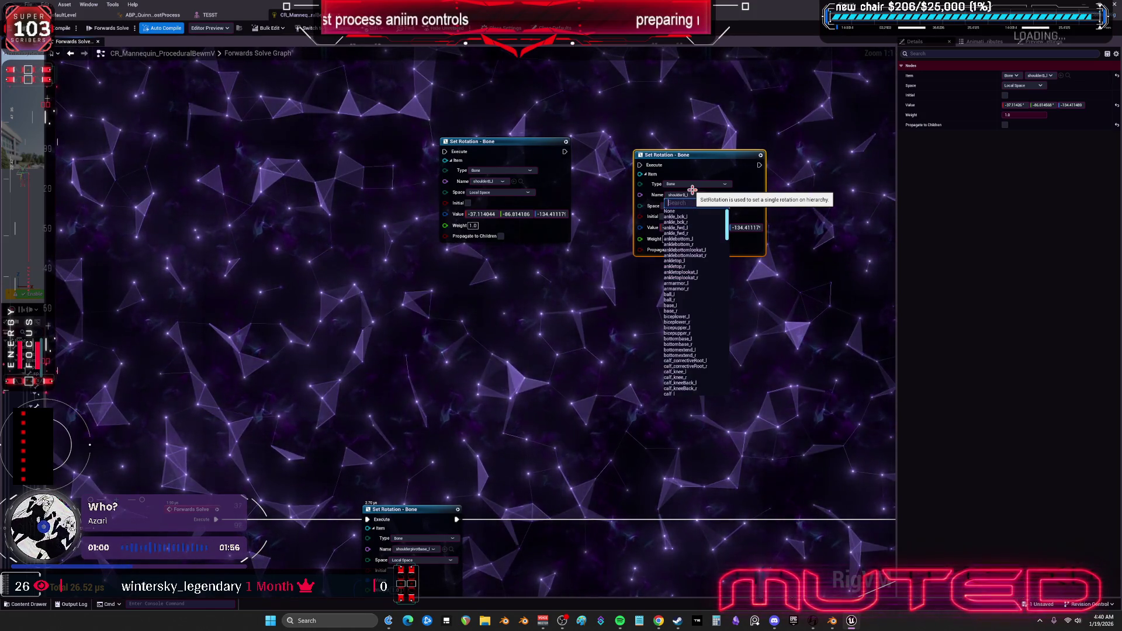
text(shoulder)
click(701, 239)
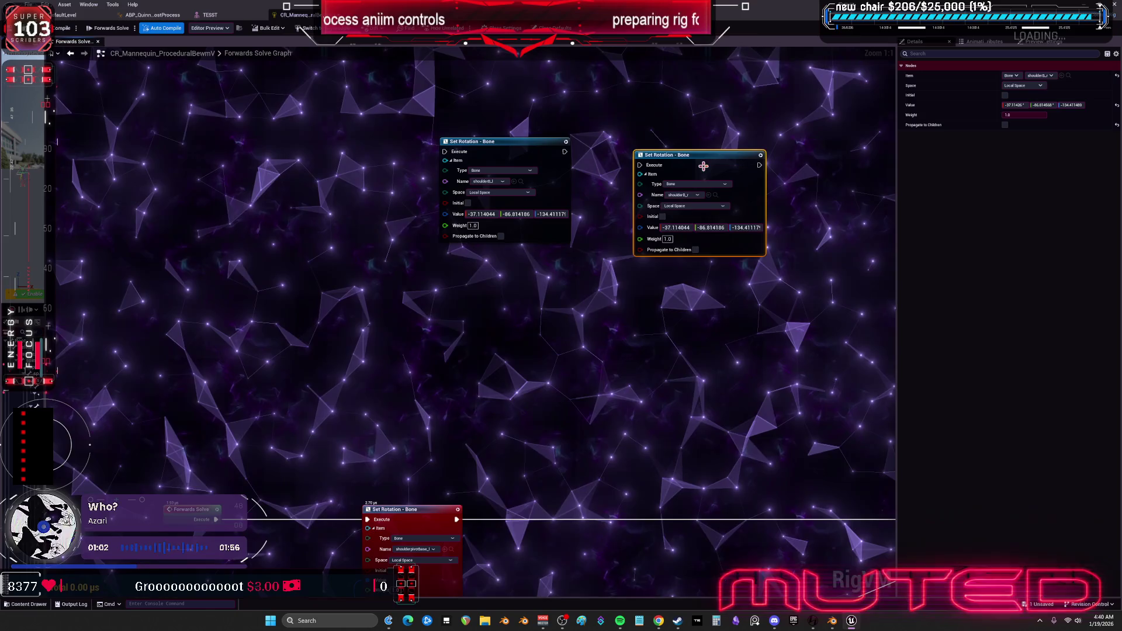
shift+click(495, 205)
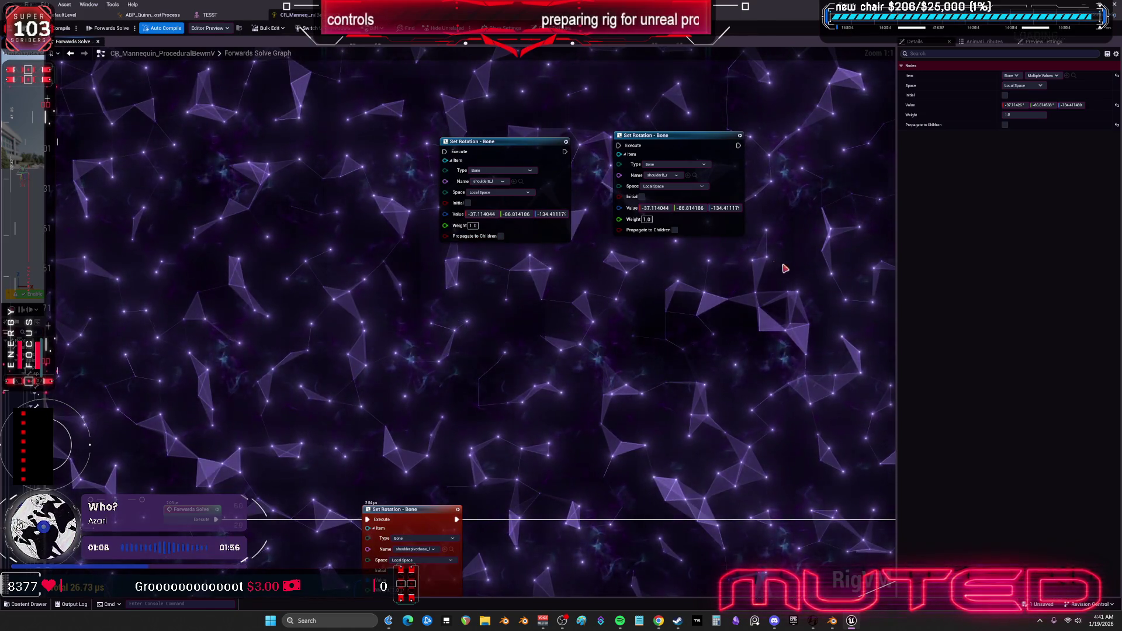
key(ctrl+v)
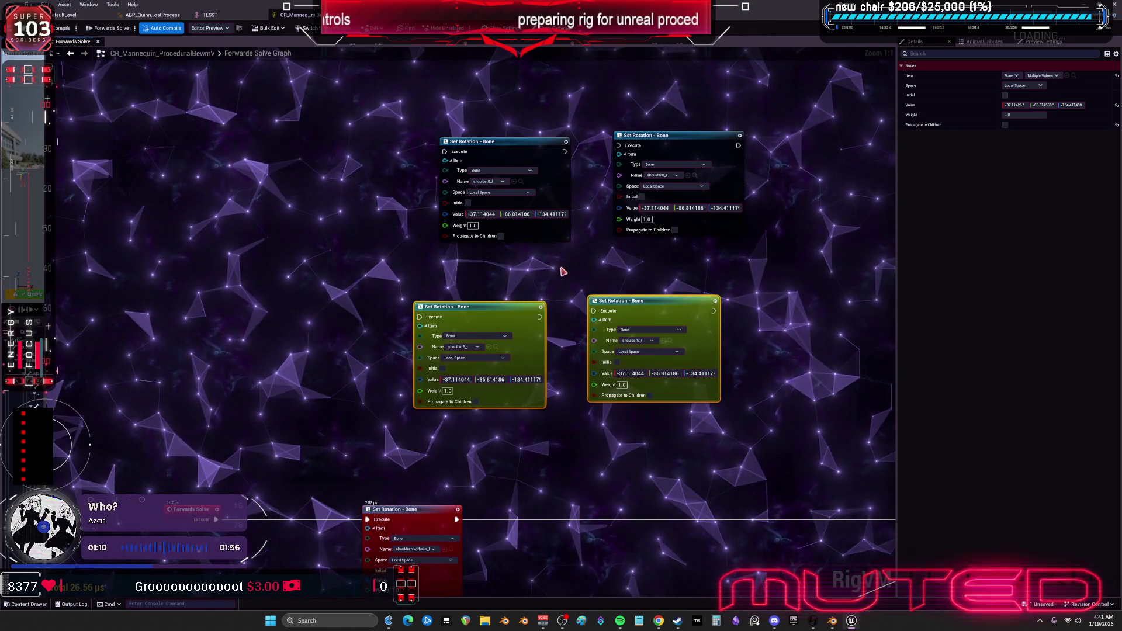
Pick a shoulder bone for the middle copy and reposition the copied Set Rotation nodes.
click(475, 348)
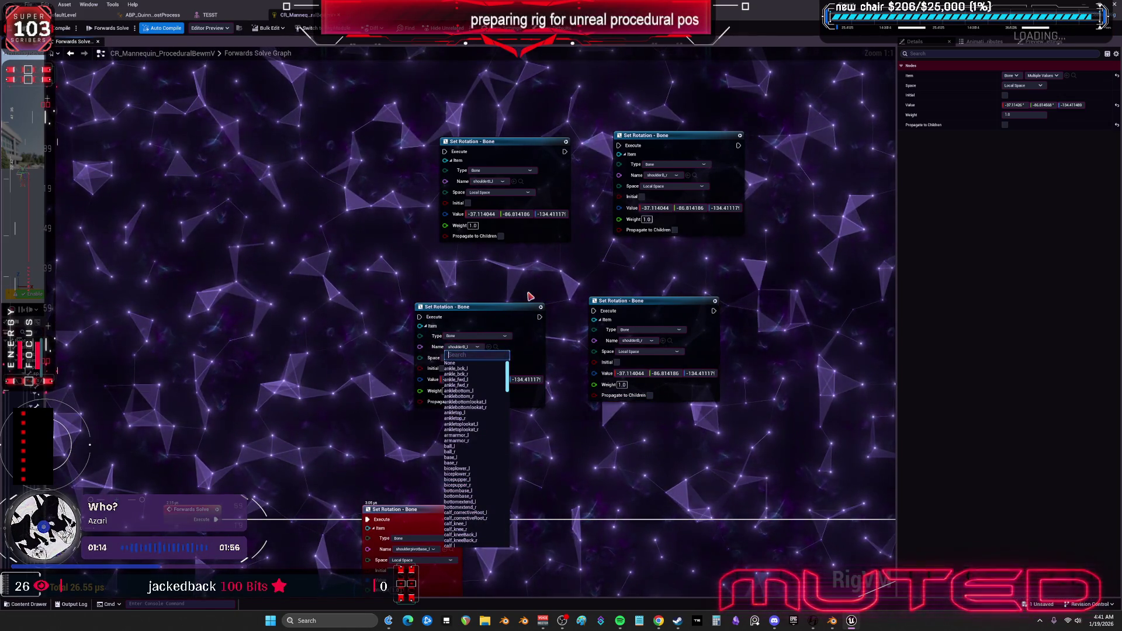
text(shoulder)
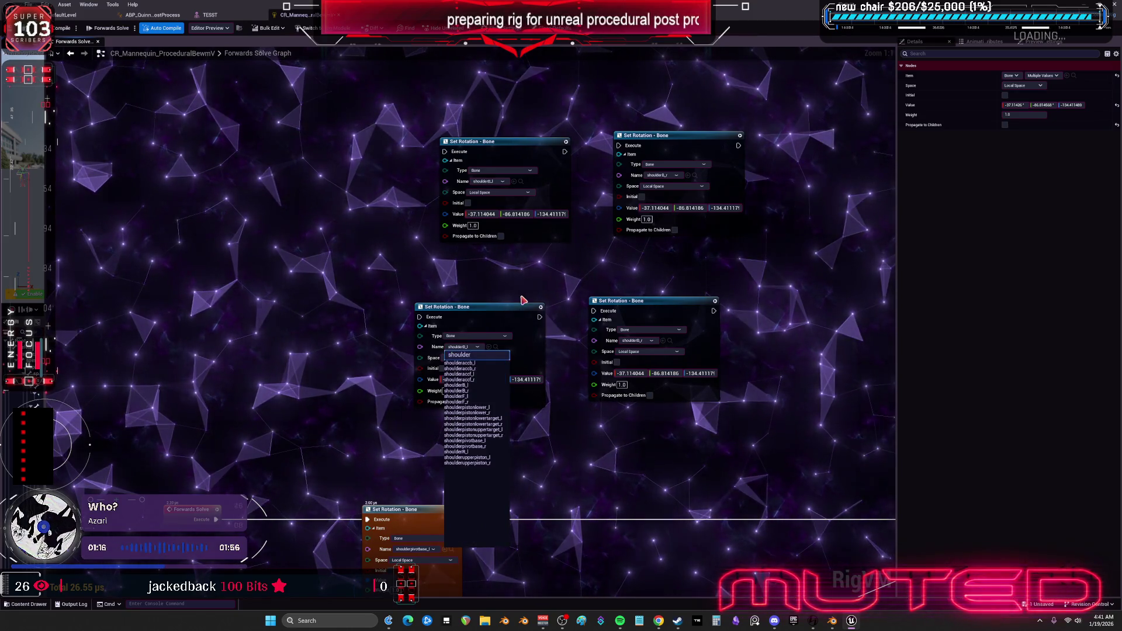
click(476, 391)
drag(483, 325, 494, 288)
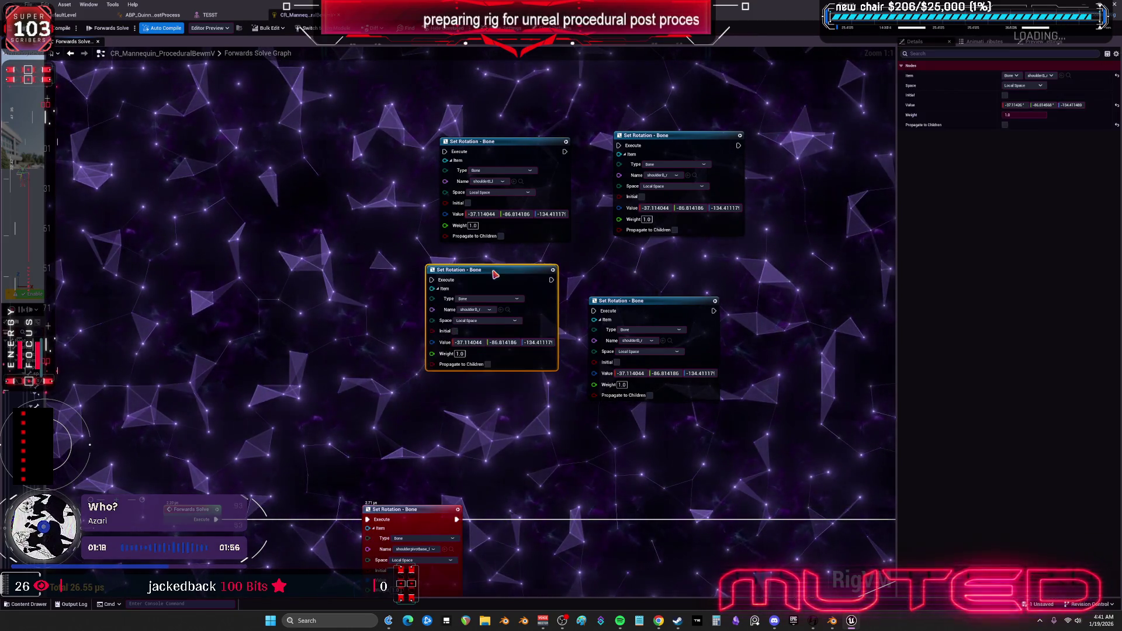
drag(480, 147, 467, 147)
drag(469, 272, 410, 208)
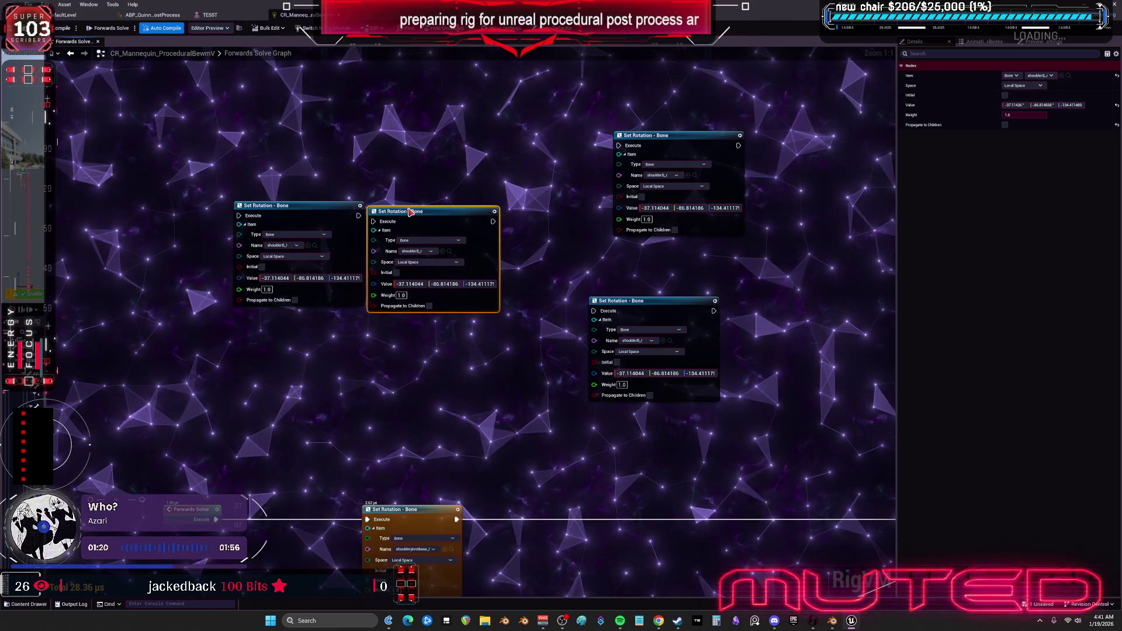
mouse_move(239, 225)
mouse_down()
mouse_move(328, 173)
mouse_move(533, 120)
mouse_move(317, 219)
mouse_move(391, 133)
mouse_up()
drag(710, 142, 433, 283)
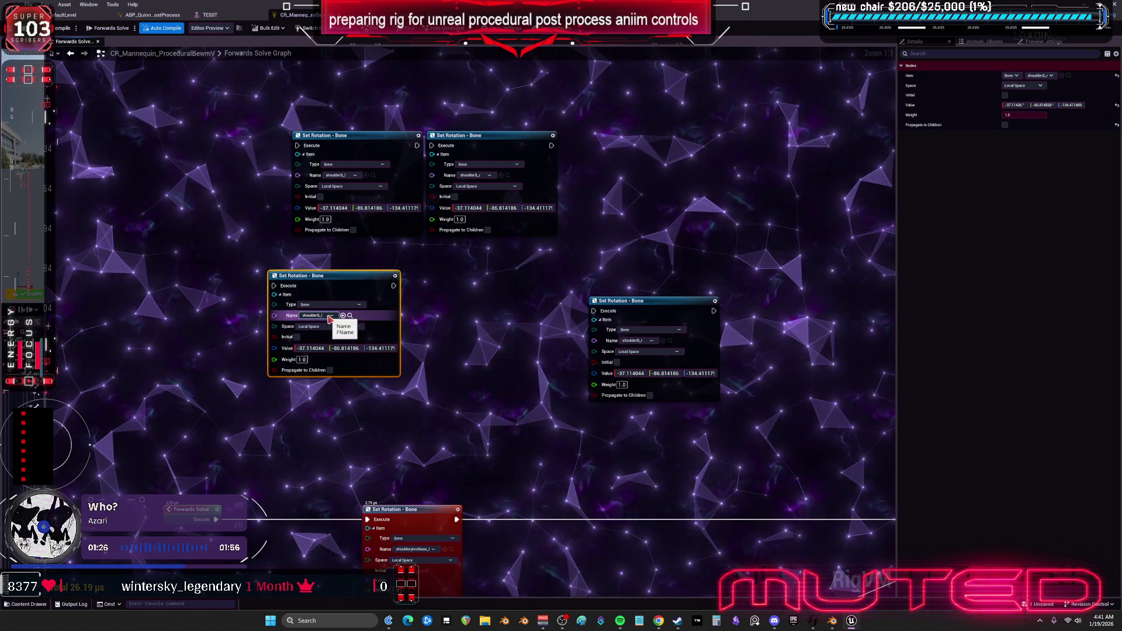
Set the remaining copies to shoulderF_l and shoulderF_r and arrange all four in a 2x2 grid.
click(330, 316)
text(shoulder)
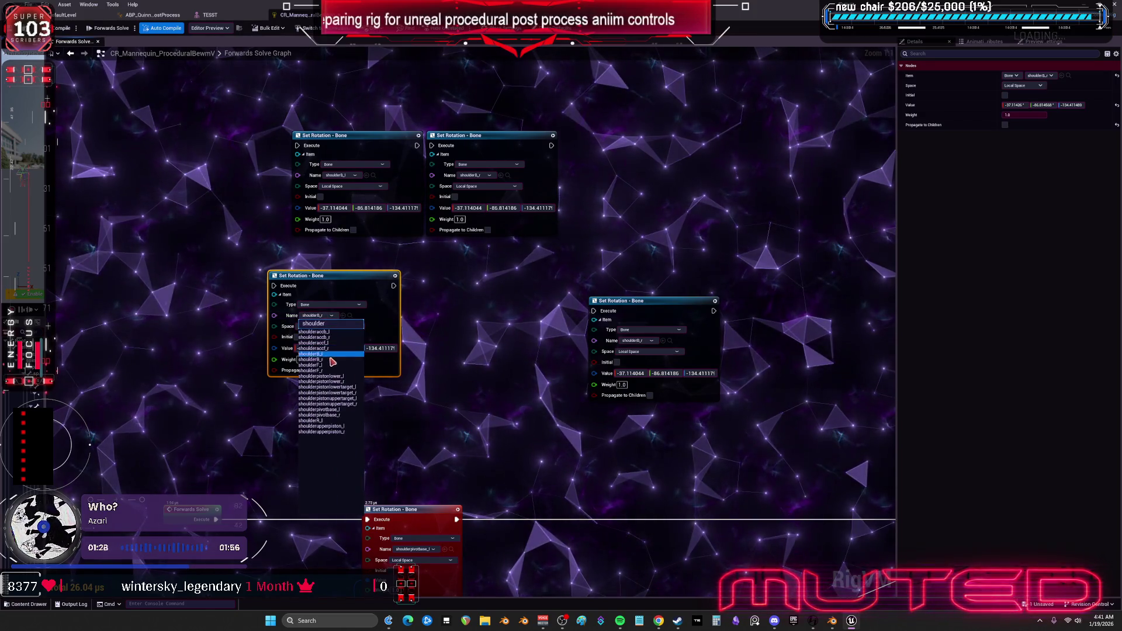
click(329, 366)
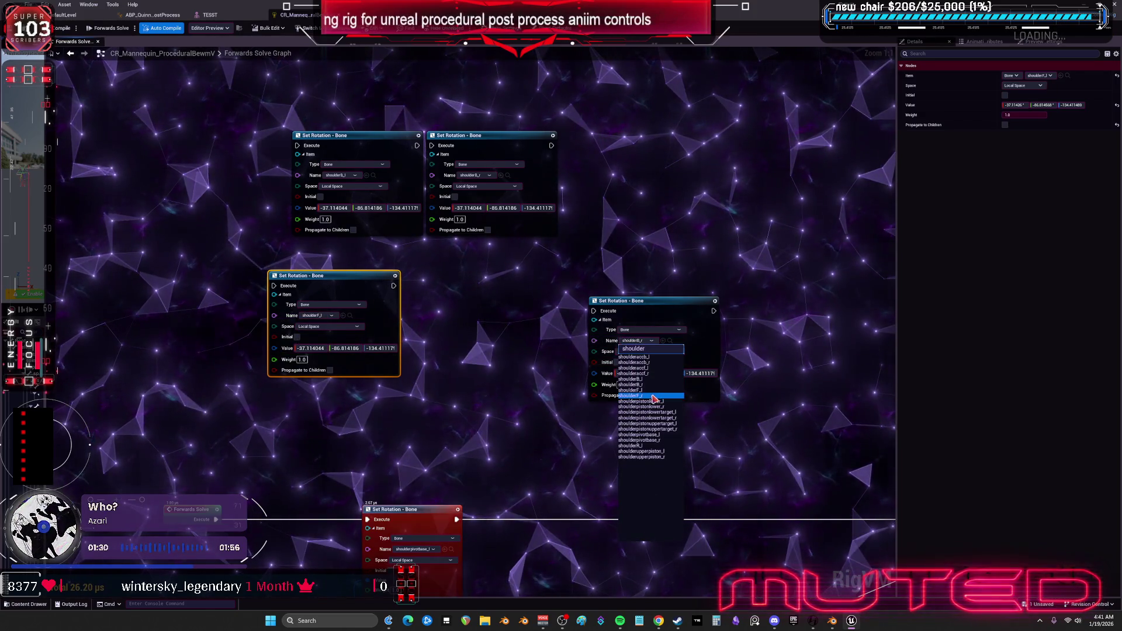
click(653, 397)
mouse_move(471, 281)
mouse_down()
mouse_move(463, 316)
mouse_move(482, 346)
mouse_move(791, 351)
mouse_up()
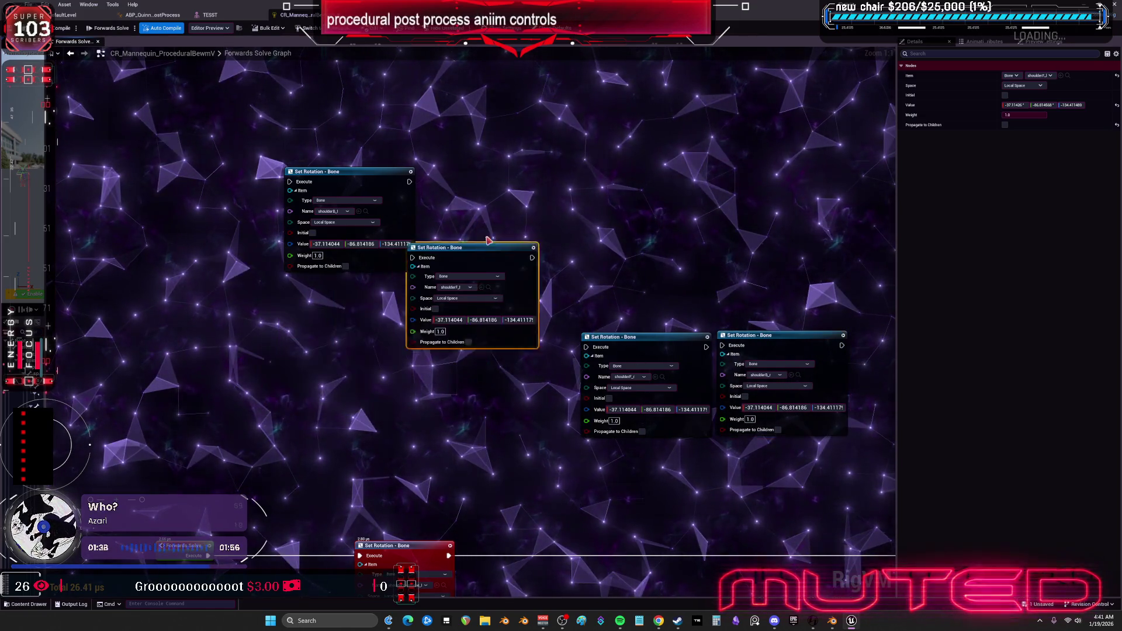
drag(489, 240, 492, 184)
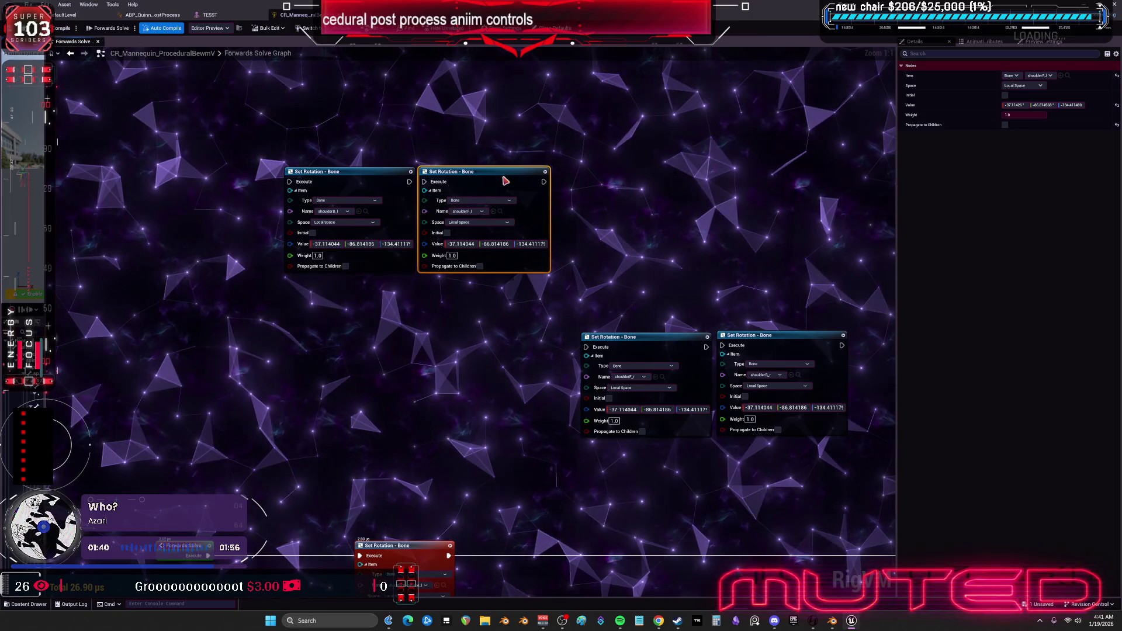
drag(806, 295, 666, 356)
drag(653, 348, 357, 299)
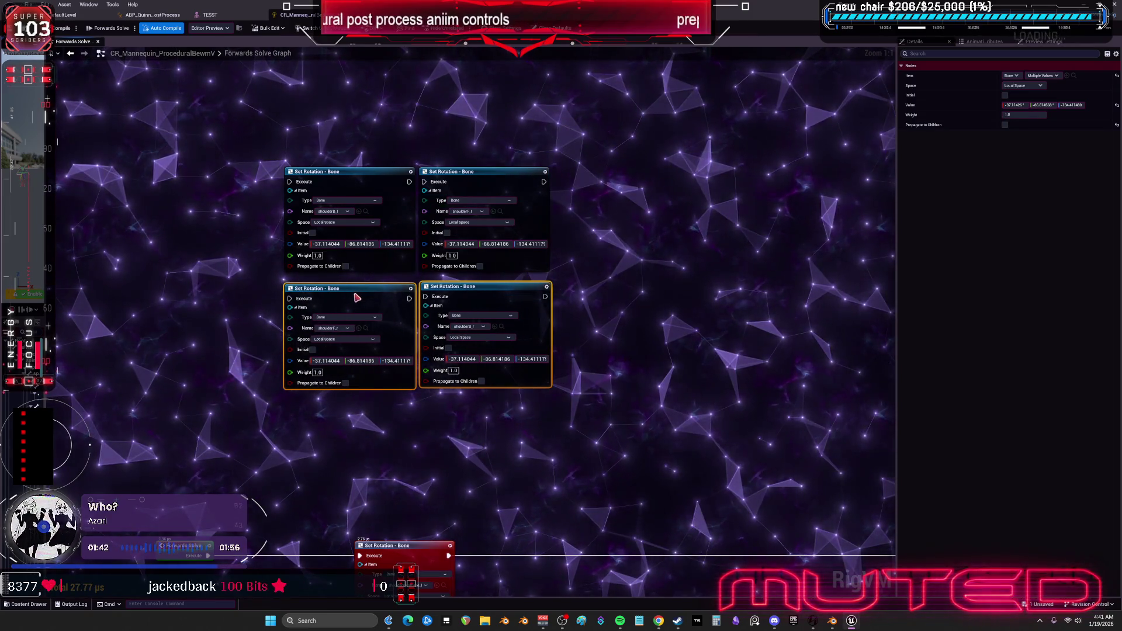
scroll(589, 306, down, 2)
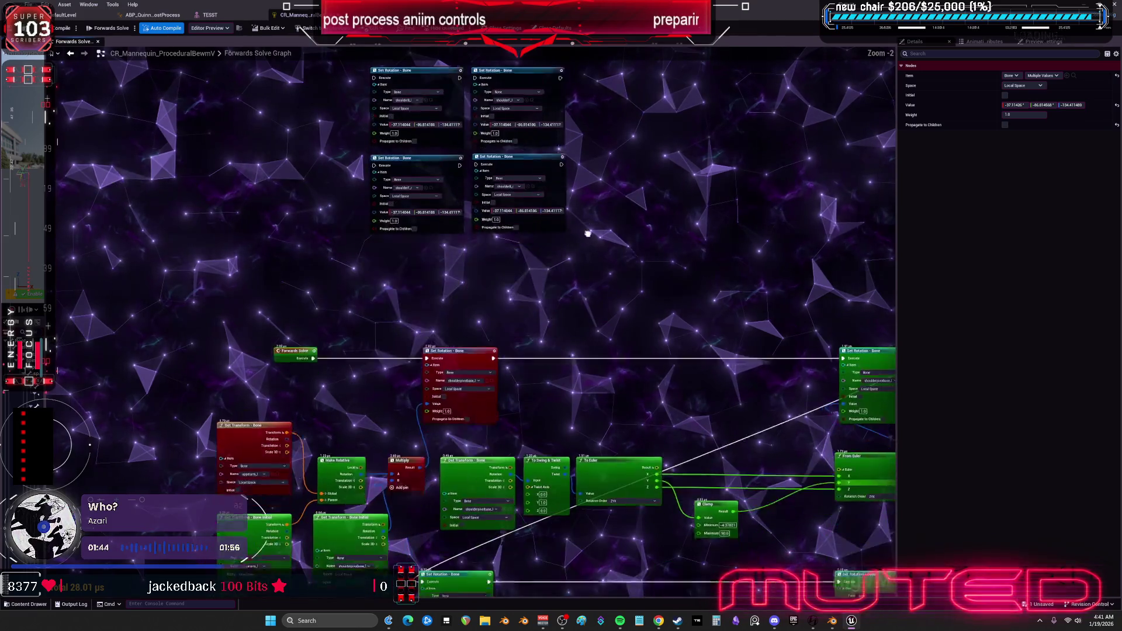
Paste a Get Transform - Bone Initial copy and set its bone to shoulderB_l.
drag(590, 220, 593, 275)
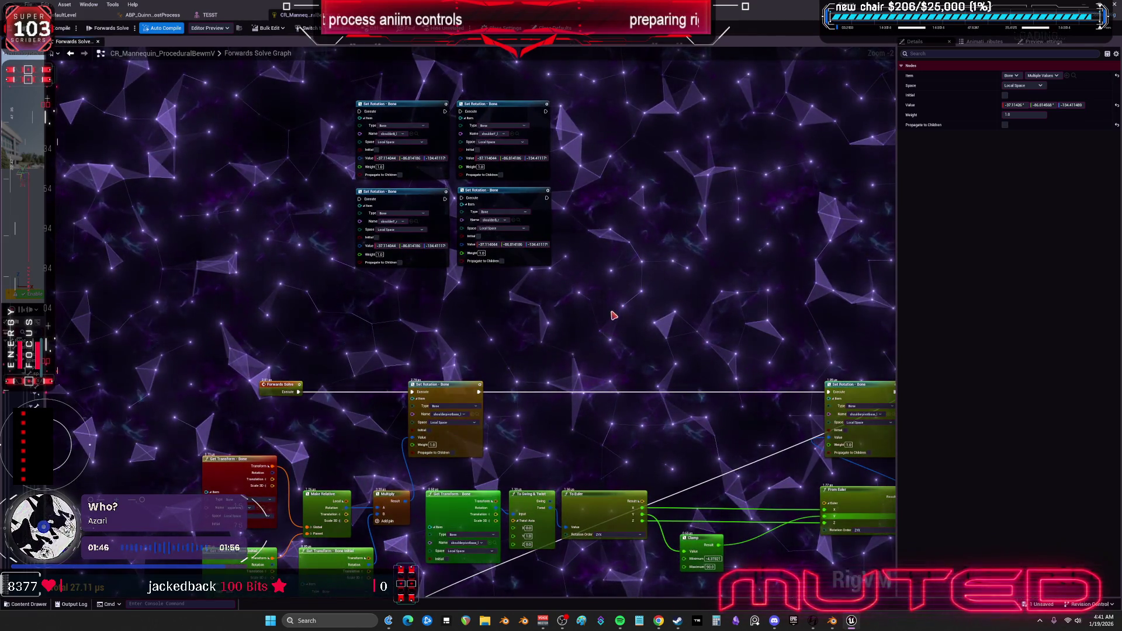
scroll(376, 389, up, 1)
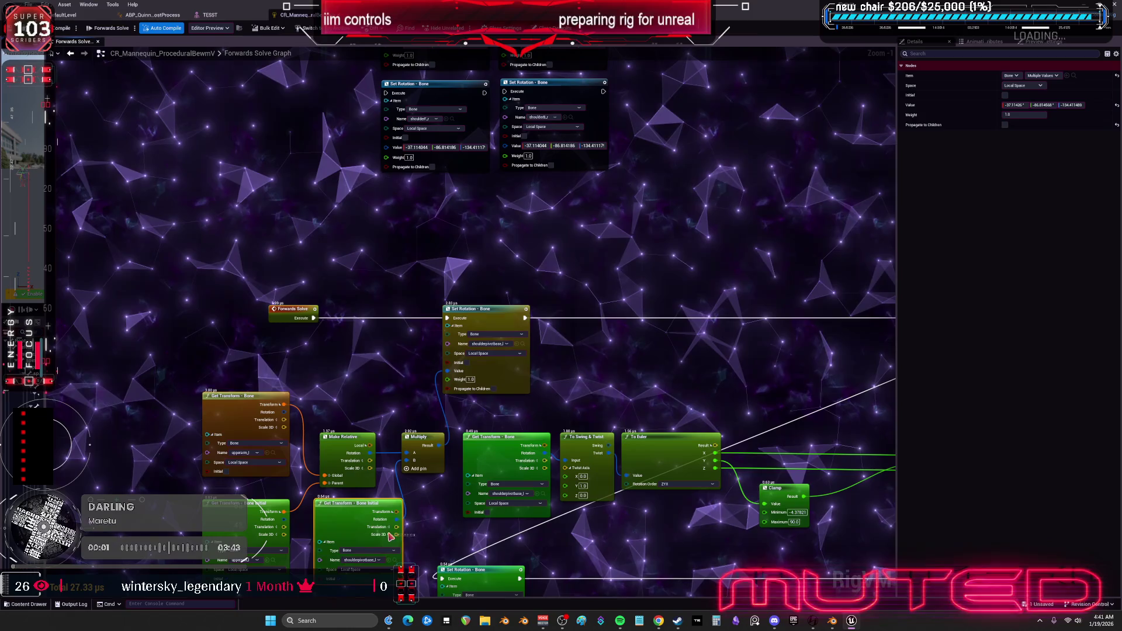
drag(381, 339, 384, 437)
key(ctrl+v)
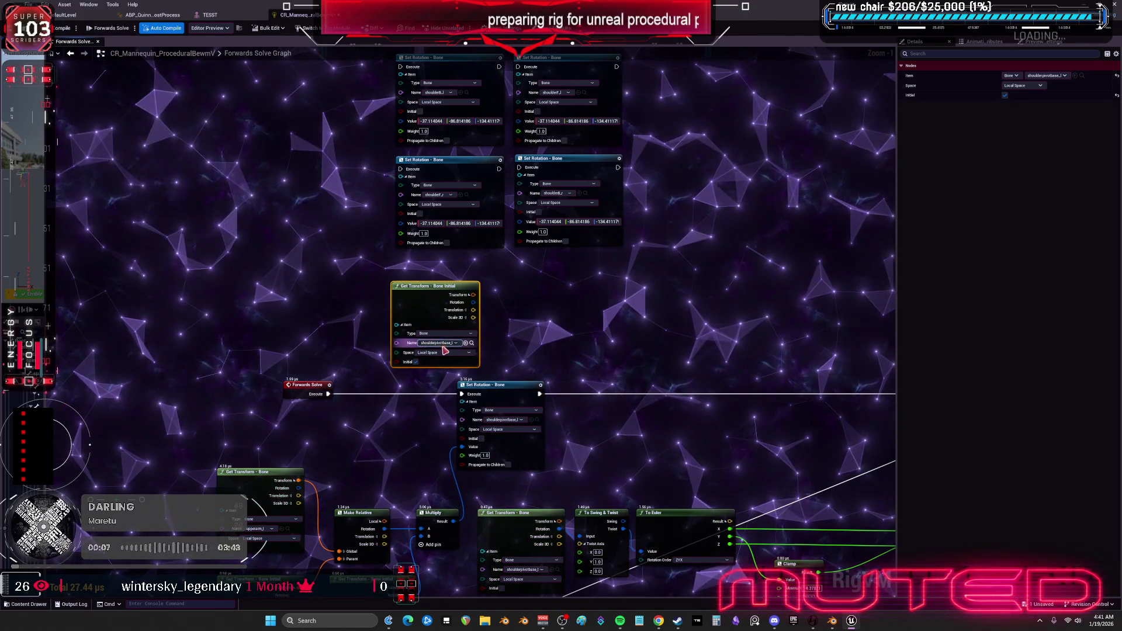
key(ctrl+a)
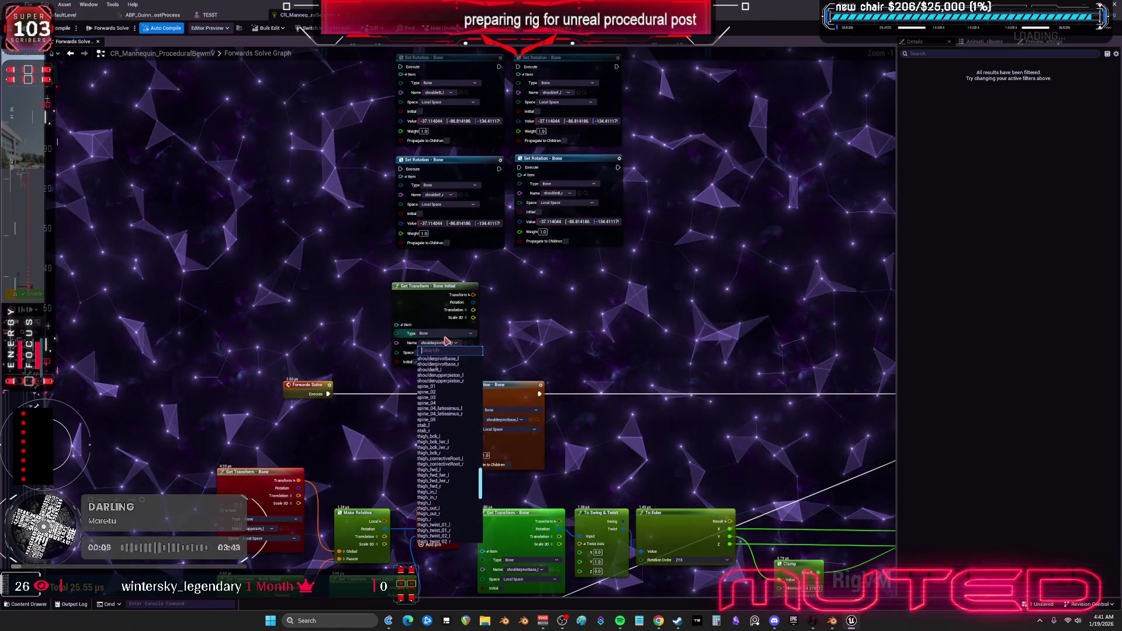
text(shoulder)
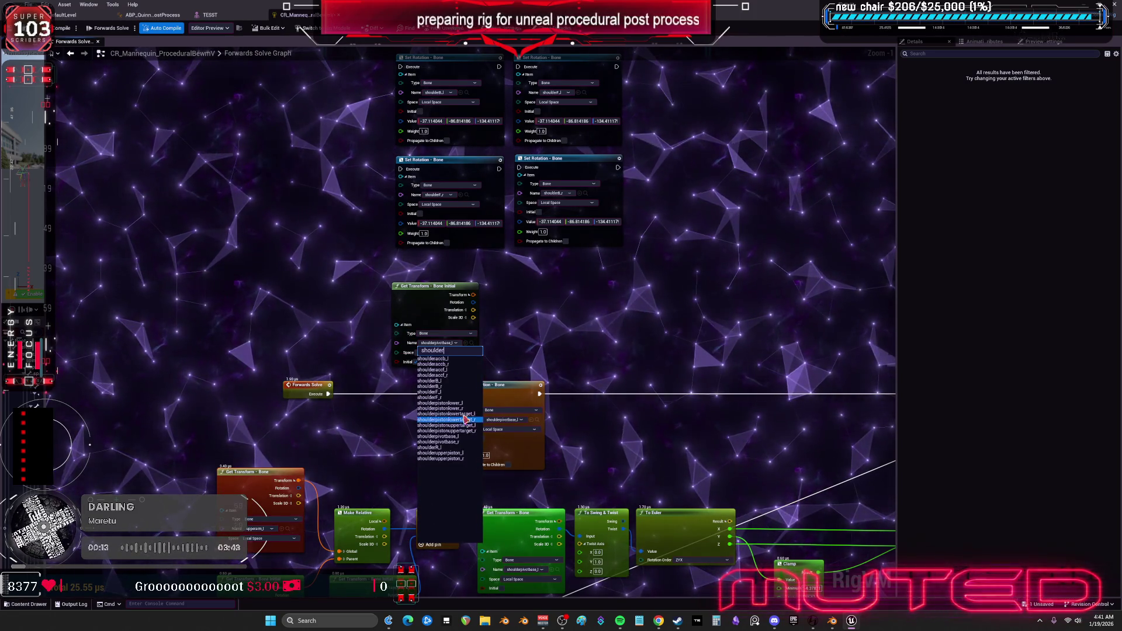
click(442, 381)
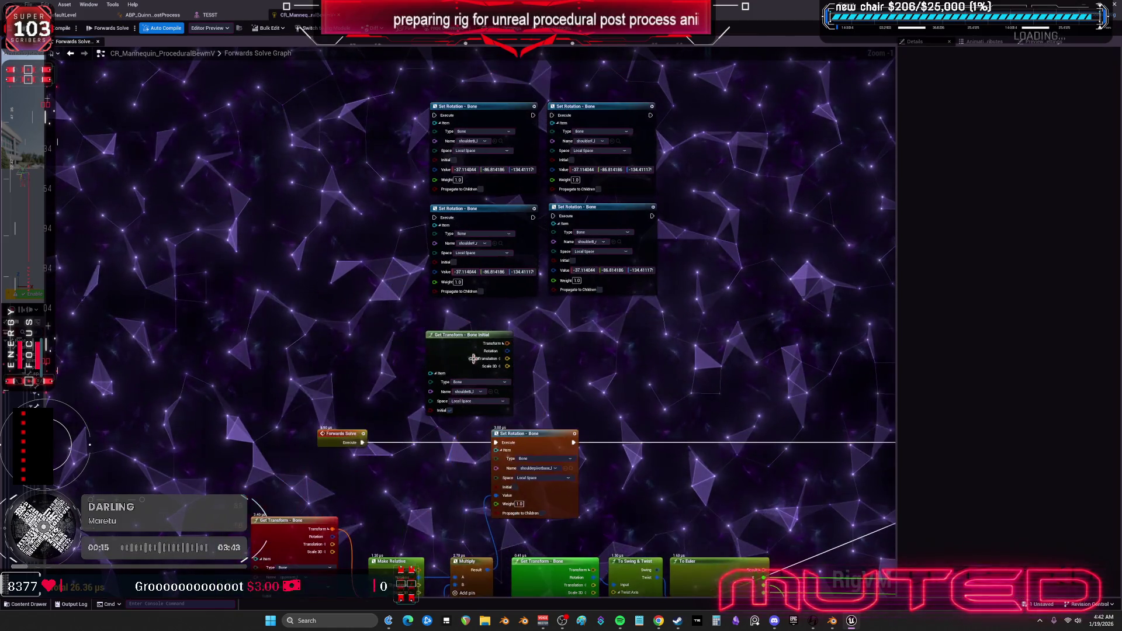
drag(464, 401, 289, 230)
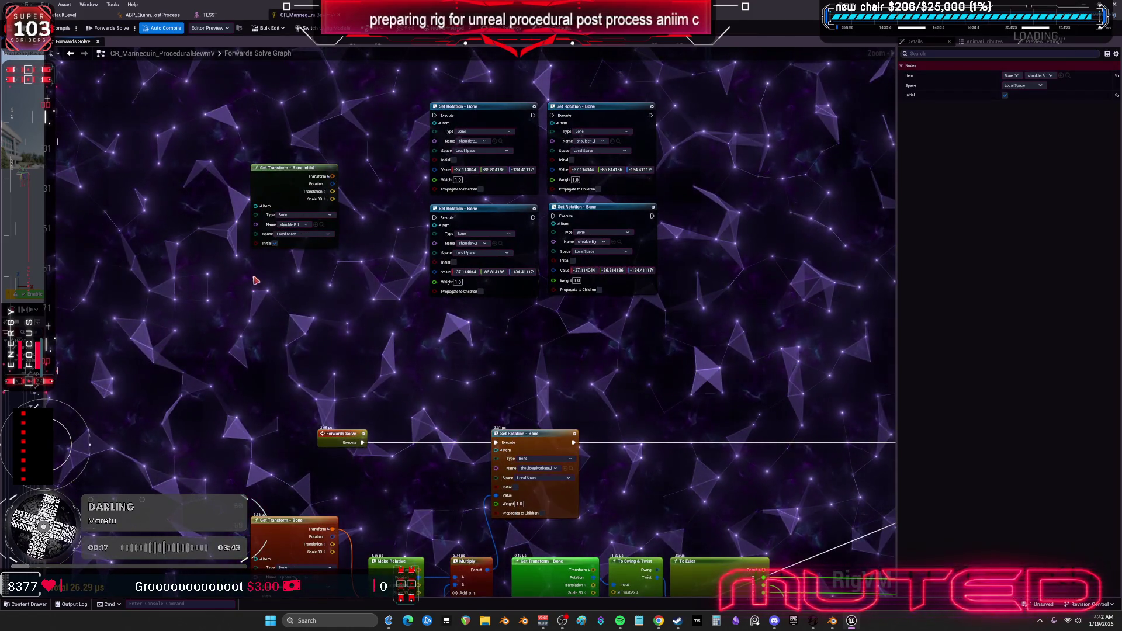
Paste more initial-transform copies and rearrange them among the shoulder Set Rotation nodes.
key(ctrl+v)
key(ctrl+v)
key(ctrl+v)
mouse_move(654, 100)
mouse_down()
mouse_move(694, 188)
mouse_move(526, 251)
mouse_move(402, 319)
mouse_up()
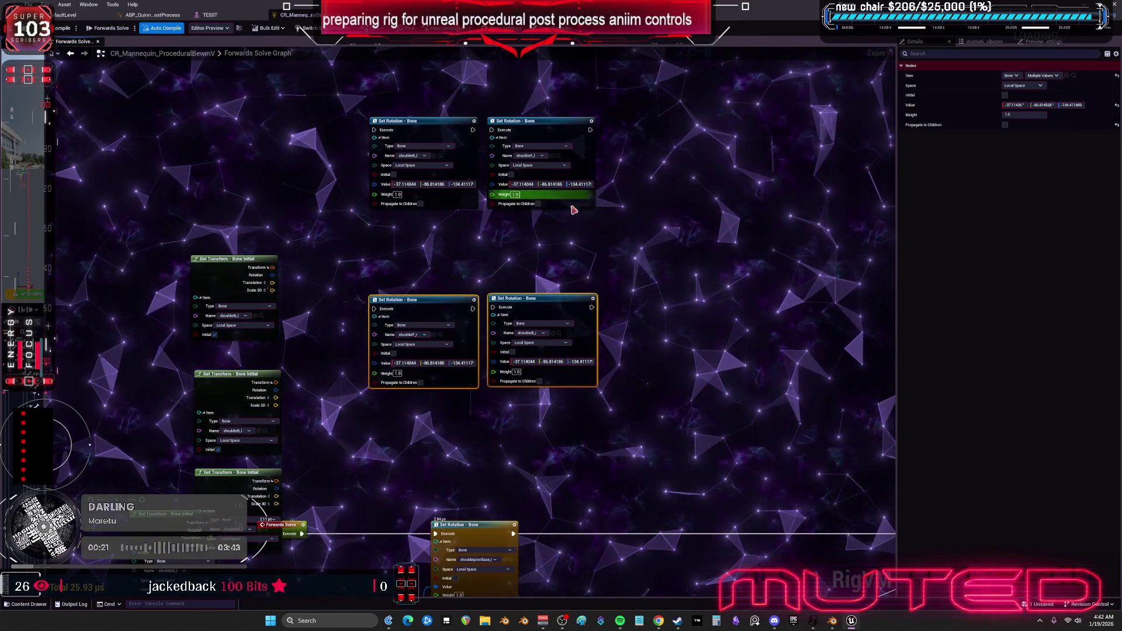
scroll(549, 264, down, 4)
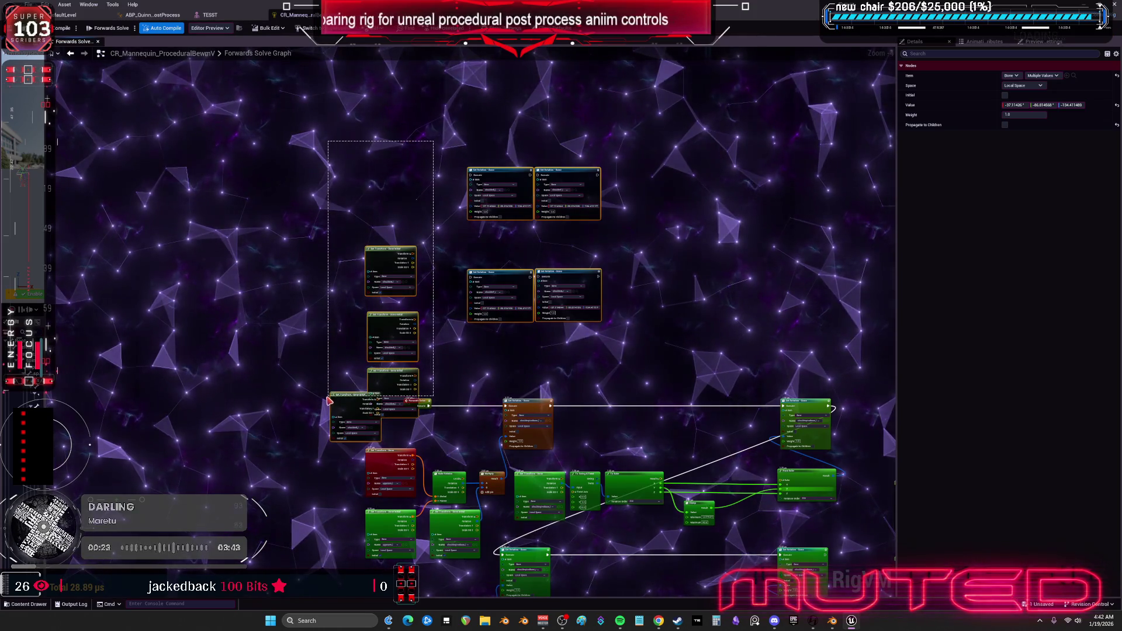
drag(329, 401, 328, 398)
drag(391, 269, 390, 257)
drag(643, 160, 617, 244)
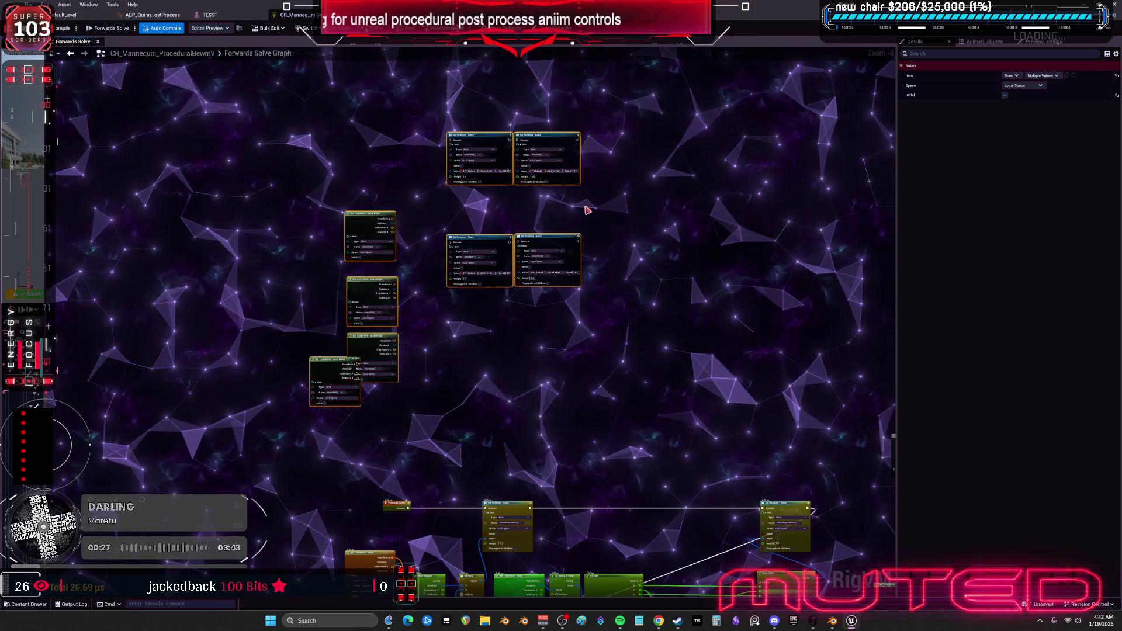
scroll(588, 210, up, 2)
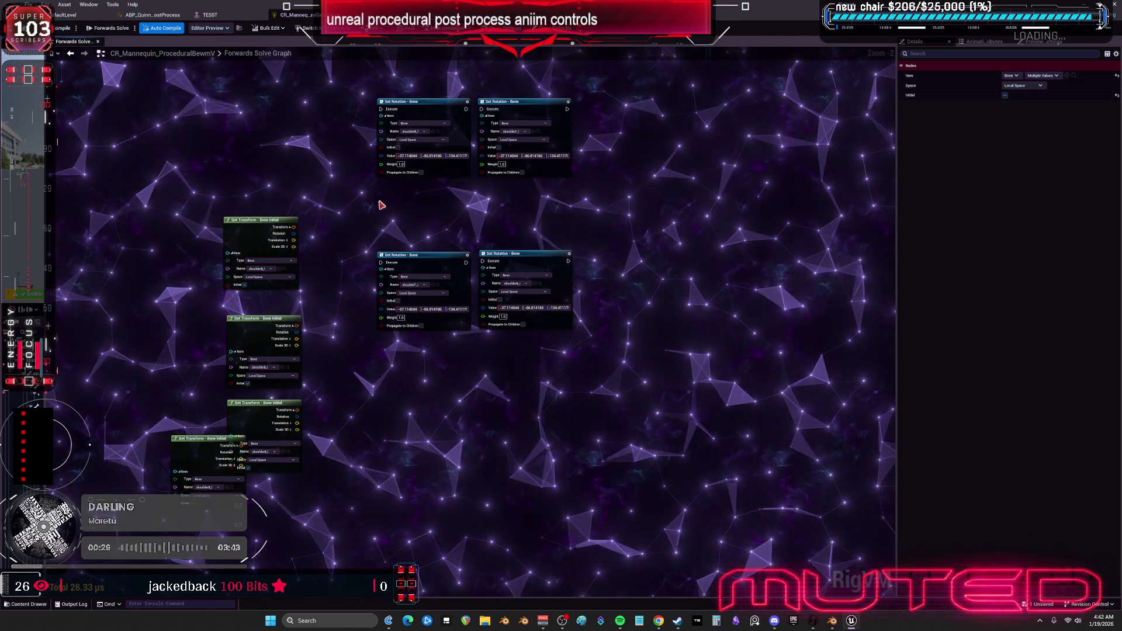
drag(409, 194, 412, 199)
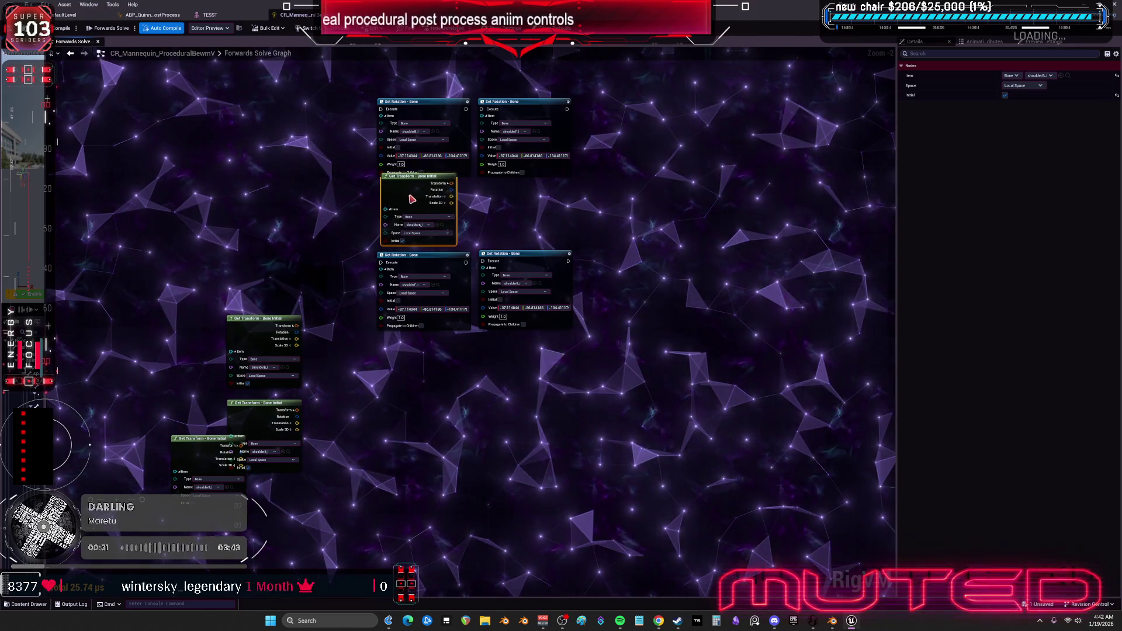
drag(412, 285, 412, 285)
drag(432, 266, 432, 275)
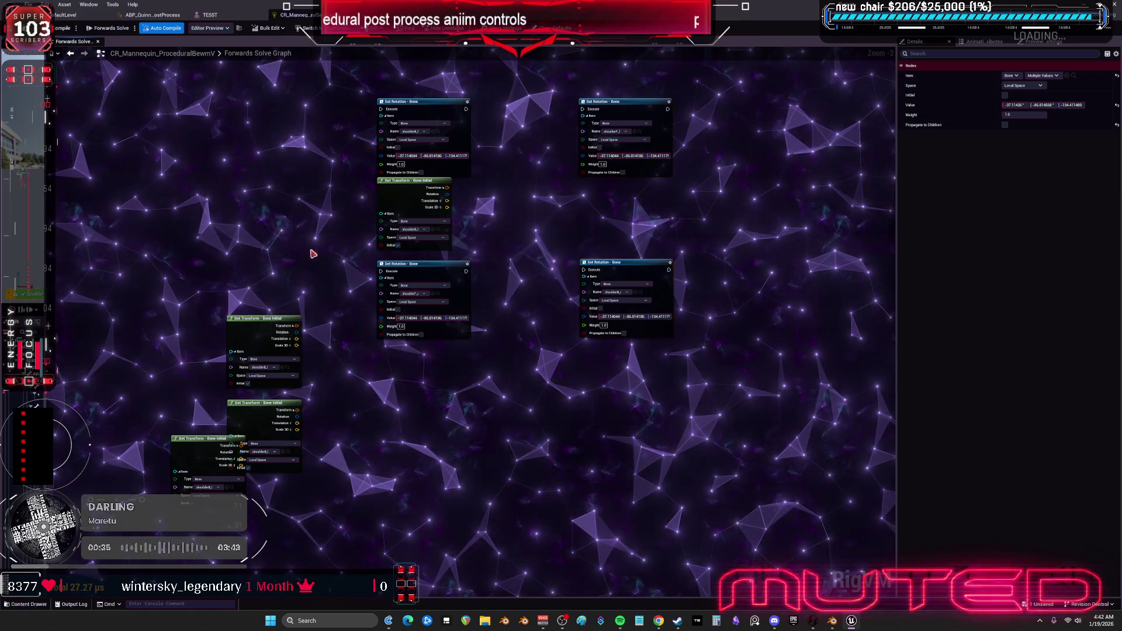
Search 'shoulder' and assign shoulderF_l to a Get Transform node beside its Set Rotation.
click(263, 367)
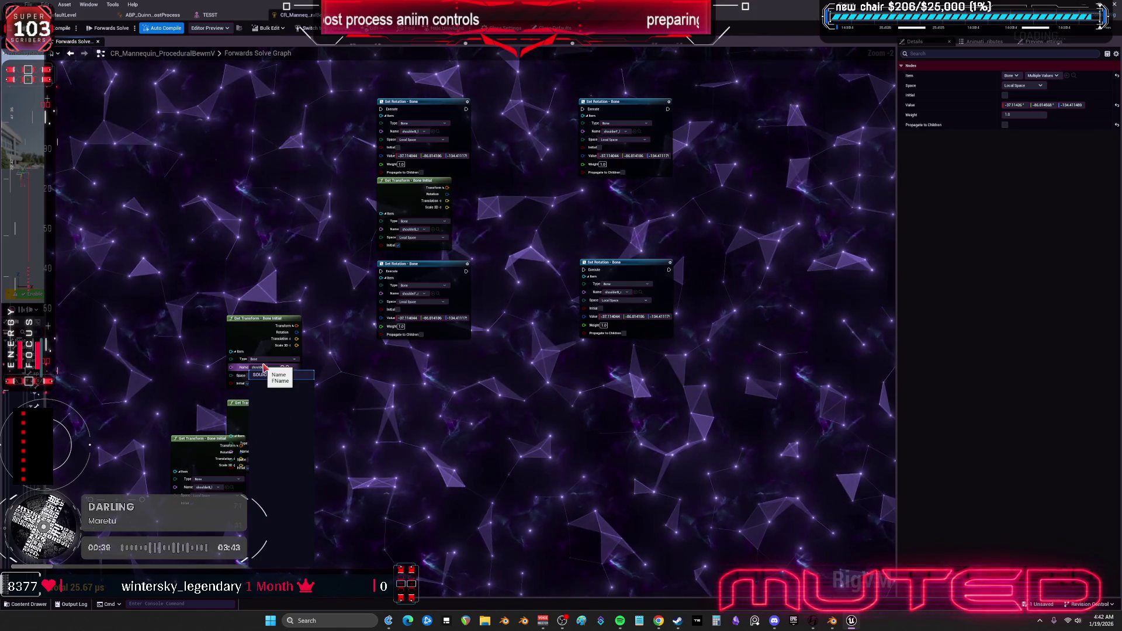
text(lder)
key(Left)
key(Left)
key(Left)
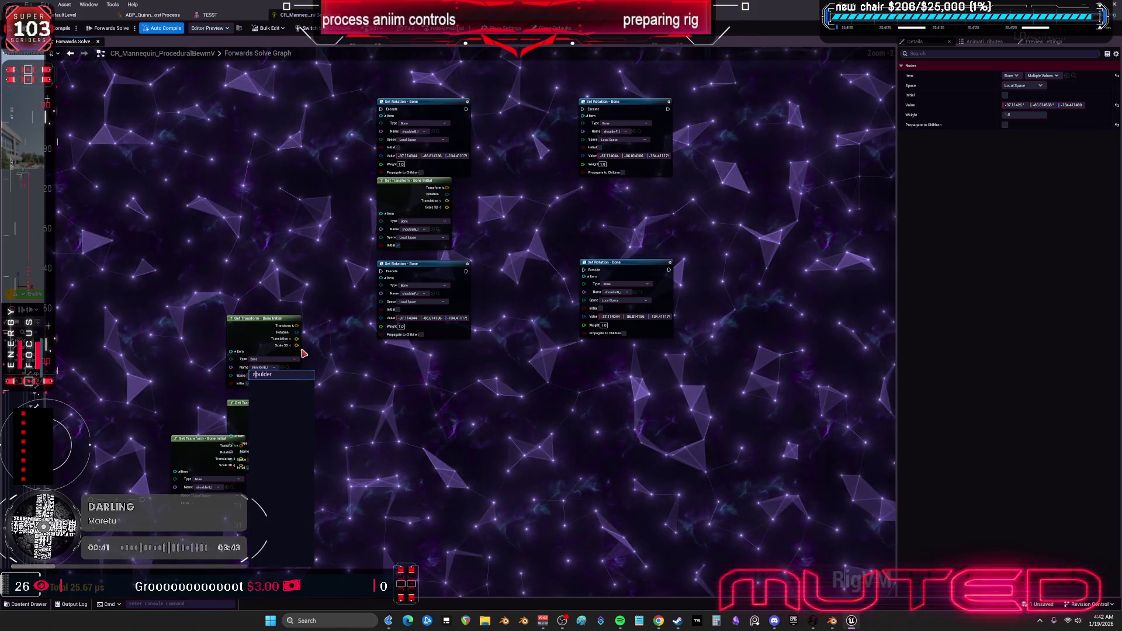
key(ctrl+a)
key(BackSpace)
text(shoulder)
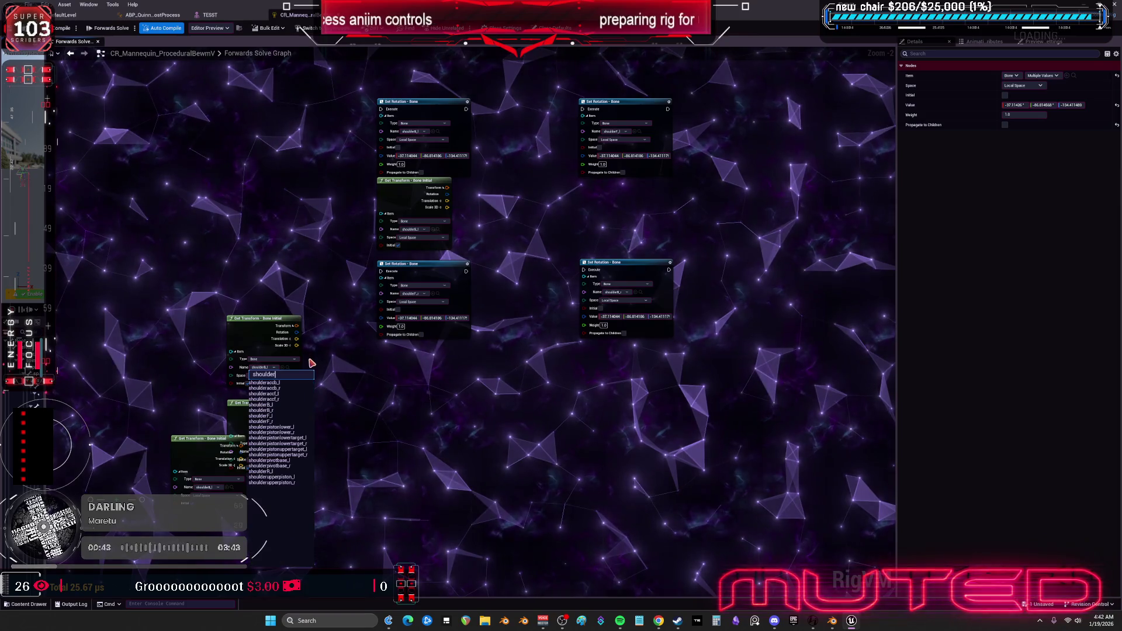
click(278, 416)
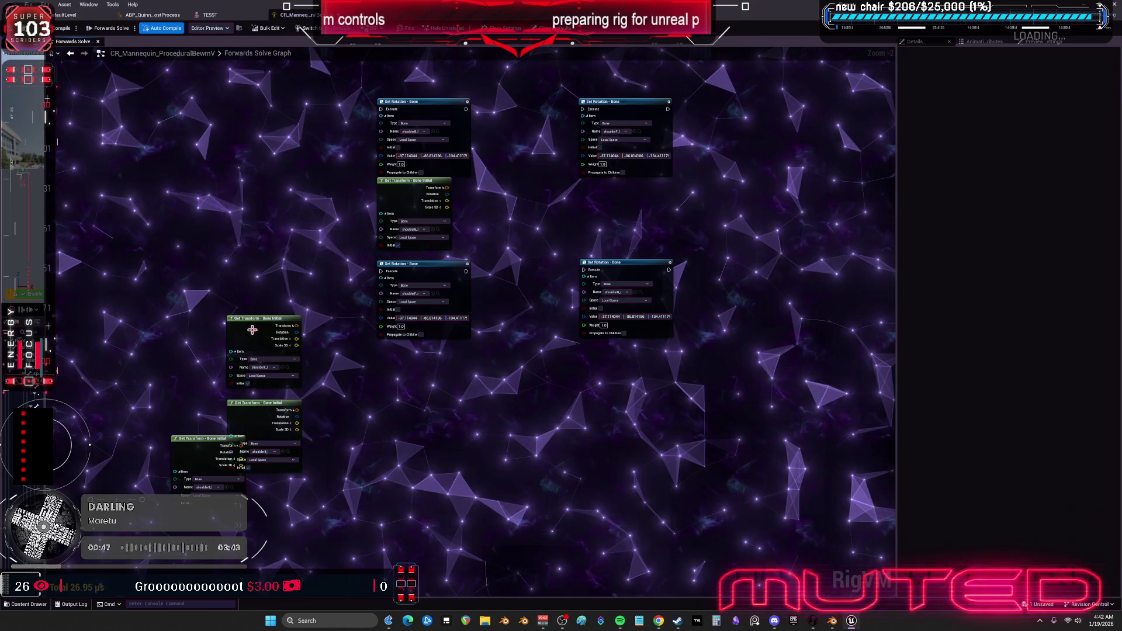
drag(250, 326, 470, 249)
Line the Get Transform nodes up under their Set Rotation nodes, giving the lower one shoulderF_r.
scroll(470, 249, up, 2)
mouse_move(436, 287)
mouse_down()
mouse_move(612, 201)
mouse_move(721, 90)
mouse_up()
mouse_move(257, 383)
mouse_down()
mouse_move(444, 328)
mouse_move(455, 309)
mouse_up()
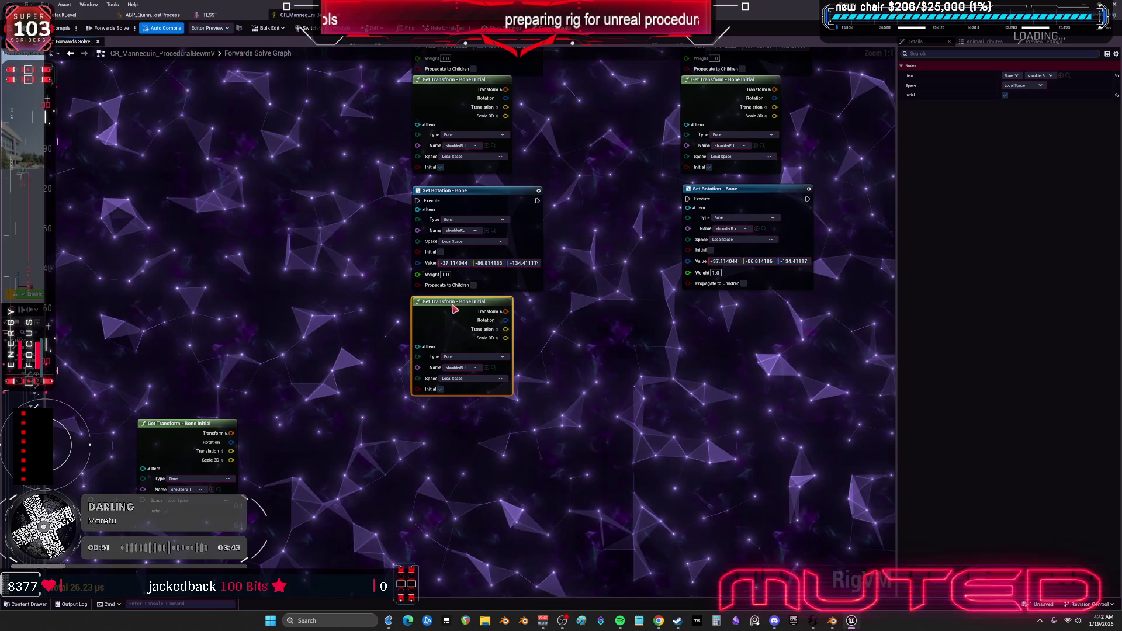
drag(172, 437, 739, 325)
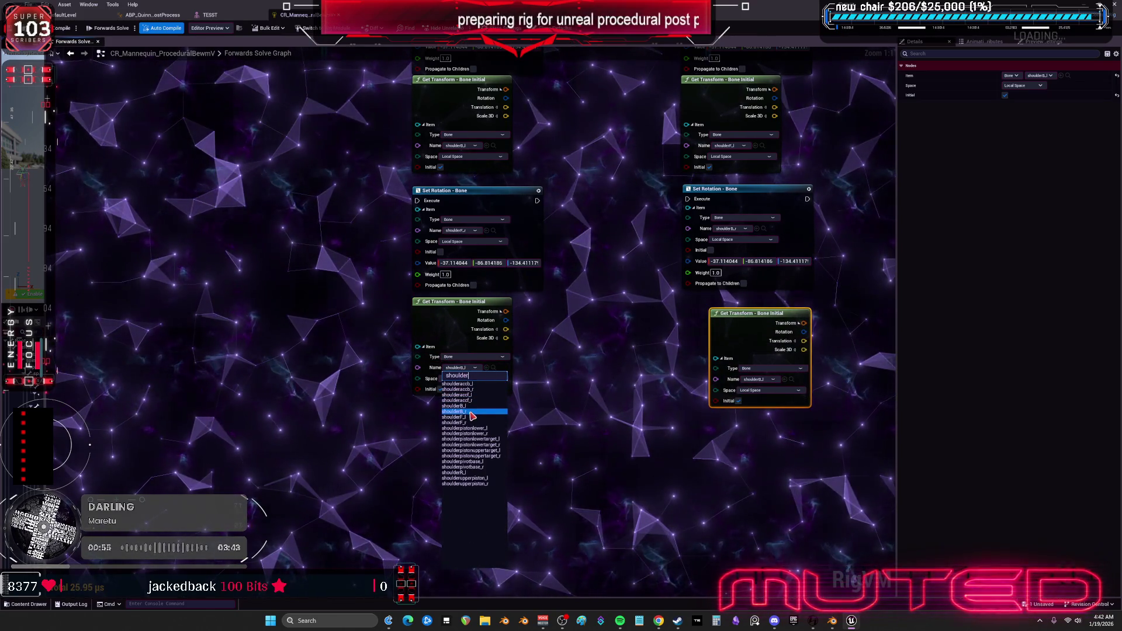
click(472, 423)
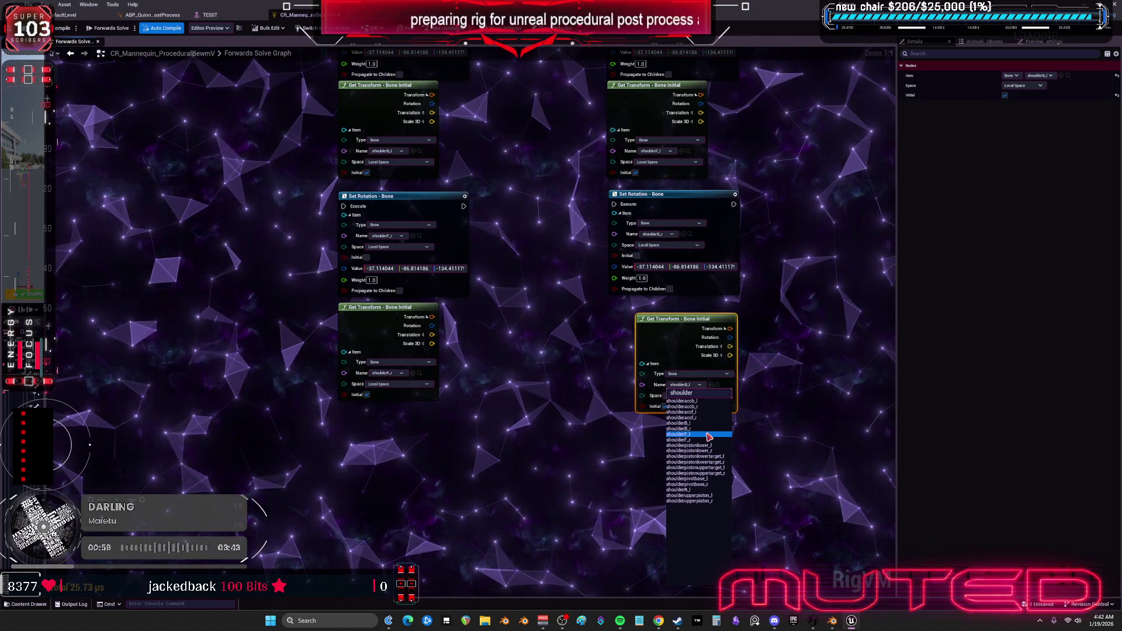
click(700, 385)
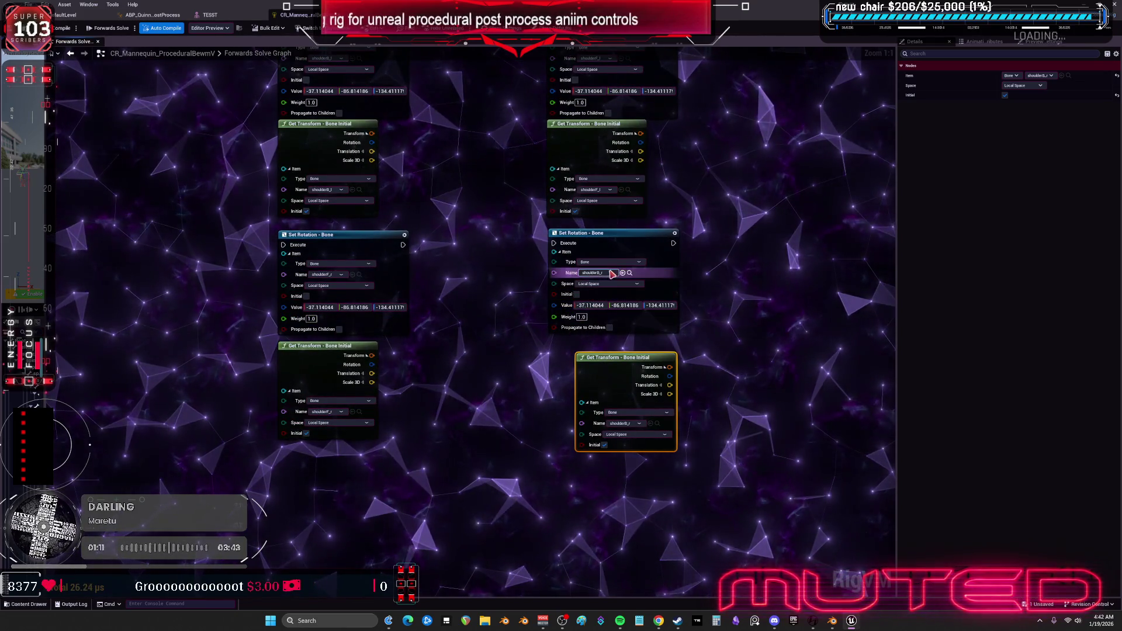
drag(616, 360, 599, 354)
scroll(570, 364, down, 4)
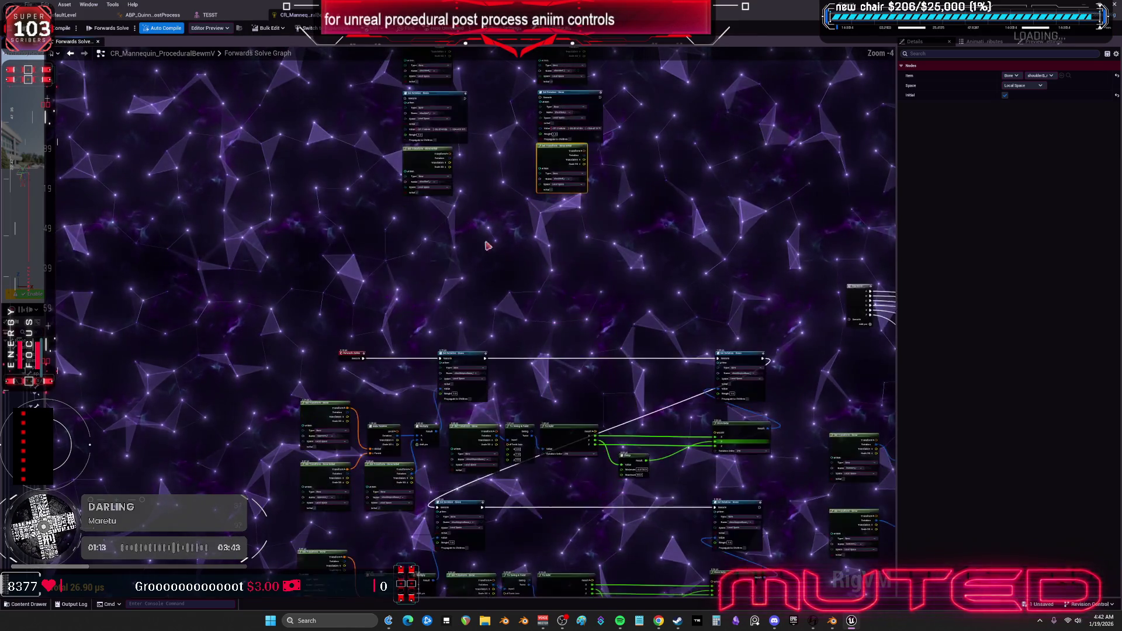
Copy the existing Multiply node and paste copies beside the left and right shoulder columns.
scroll(302, 274, up, 4)
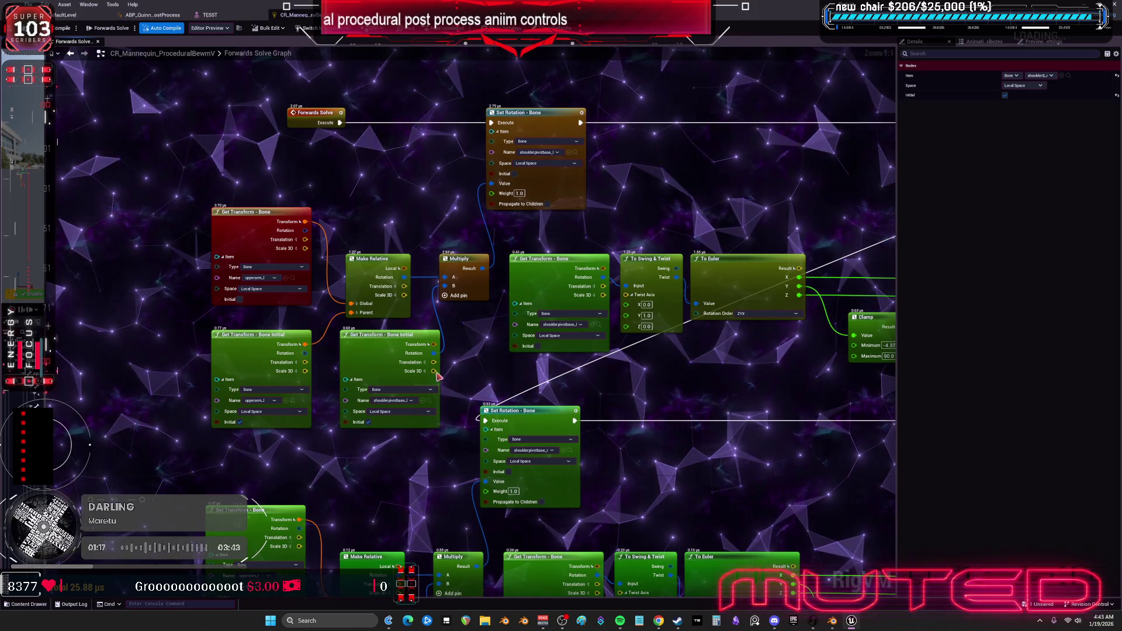
scroll(427, 446, down, 2)
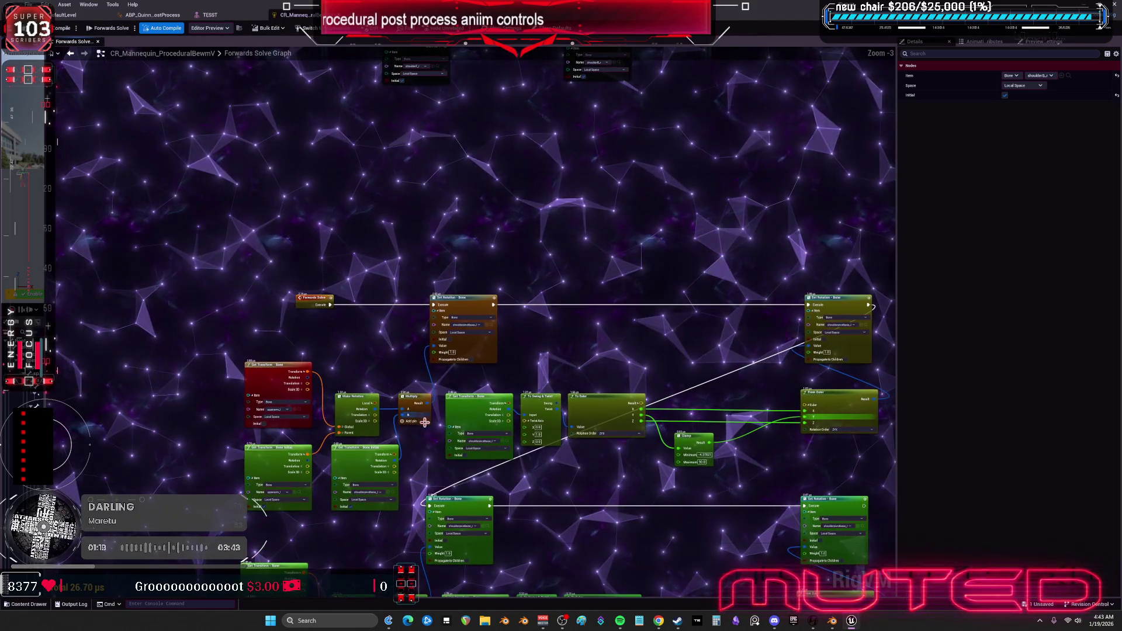
click(415, 409)
drag(475, 71, 411, 291)
key(ctrl+v)
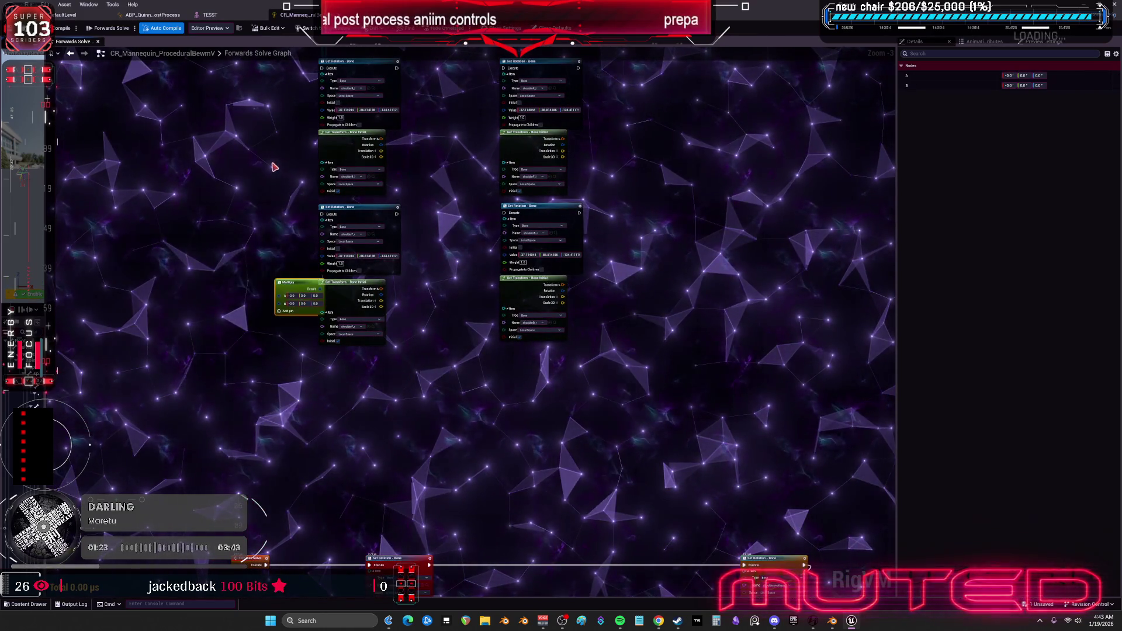
key(ctrl+v)
key(ctrl+v)
key(ctrl+v)
drag(471, 292, 565, 140)
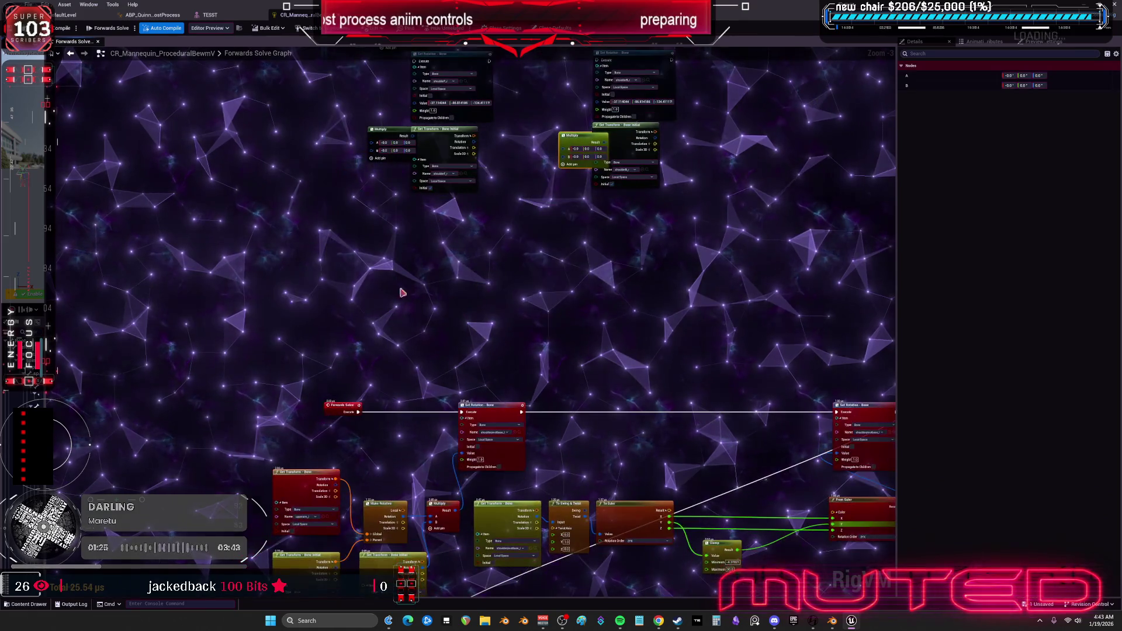
Wire the upper-arm Make Relative output into each new Multiply node's A input.
mouse_move(404, 517)
mouse_down()
mouse_move(433, 422)
mouse_move(394, 312)
mouse_move(381, 151)
mouse_up()
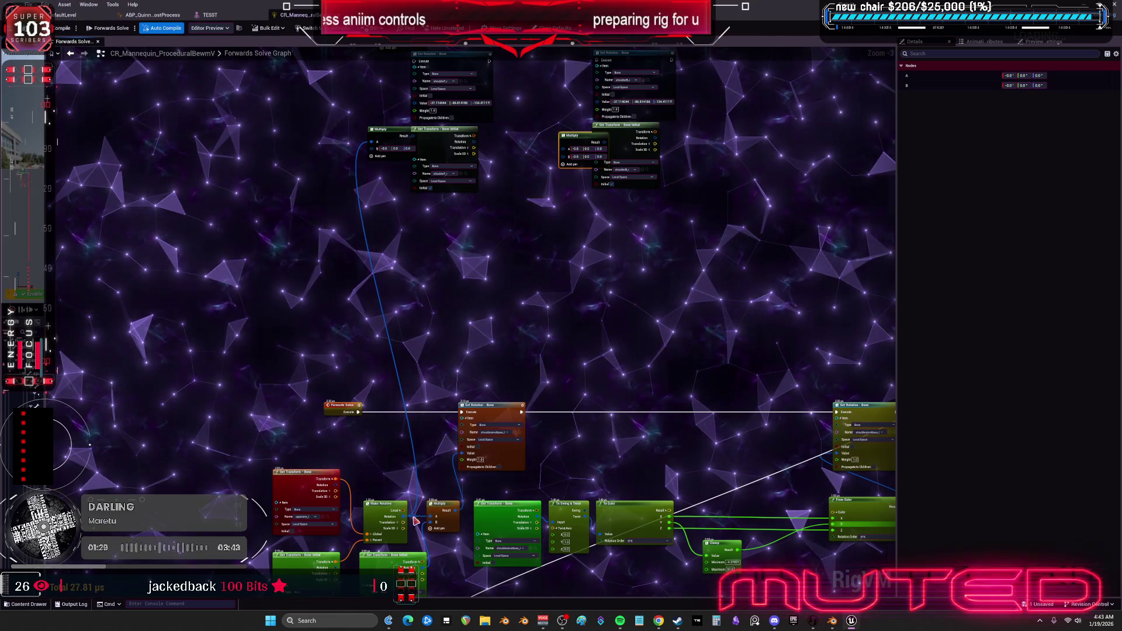
mouse_move(405, 515)
mouse_down()
mouse_move(506, 243)
mouse_move(565, 148)
mouse_up()
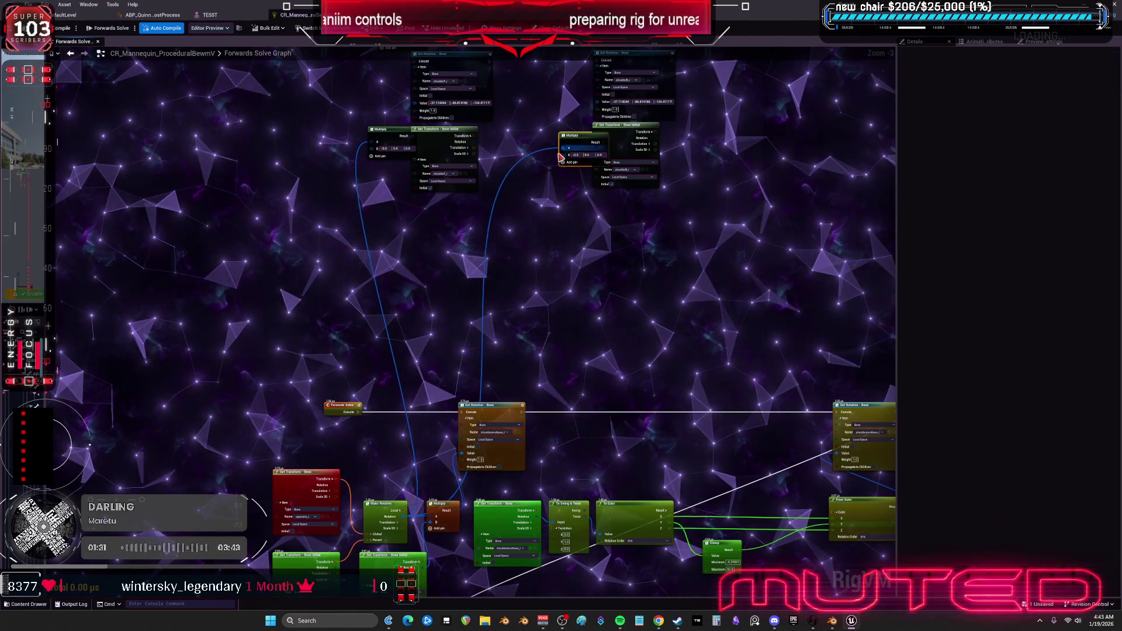
drag(405, 511, 383, 156)
drag(396, 248, 388, 188)
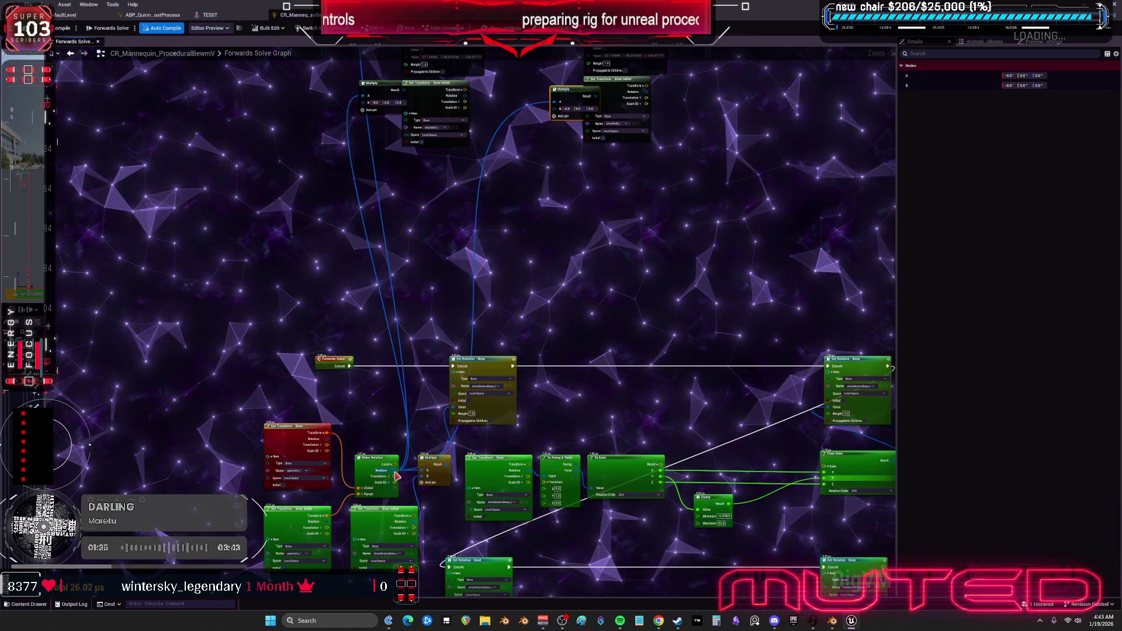
mouse_move(393, 124)
mouse_down()
mouse_move(564, 170)
mouse_move(554, 258)
mouse_move(398, 296)
mouse_up()
Shift the right node column further right and line up the left Multiply nodes.
drag(602, 76, 485, 386)
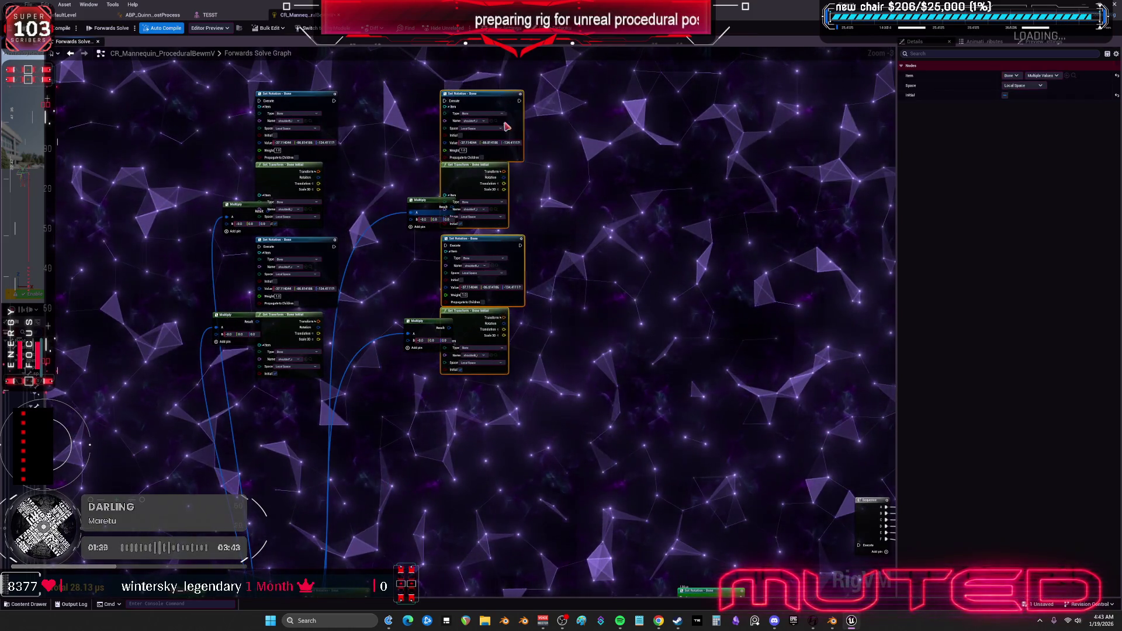
drag(526, 176, 583, 175)
drag(377, 279, 412, 292)
drag(260, 193, 274, 368)
drag(311, 302, 257, 302)
drag(234, 345, 246, 345)
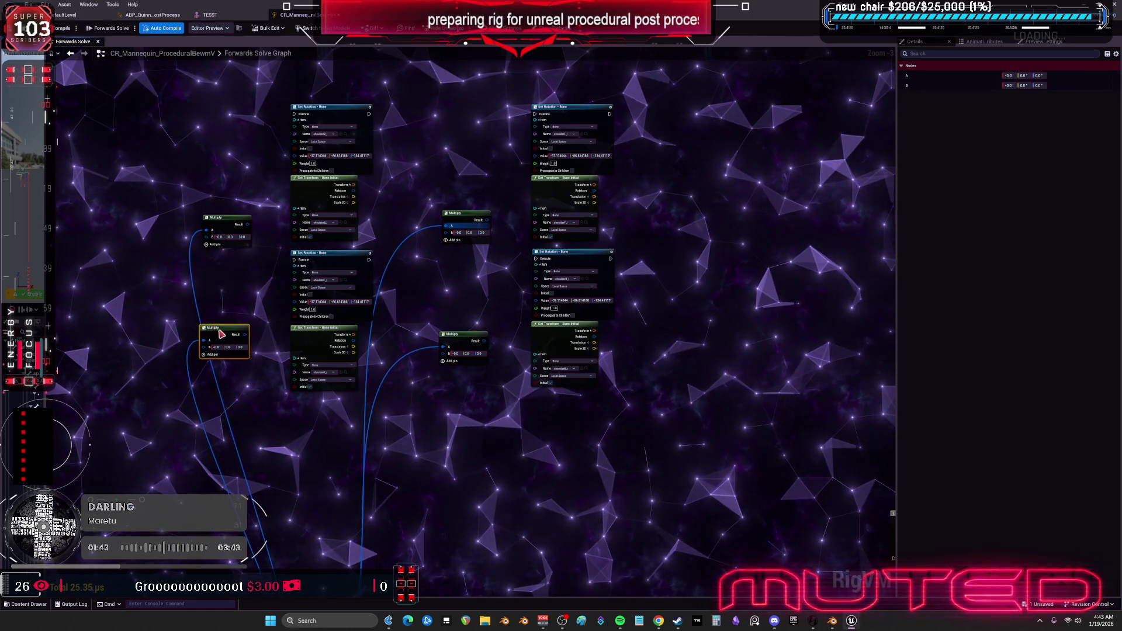
mouse_move(337, 533)
mouse_down()
mouse_move(376, 396)
mouse_move(371, 314)
mouse_up()
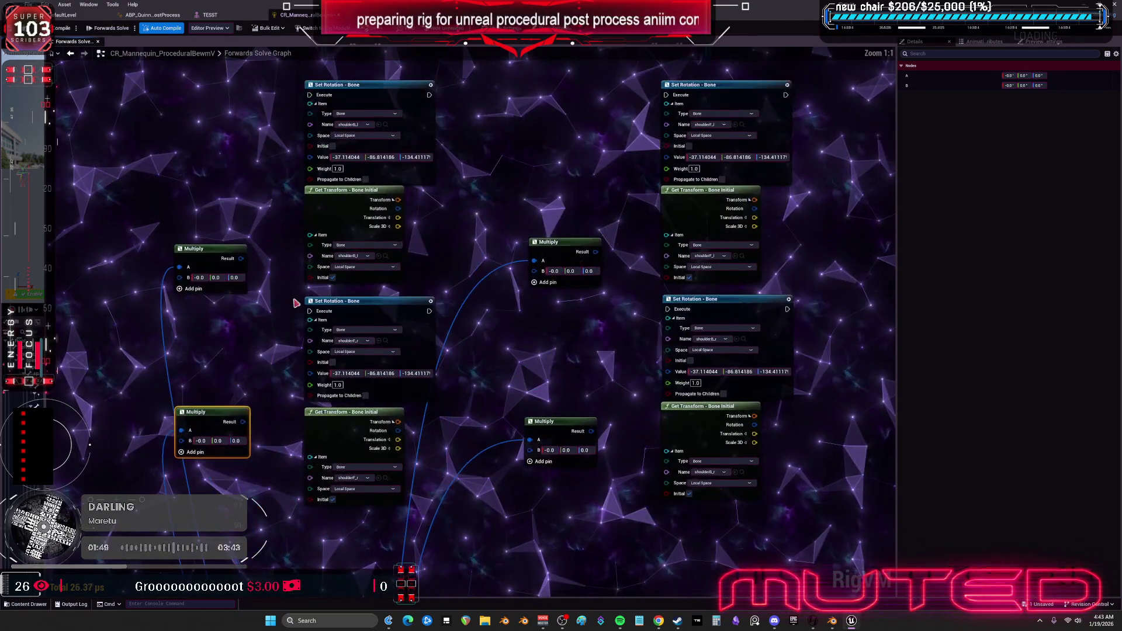
Move the Get Transform Initial nodes up and left off the Multiply nodes.
scroll(300, 260, down, 1)
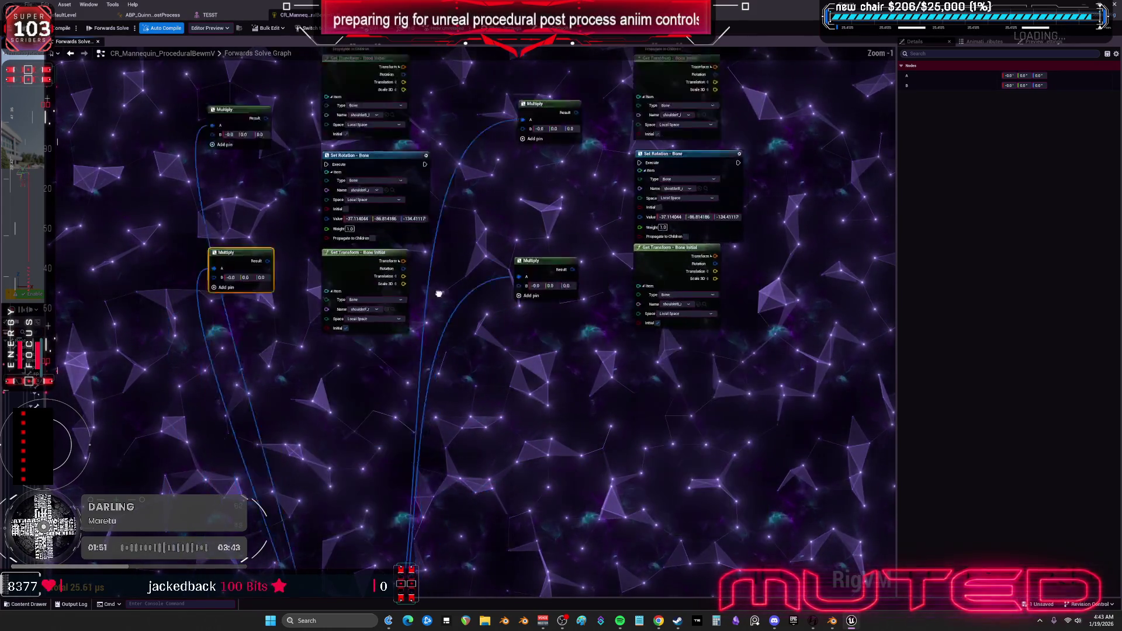
drag(438, 292, 439, 555)
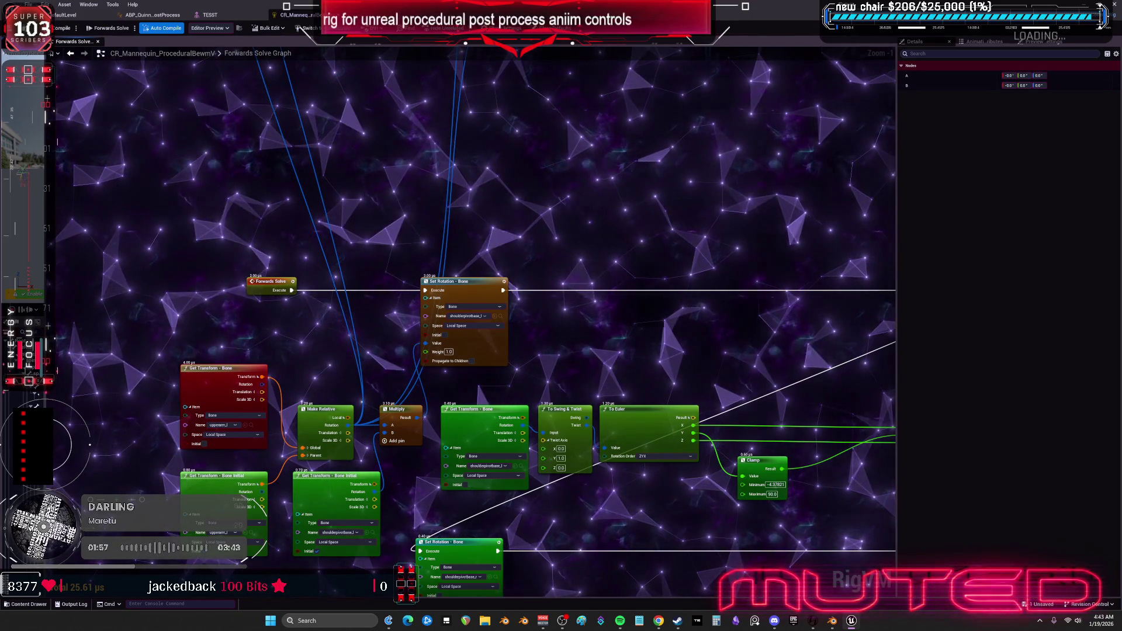
mouse_move(456, 526)
mouse_down()
mouse_move(476, 280)
mouse_move(437, 216)
mouse_up()
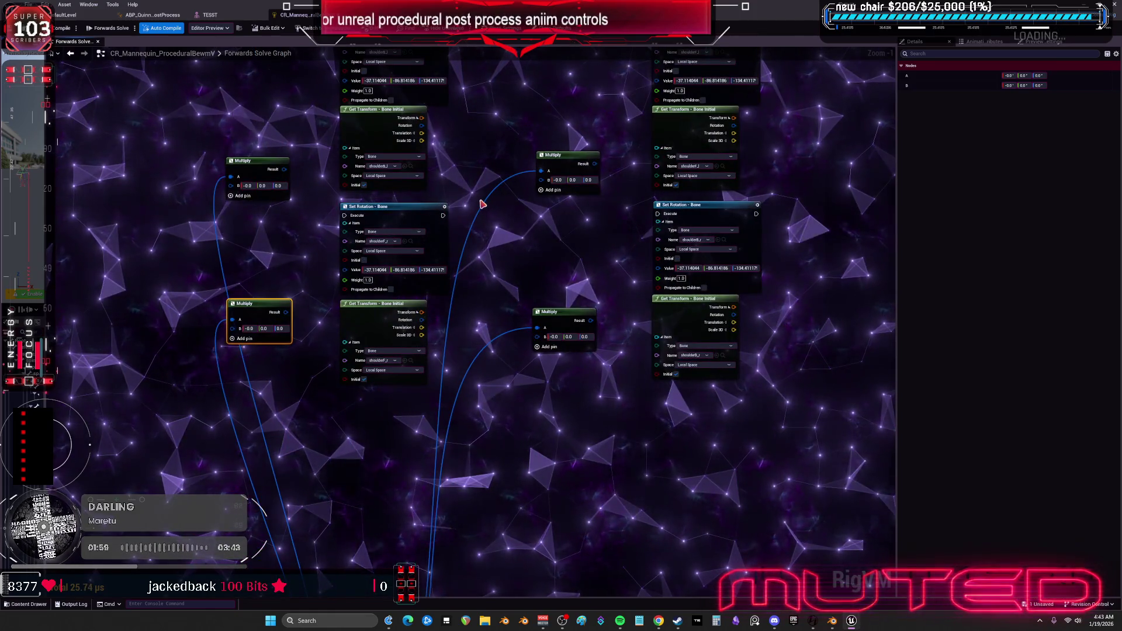
scroll(482, 200, down, 1)
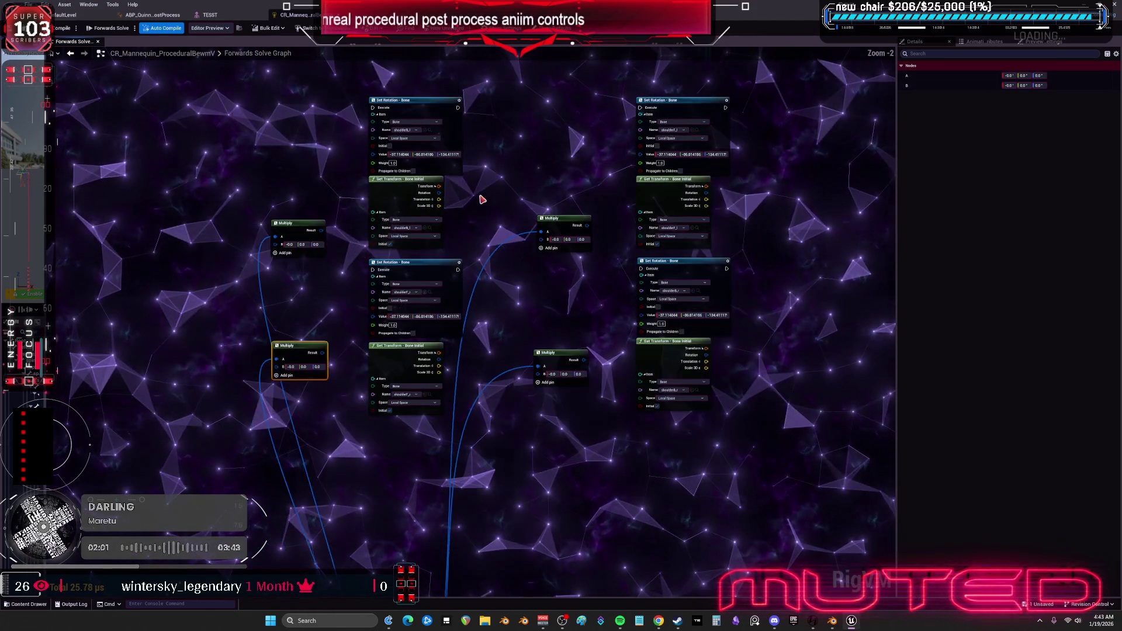
drag(686, 385, 421, 331)
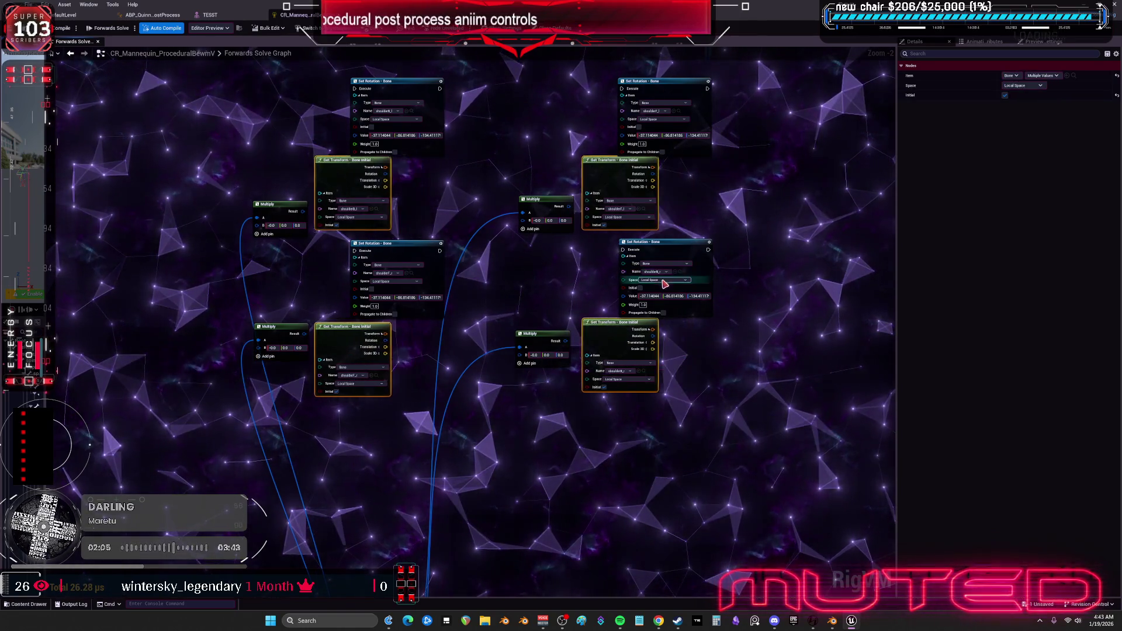
key(ctrl+z)
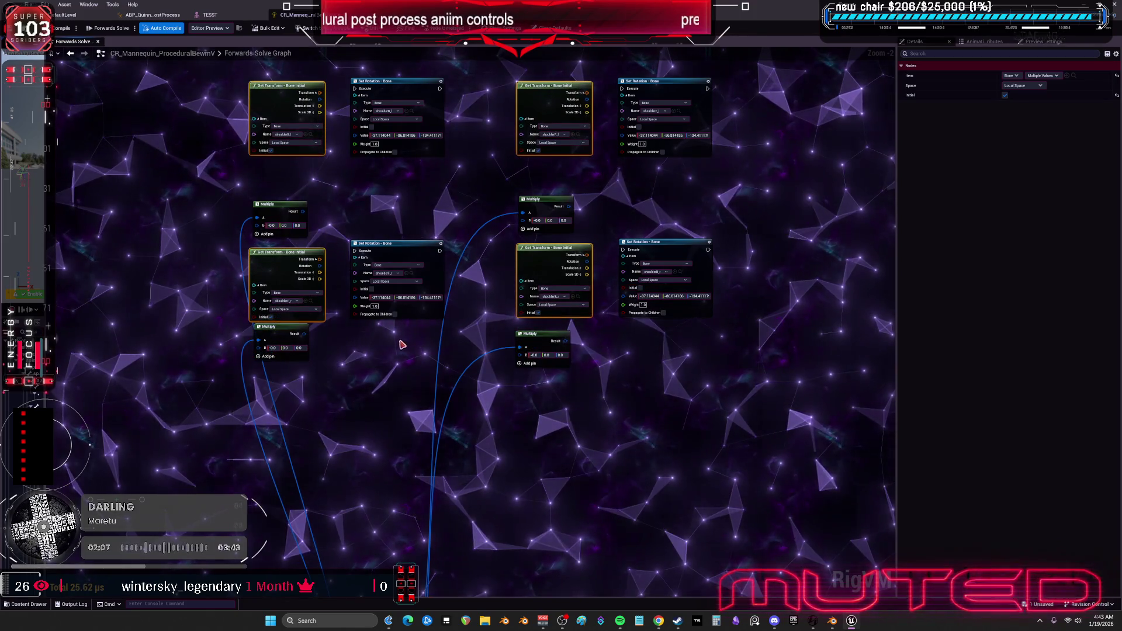
key(ctrl+z)
key(ctrl+z)
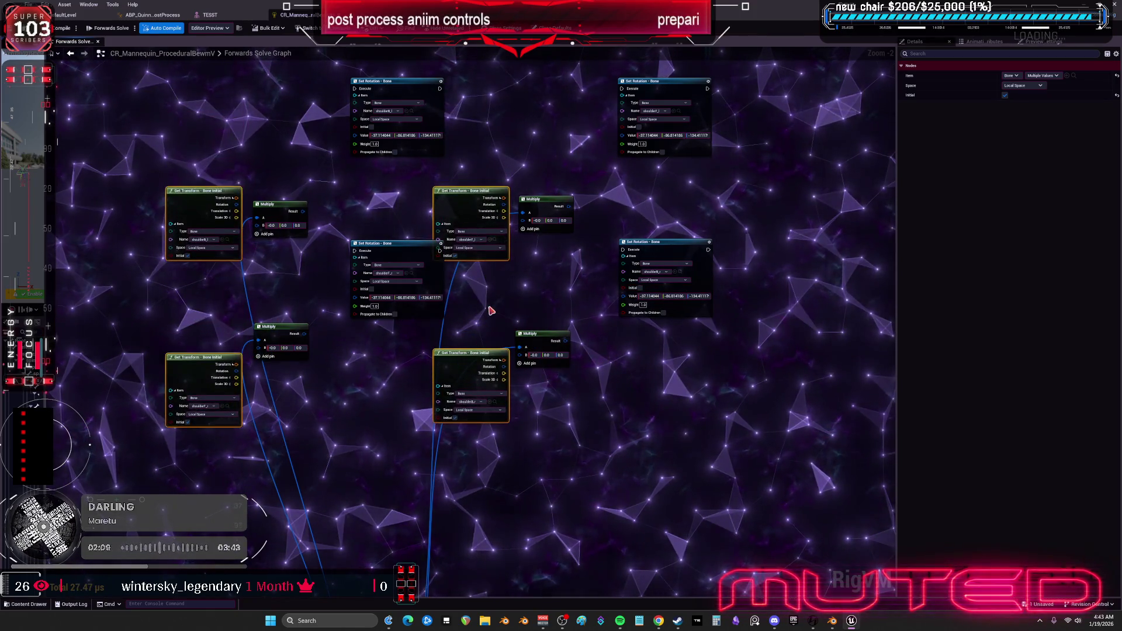
click(299, 276)
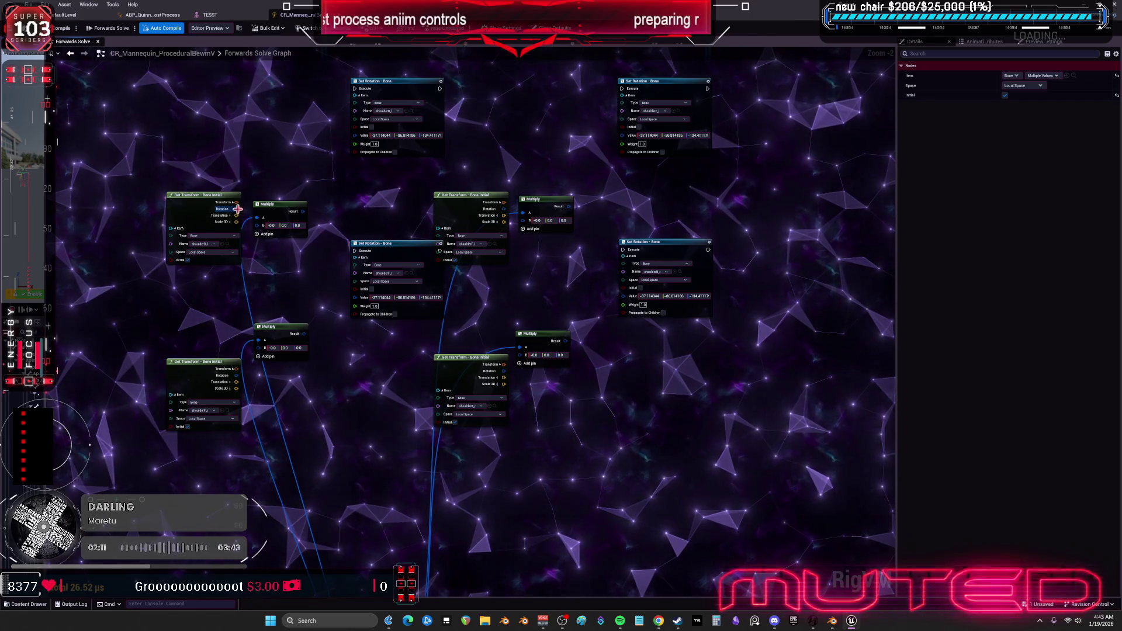
Connect Rotation outputs to the Multiply B inputs and a Multiply Result to a Set Rotation Value.
drag(259, 225, 259, 225)
scroll(310, 416, up, 2)
drag(212, 362, 246, 328)
drag(489, 195, 353, 245)
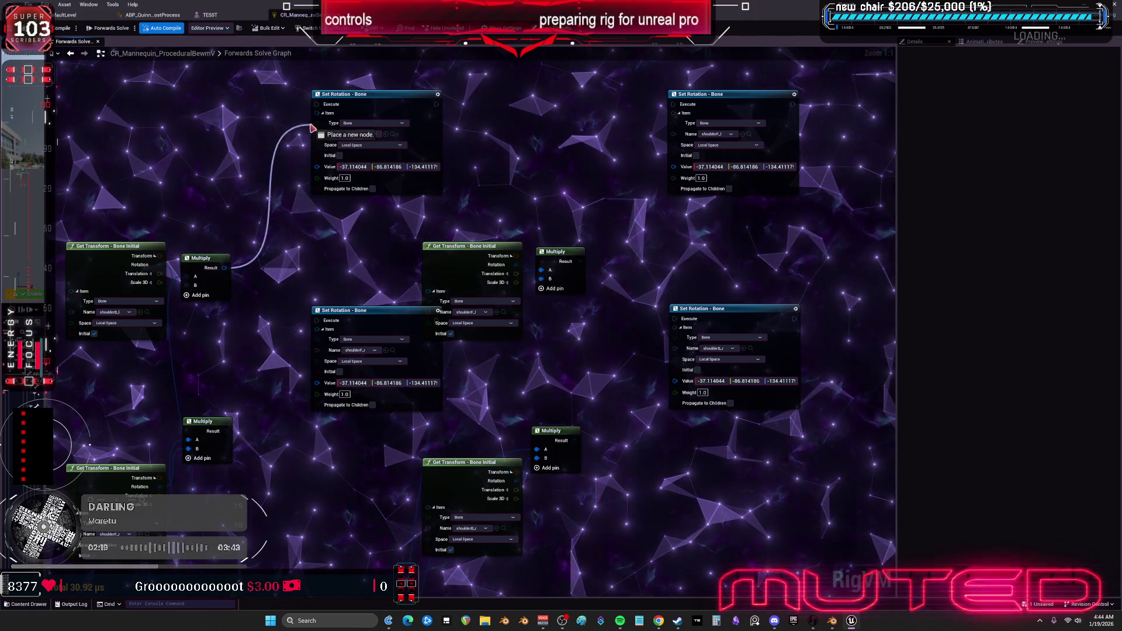
drag(582, 264, 677, 166)
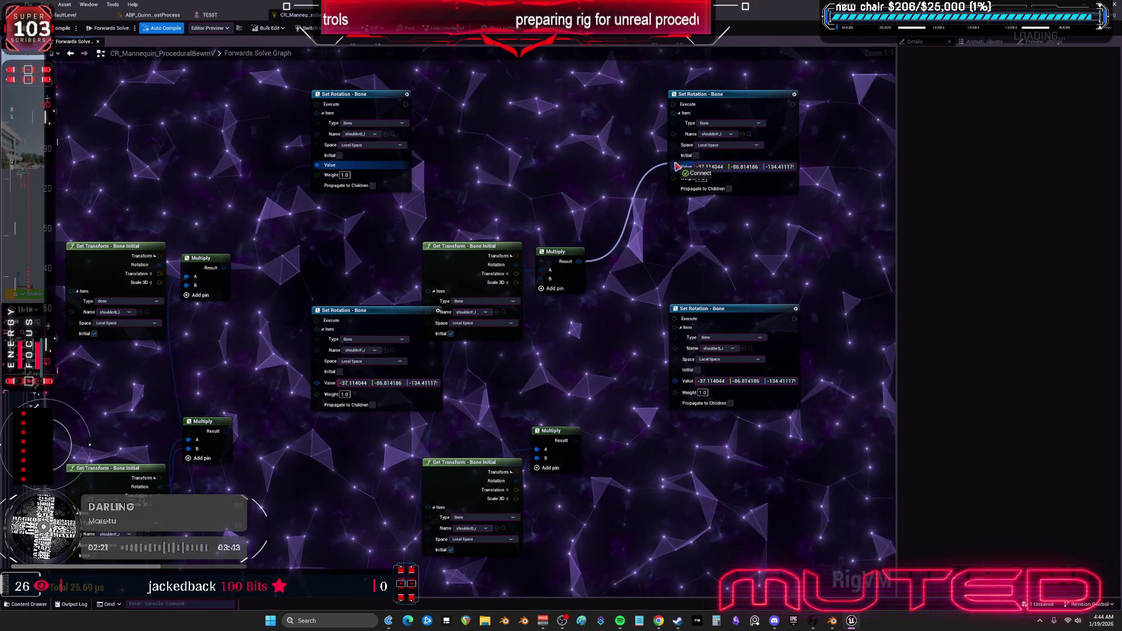
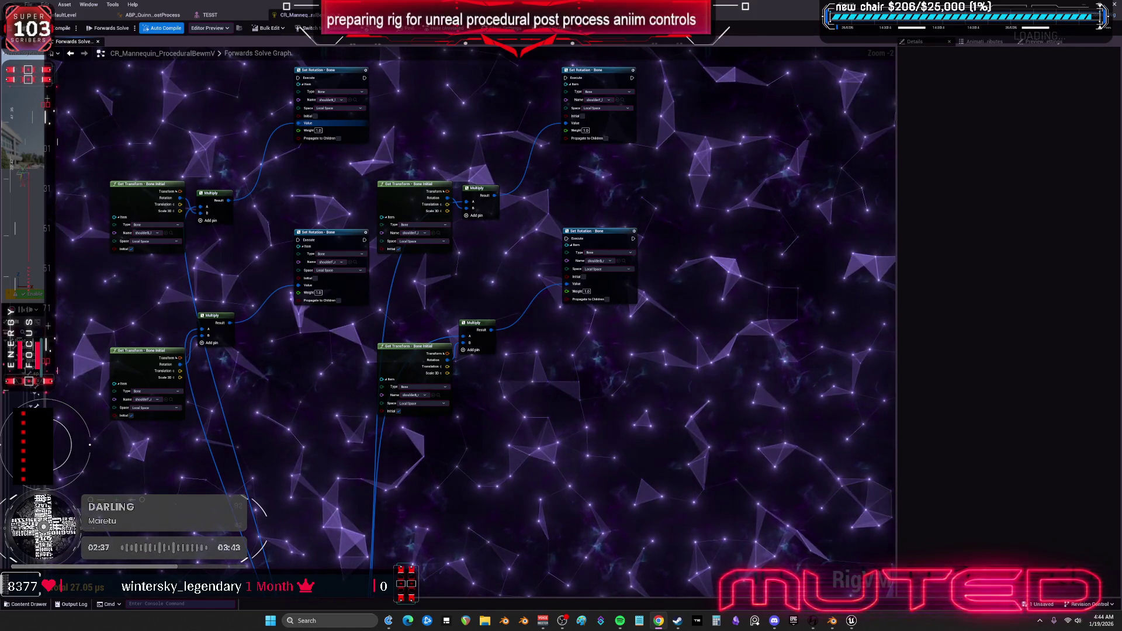
Move the Get Transform and Multiply nodes beside the top Set Rotation to form the top row.
scroll(532, 234, down, 1)
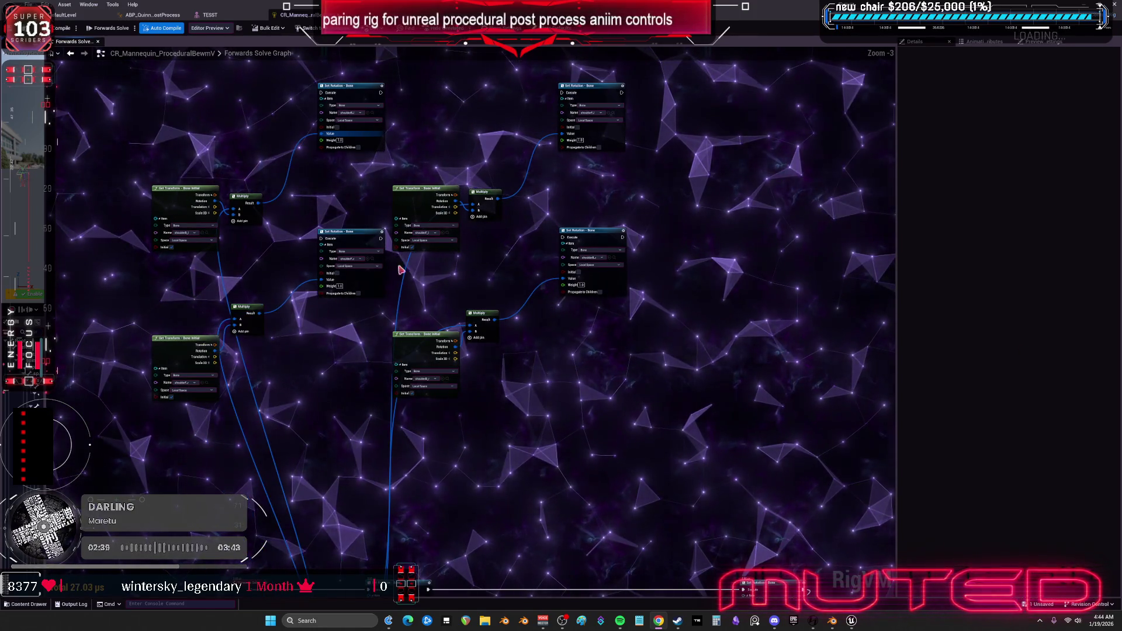
scroll(409, 292, up, 2)
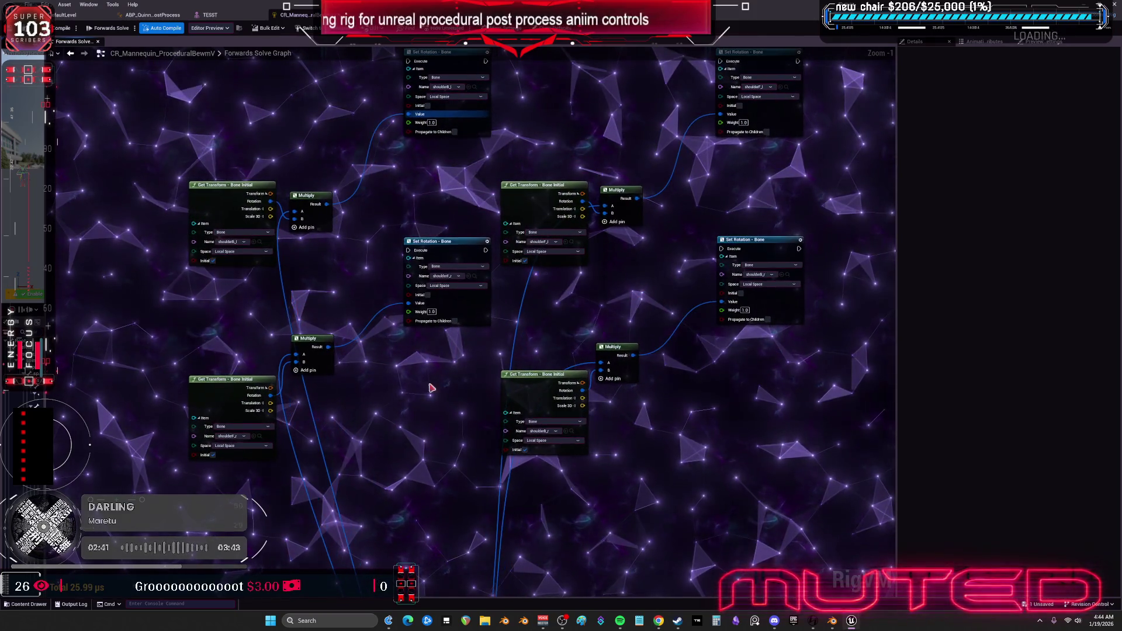
drag(453, 250, 401, 333)
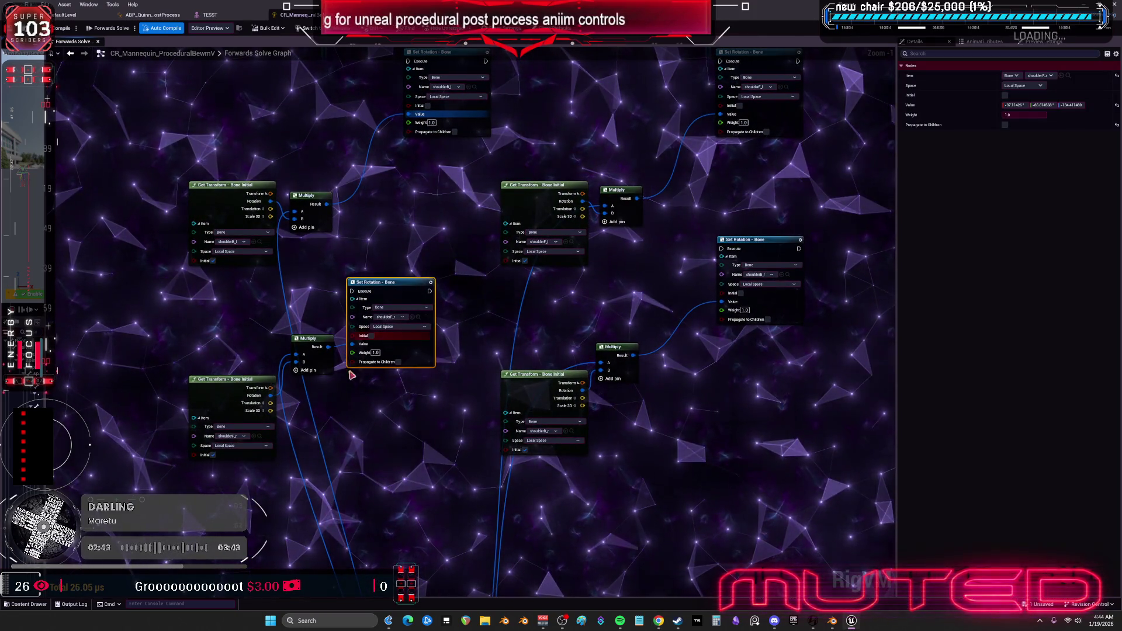
drag(245, 380, 240, 358)
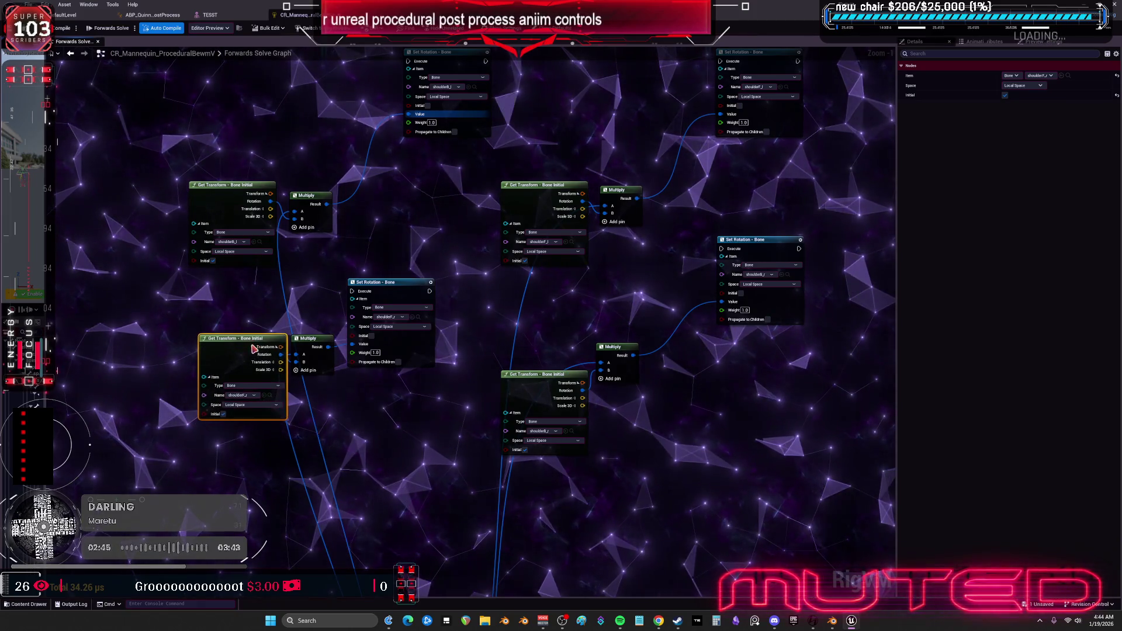
drag(308, 265, 373, 179)
mouse_move(259, 257)
mouse_down()
mouse_move(309, 171)
mouse_move(329, 180)
mouse_up()
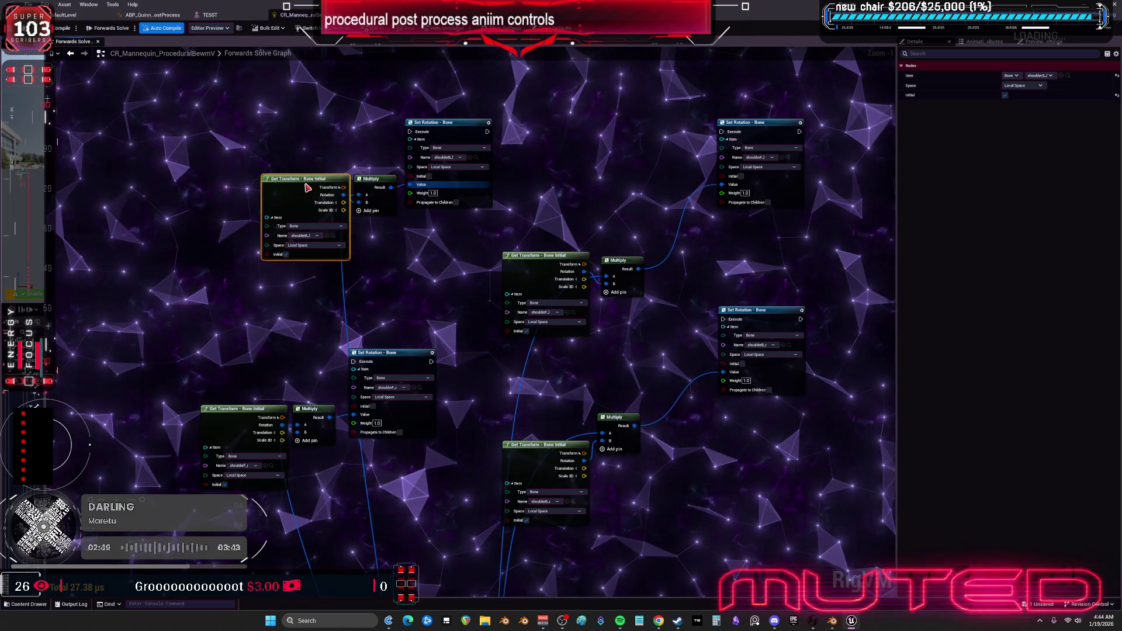
ctrl+click(374, 202)
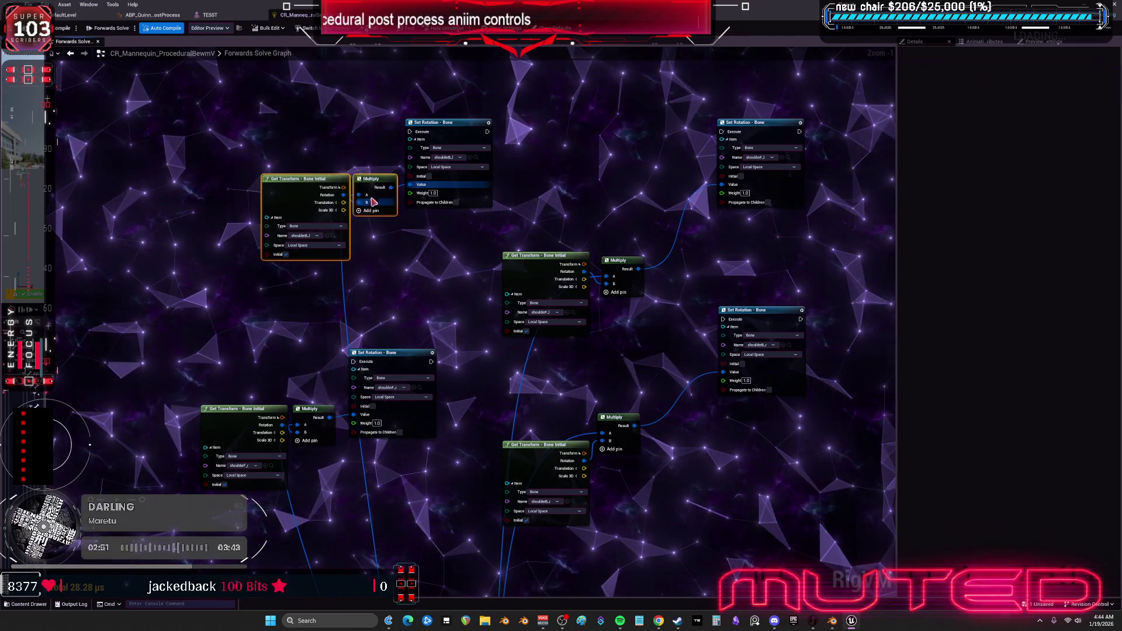
drag(373, 202, 373, 150)
click(246, 409)
ctrl+click(315, 418)
mouse_move(315, 418)
mouse_down()
mouse_move(335, 357)
mouse_move(326, 363)
mouse_up()
Line up the bottom Get Transform, Multiply and Set Rotation nodes in columns under the top row.
mouse_move(422, 299)
mouse_down()
mouse_move(512, 349)
mouse_move(538, 334)
mouse_move(583, 211)
mouse_up()
click(436, 451)
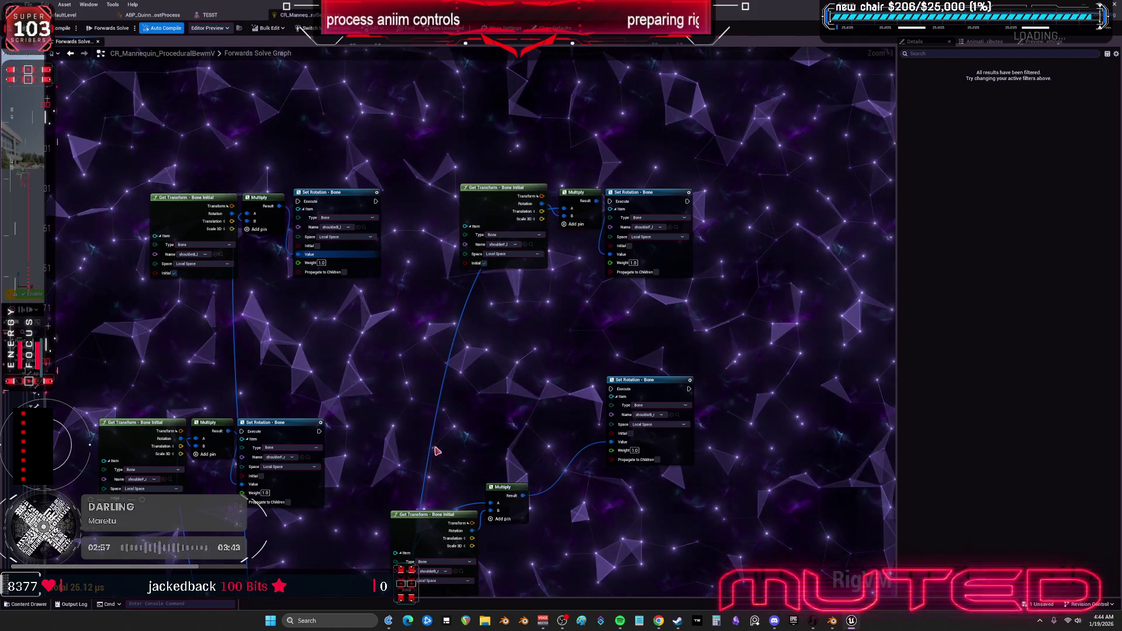
drag(436, 451, 526, 527)
drag(503, 487, 503, 380)
drag(697, 475, 649, 219)
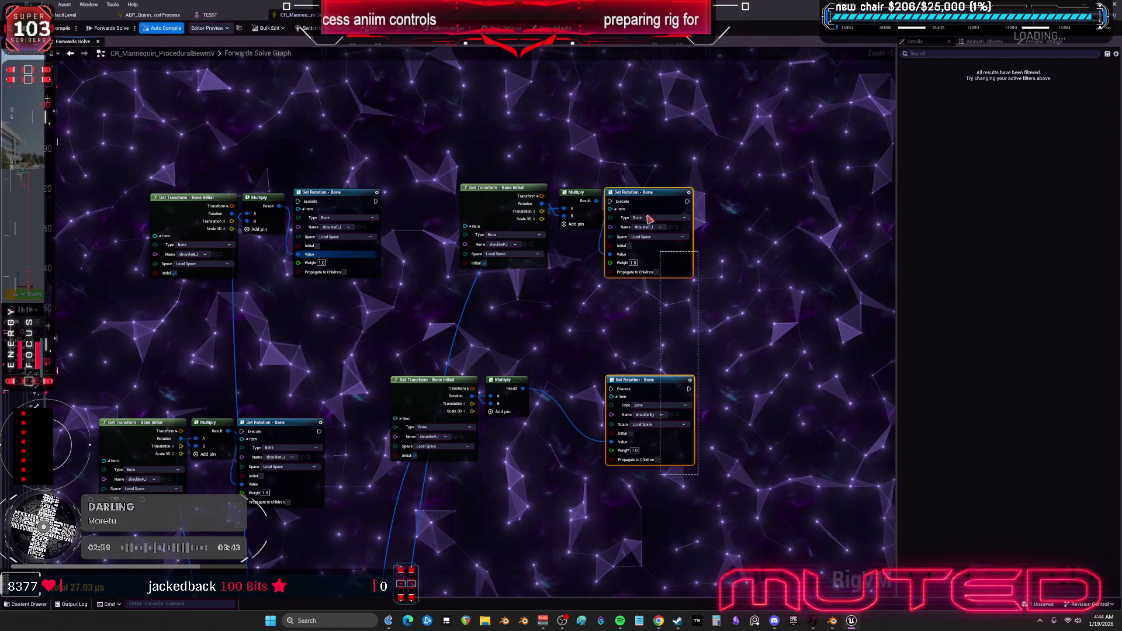
click(503, 380)
drag(503, 380, 576, 380)
drag(427, 380, 497, 380)
ctrl+click(503, 188)
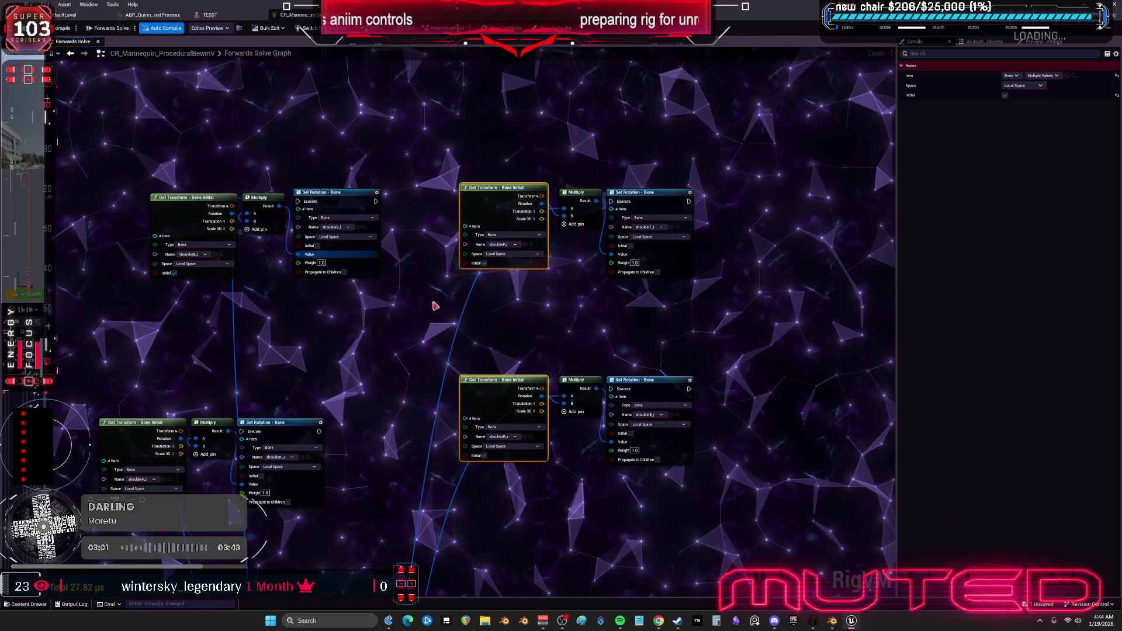
drag(396, 314, 344, 468)
drag(281, 423, 336, 423)
drag(210, 423, 259, 422)
ctrl+click(263, 197)
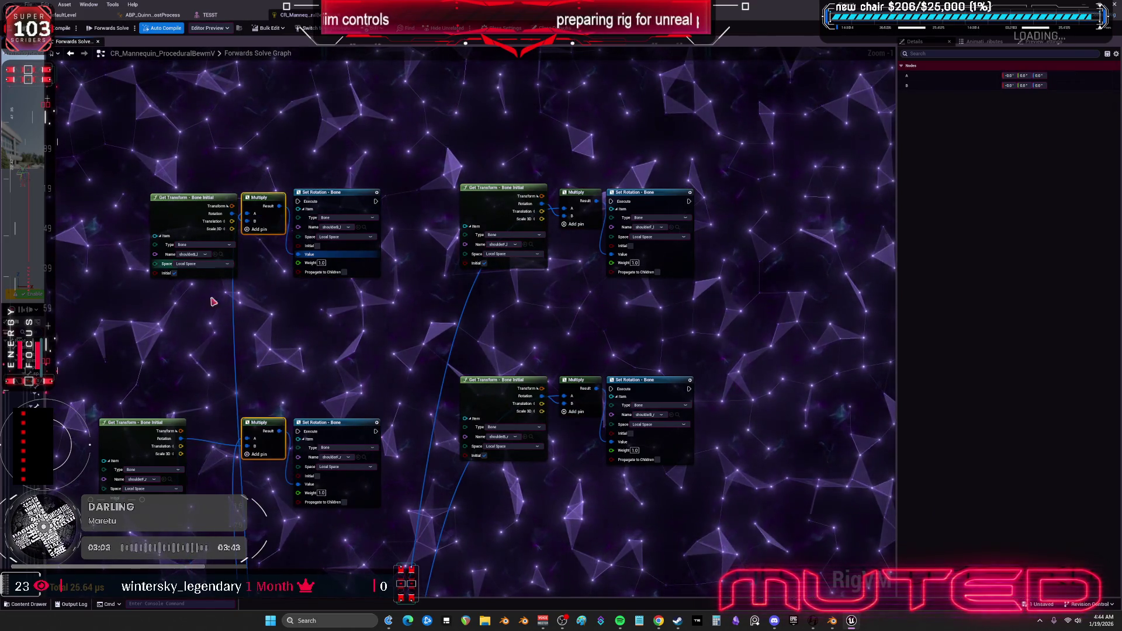
drag(140, 423, 191, 423)
Align the top-row and bottom-row nodes along their top edges with Shift+W.
drag(134, 175, 777, 275)
key(shift+w)
mouse_move(795, 316)
mouse_down()
mouse_move(350, 464)
mouse_move(147, 508)
mouse_up()
key(shift+w)
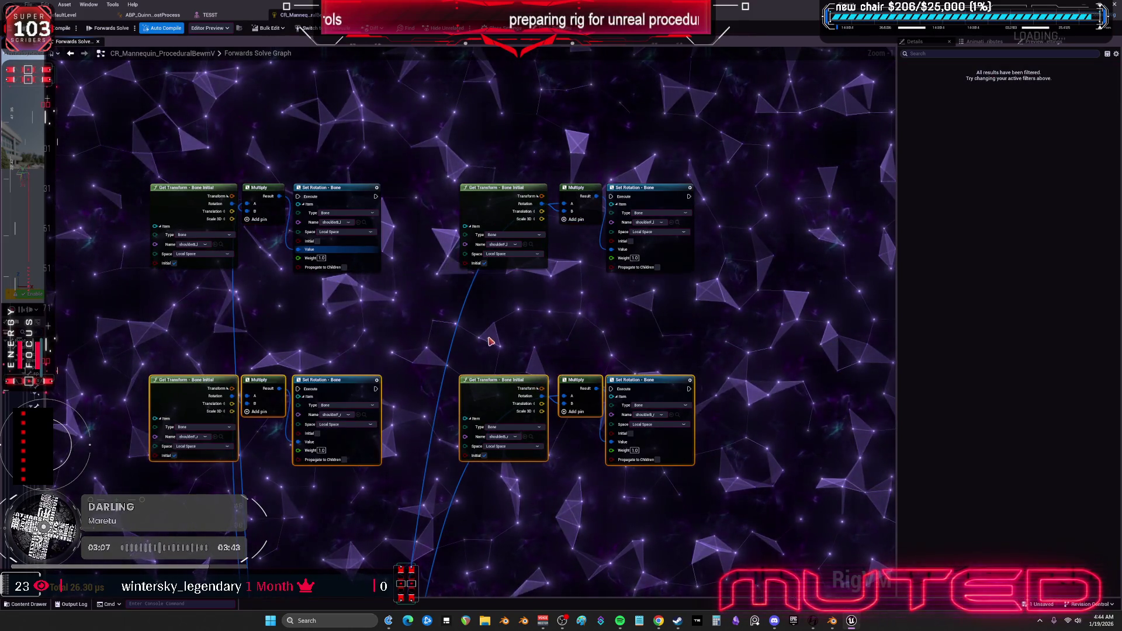
Wire Forwards Solve into the first Set Rotation and chain the remaining three Set Rotation nodes.
scroll(454, 328, down, 2)
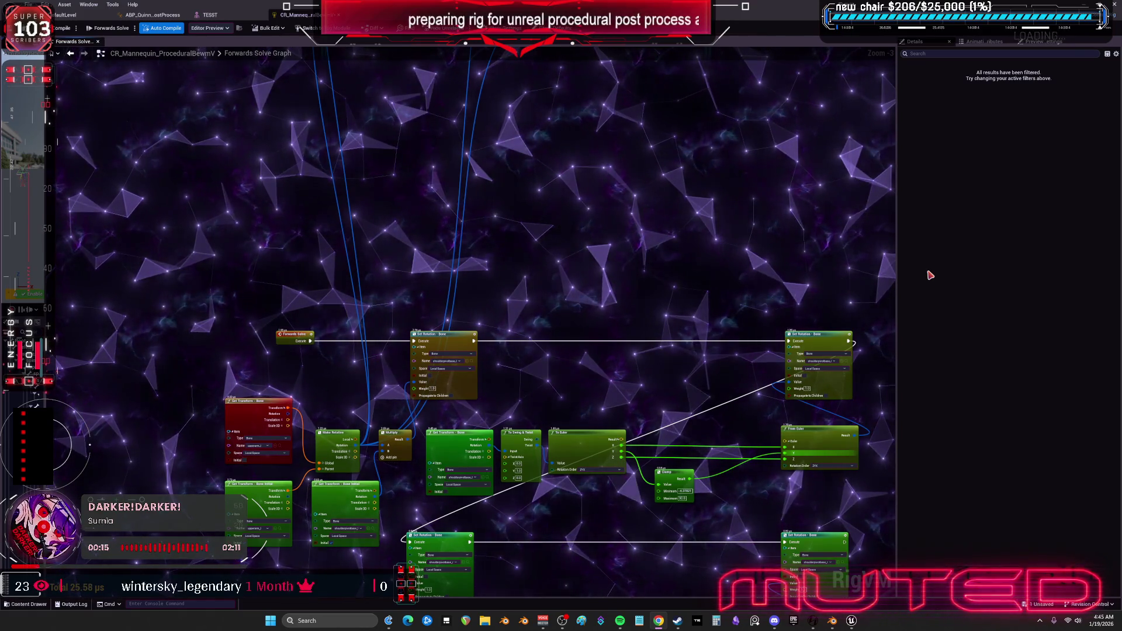
scroll(737, 375, up, 5)
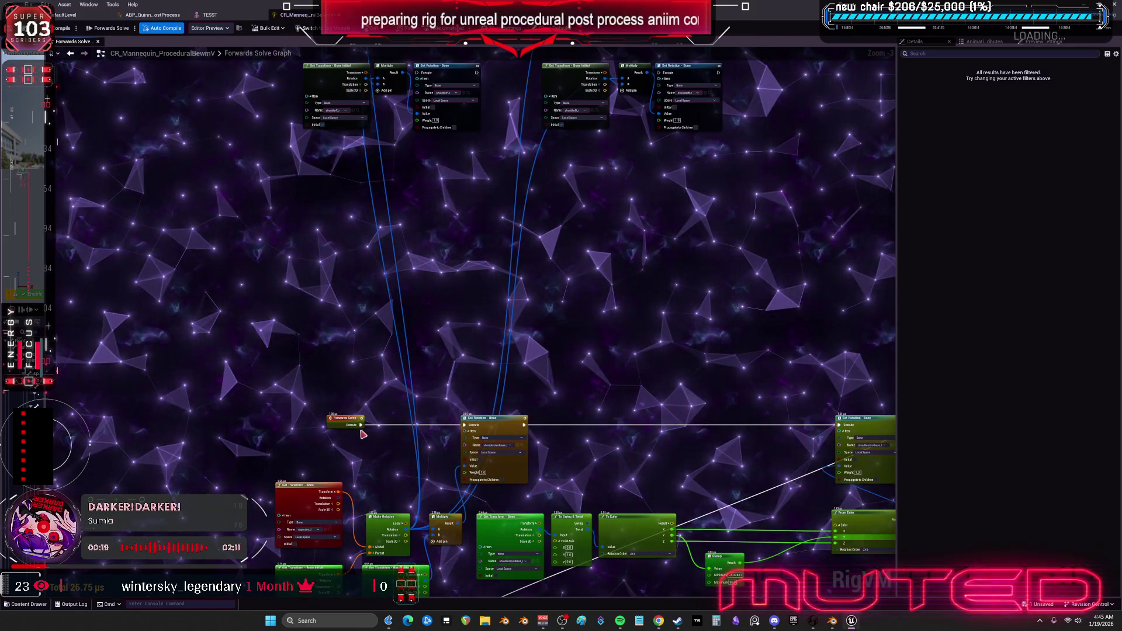
drag(364, 423, 436, 104)
scroll(438, 159, up, 2)
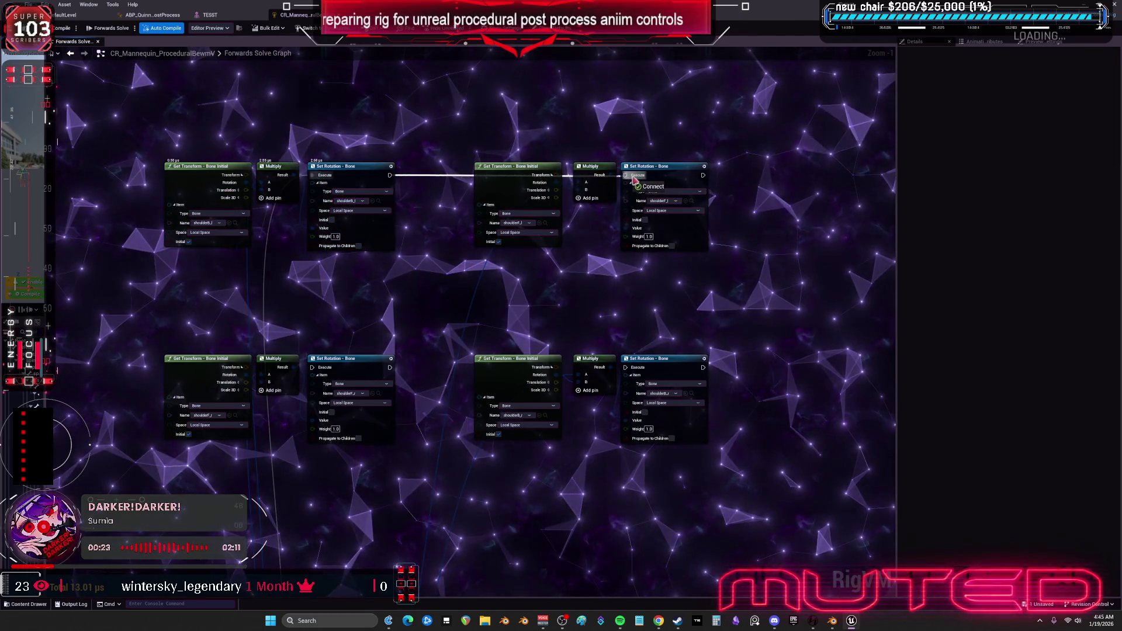
drag(634, 180, 636, 178)
drag(704, 177, 315, 371)
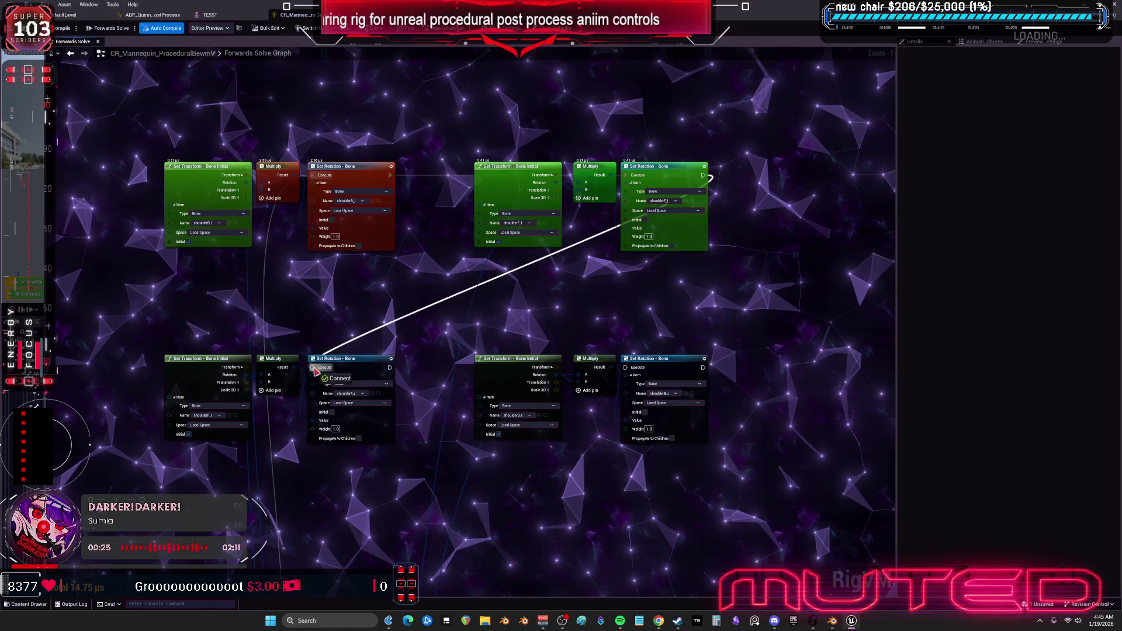
mouse_move(360, 290)
mouse_down()
mouse_move(571, 318)
mouse_move(592, 288)
mouse_up()
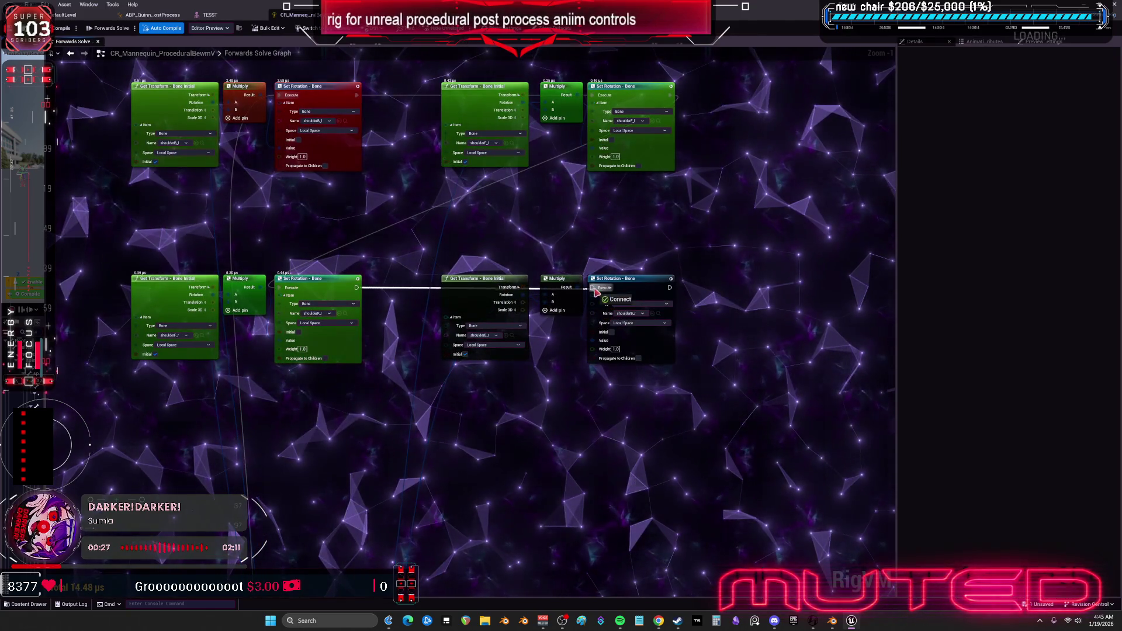
mouse_move(671, 287)
mouse_down()
mouse_move(688, 557)
mouse_move(389, 477)
mouse_move(341, 475)
mouse_up()
Rotate upperarm_l in the TESST preview to check the shoulders follow, then return to CR_Mannequin.
click(209, 15)
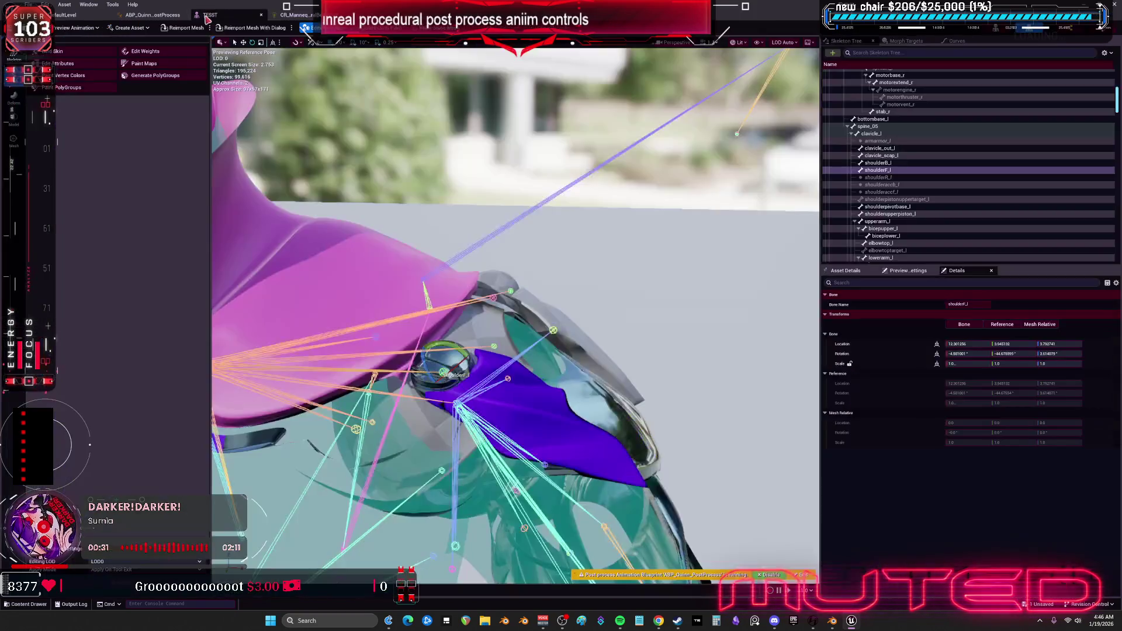
click(611, 415)
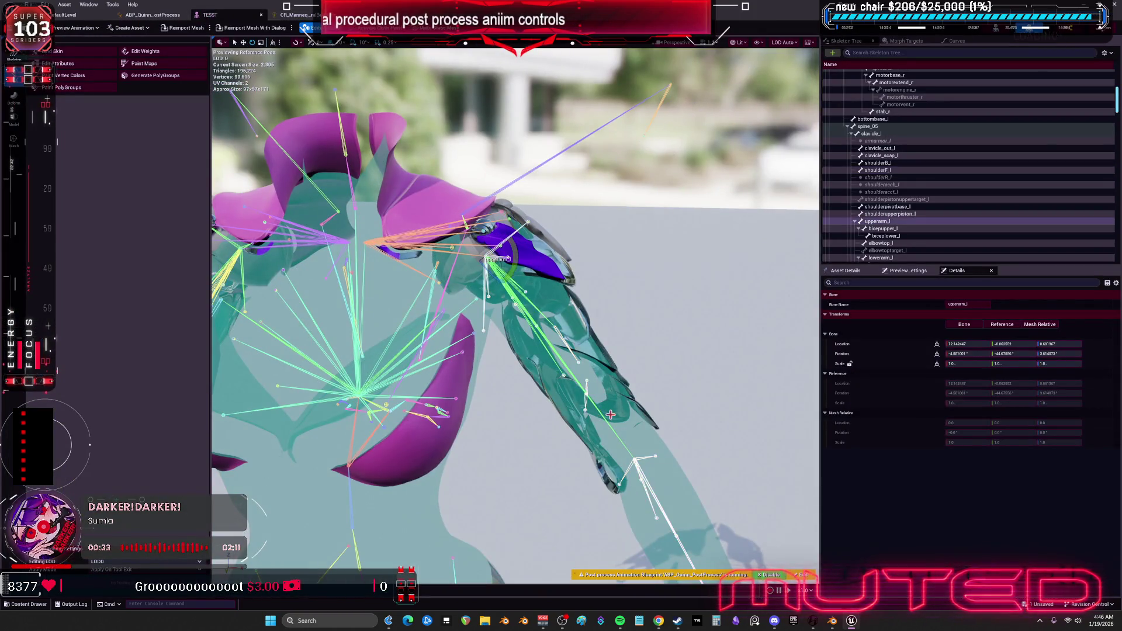
mouse_move(509, 267)
mouse_down()
mouse_move(491, 325)
mouse_move(468, 333)
mouse_up()
key(ctrl+z)
drag(588, 344, 623, 349)
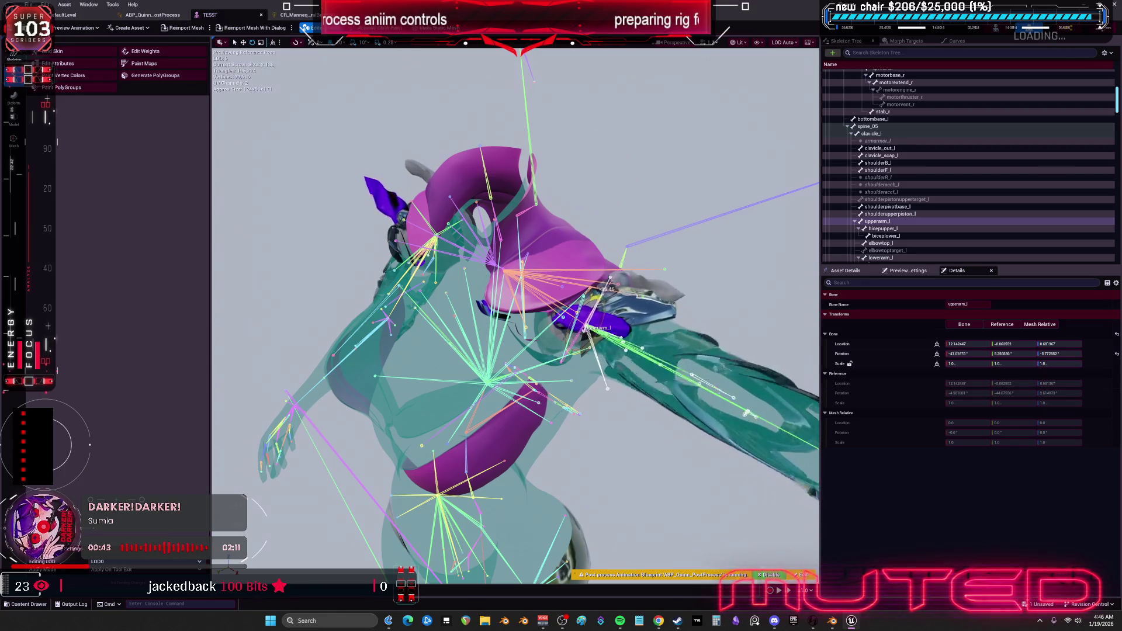
drag(623, 349, 637, 352)
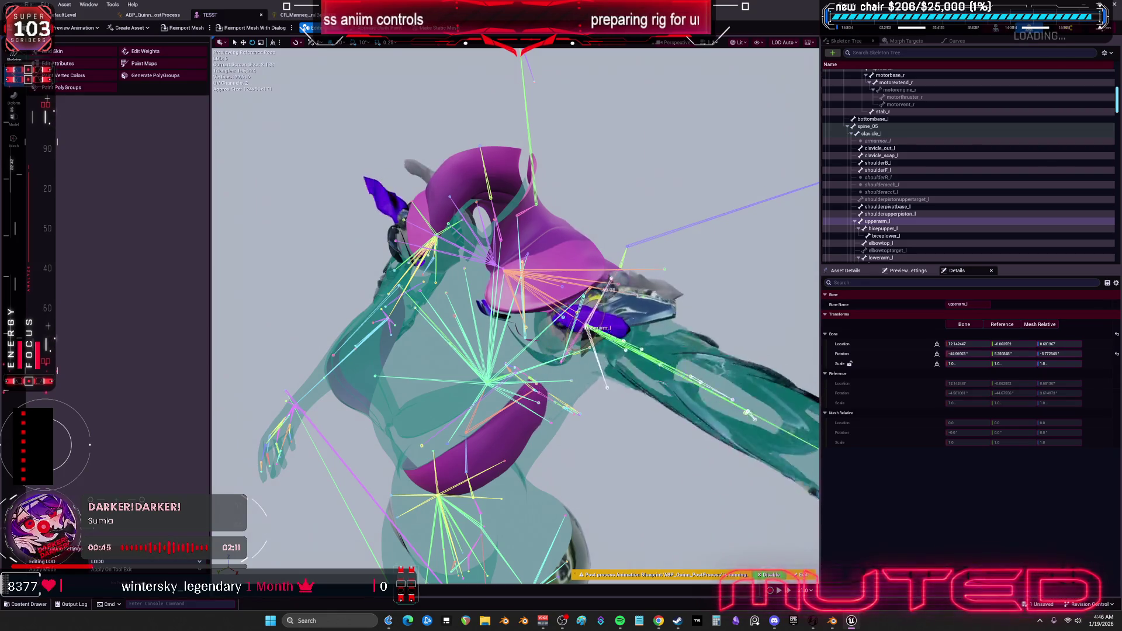
mouse_move(576, 310)
mouse_down()
mouse_move(608, 287)
mouse_move(605, 333)
mouse_move(498, 184)
mouse_up()
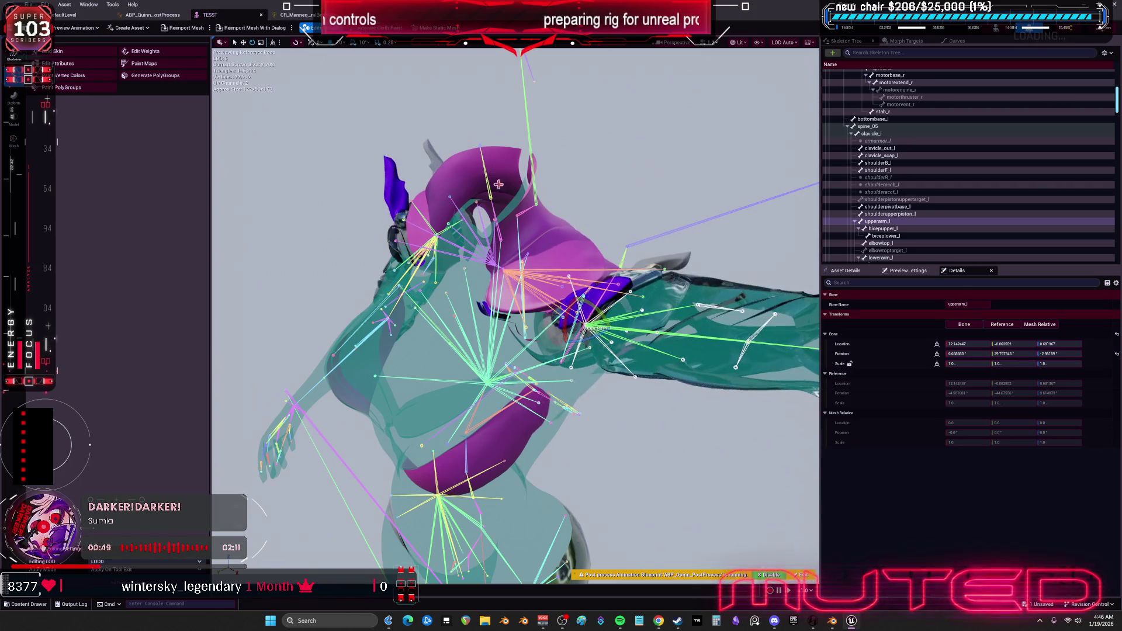
click(295, 14)
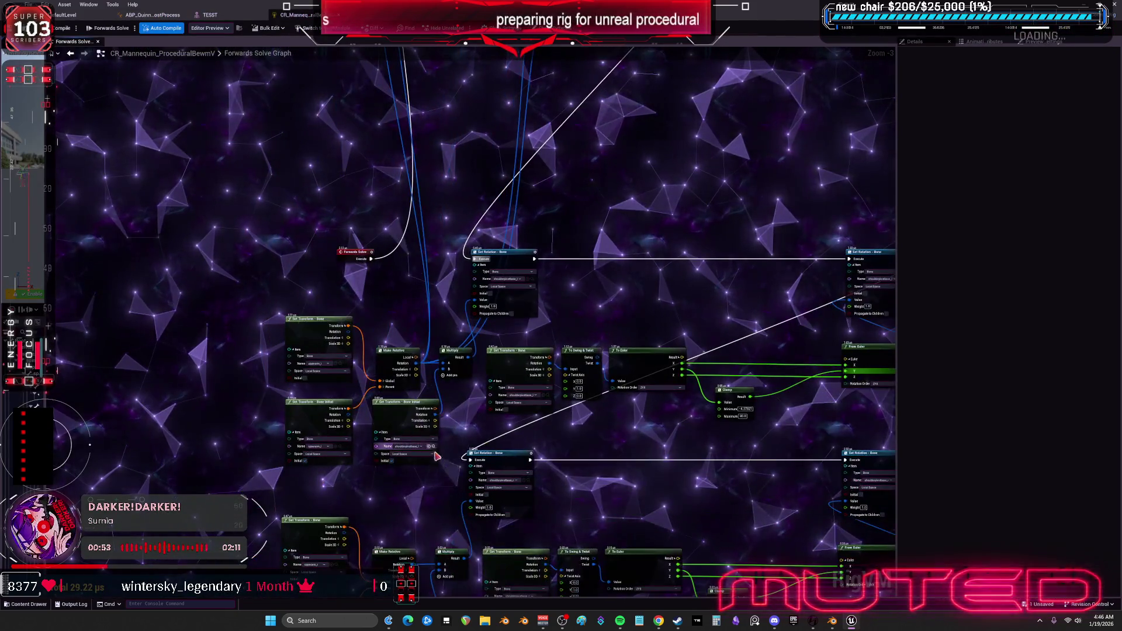
Wire the Translation output and other pins into the shoulder graph, including the Multiply's B input.
scroll(466, 457, up, 1)
scroll(466, 457, up, 2)
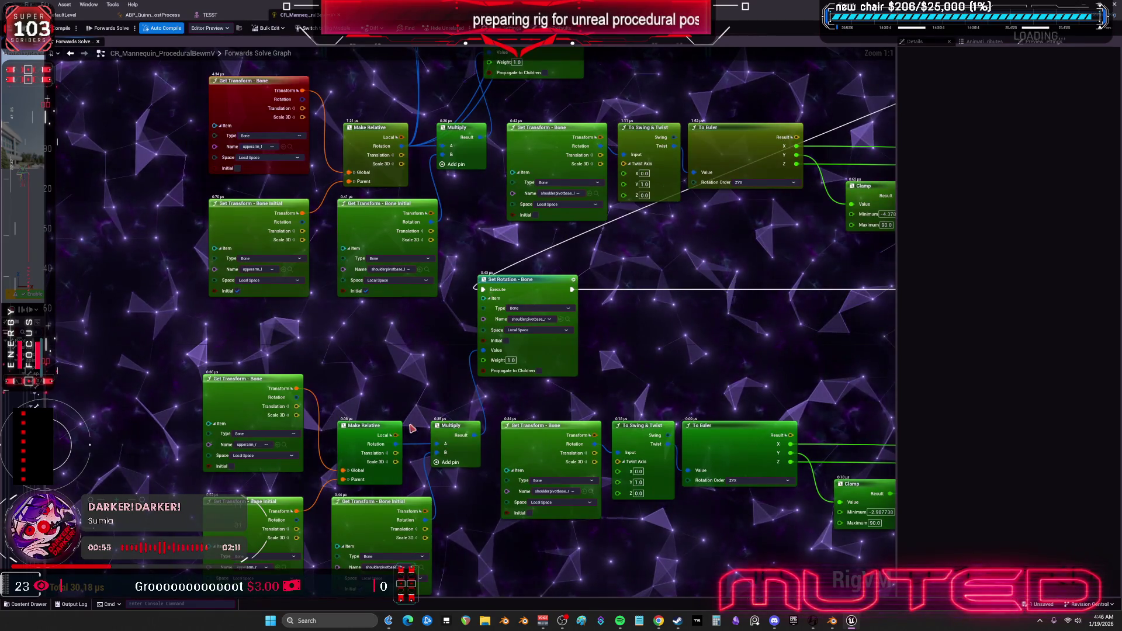
mouse_move(401, 455)
mouse_down()
mouse_move(413, 331)
mouse_move(402, 76)
mouse_move(446, 67)
mouse_move(391, 431)
mouse_up()
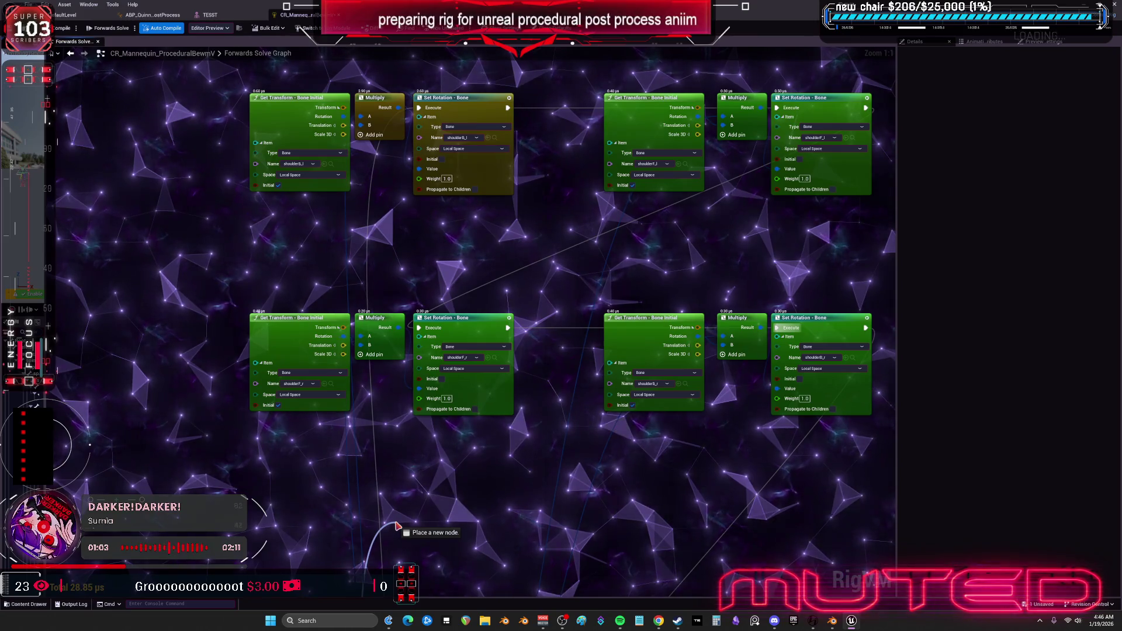
drag(375, 466, 361, 336)
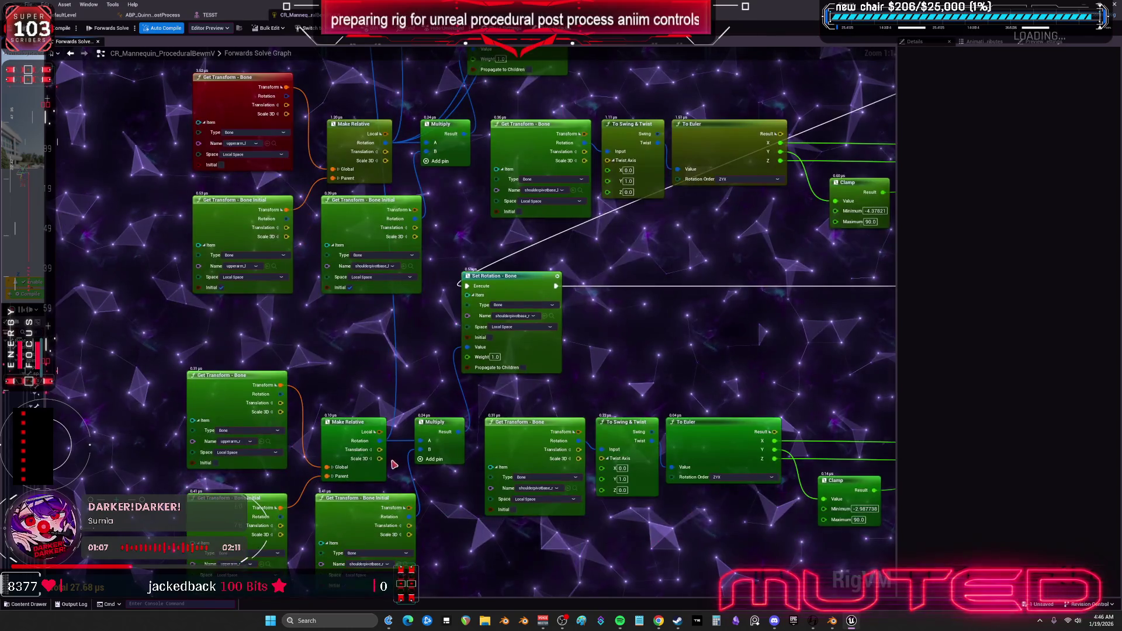
drag(372, 158, 391, 144)
mouse_move(398, 269)
mouse_down()
mouse_move(992, 321)
mouse_move(608, 363)
mouse_move(538, 328)
mouse_move(506, 266)
mouse_up()
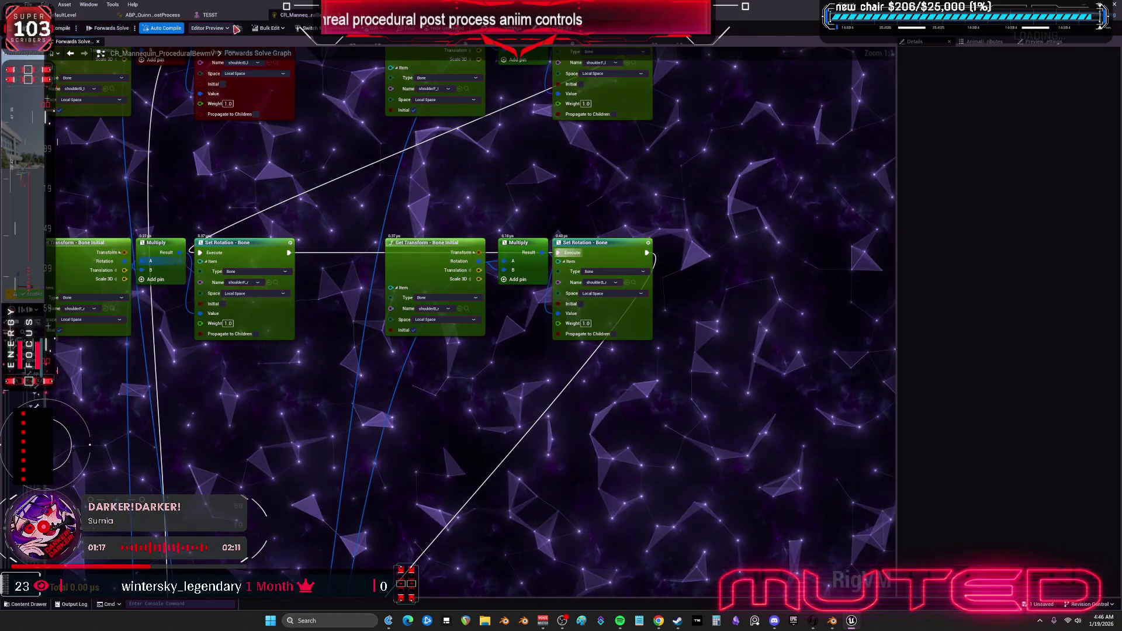
Rotate upperarm_r in the TESST preview to check its shoulder bones follow.
click(210, 15)
drag(500, 332, 500, 332)
click(506, 320)
drag(462, 255, 445, 230)
drag(517, 249, 516, 250)
mouse_move(420, 295)
mouse_down()
mouse_move(427, 315)
mouse_move(409, 275)
mouse_up()
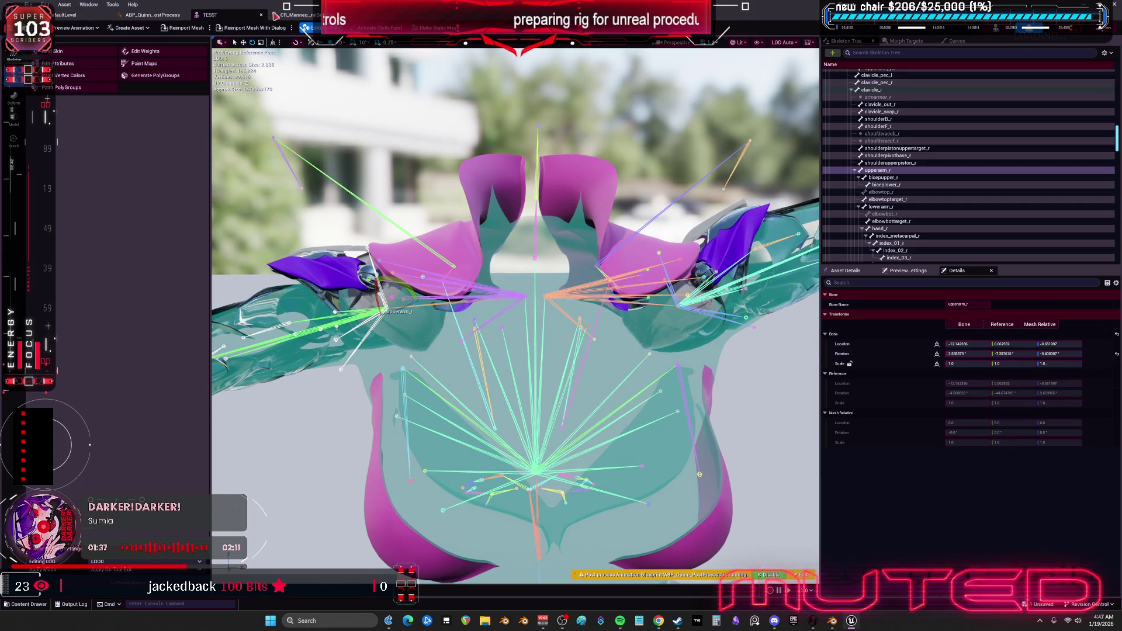
Save all changes to the control rig and shift the top-left node group right and down.
click(290, 16)
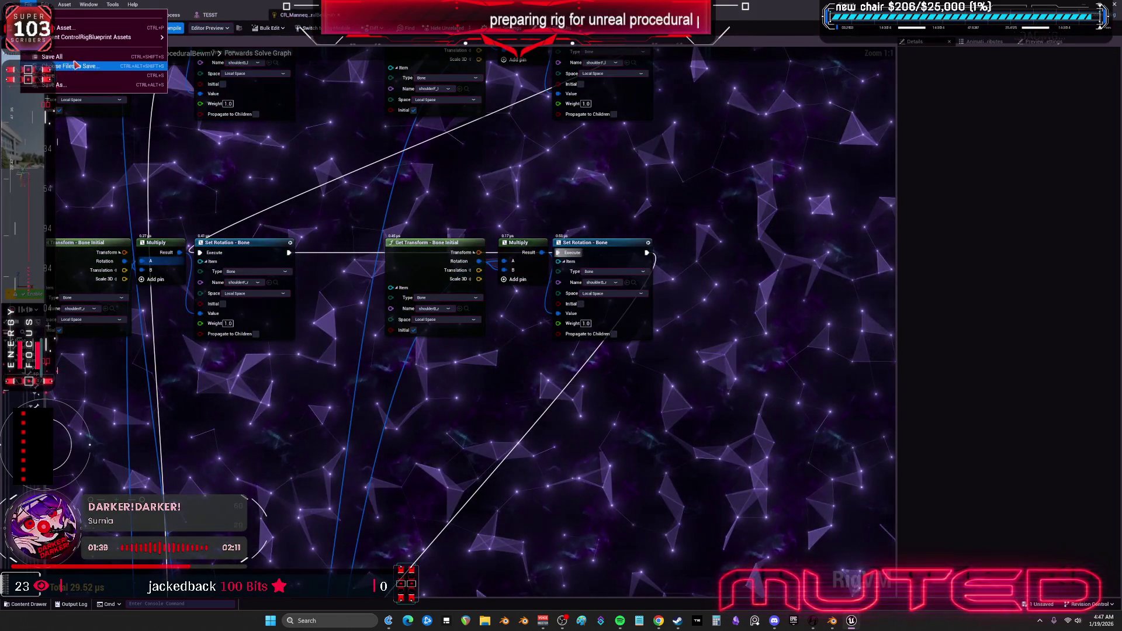
key(ctrl+s)
scroll(431, 201, down, 5)
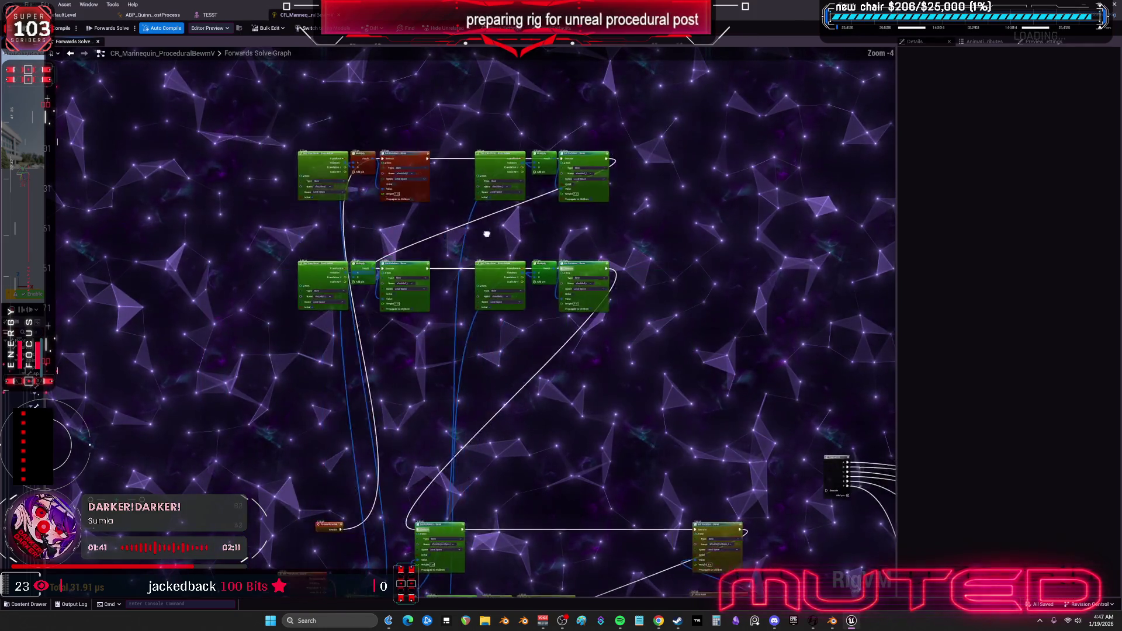
click(271, 211)
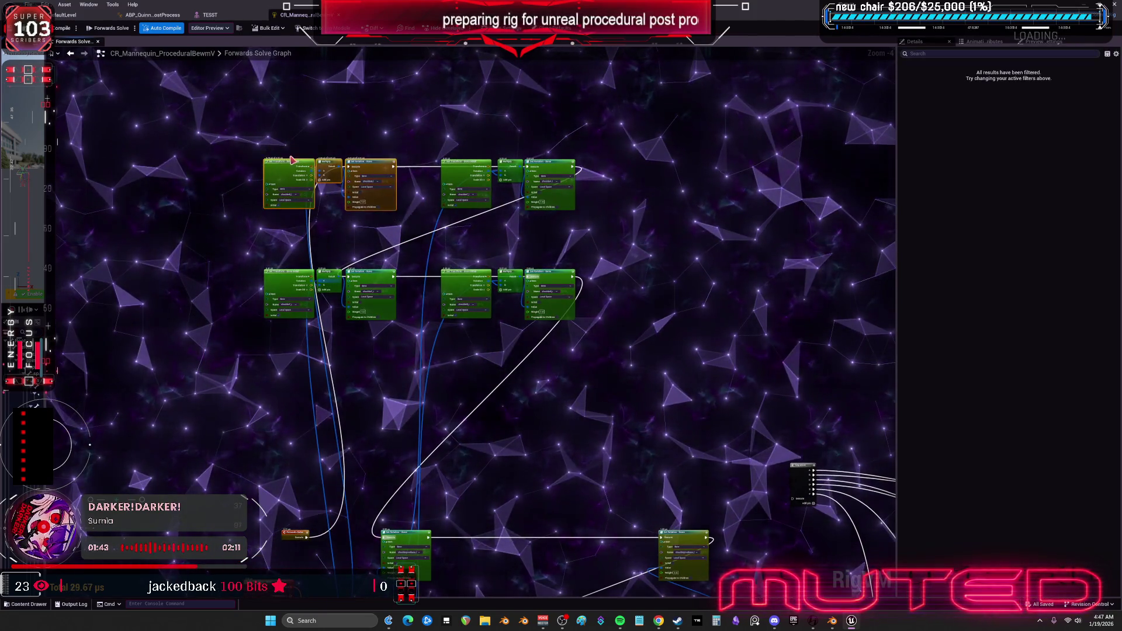
mouse_move(390, 118)
mouse_down()
mouse_move(446, 155)
mouse_move(444, 137)
mouse_up()
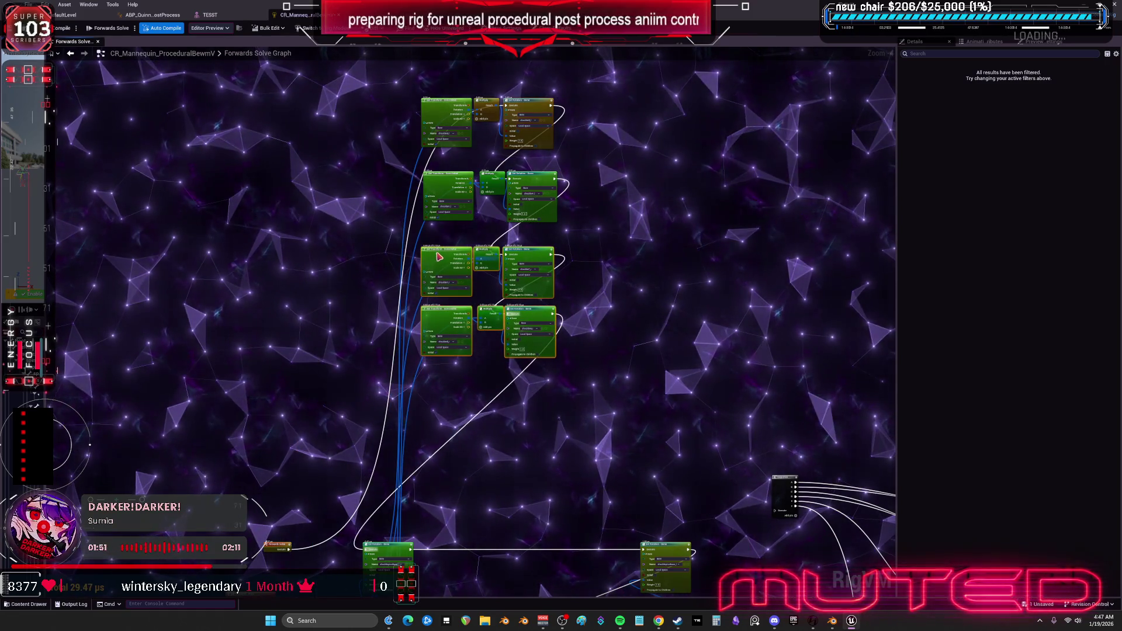
Move the Swing & Twist, To Euler and Clamp chain further right, clear of the shoulder rows.
scroll(440, 253, down, 5)
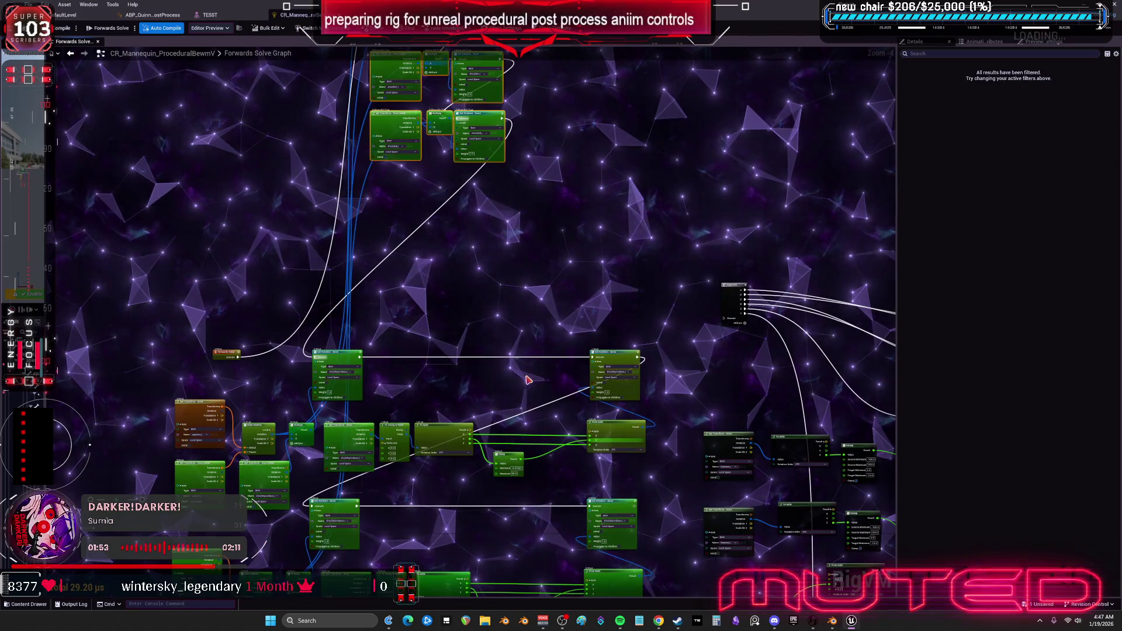
scroll(520, 372, up, 2)
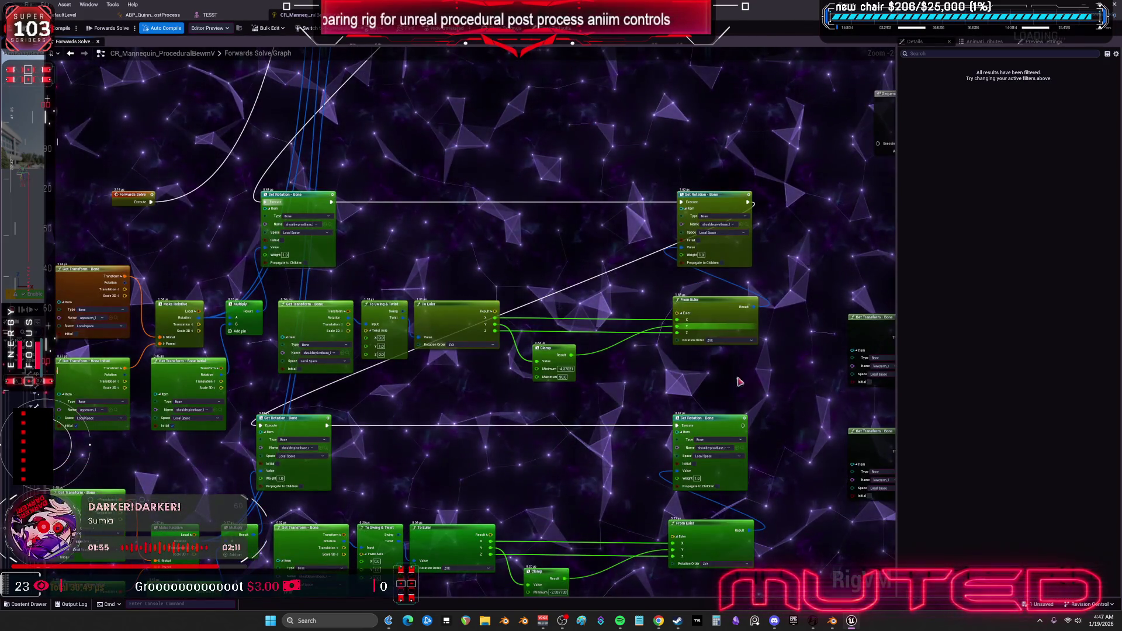
drag(561, 326, 347, 314)
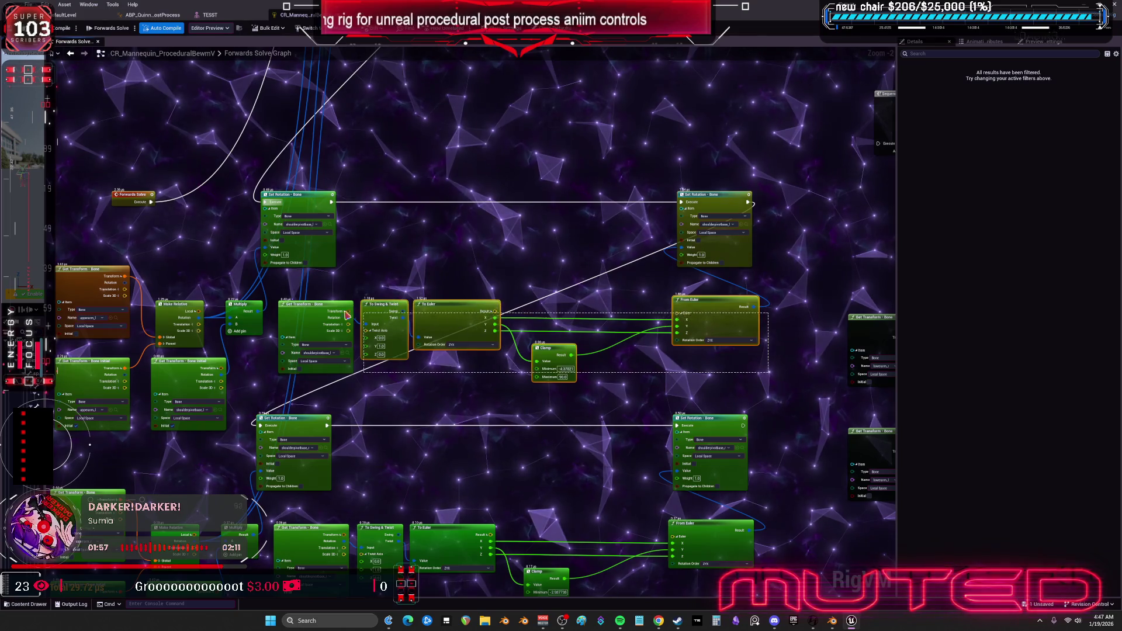
drag(458, 214, 425, 330)
drag(473, 252, 503, 193)
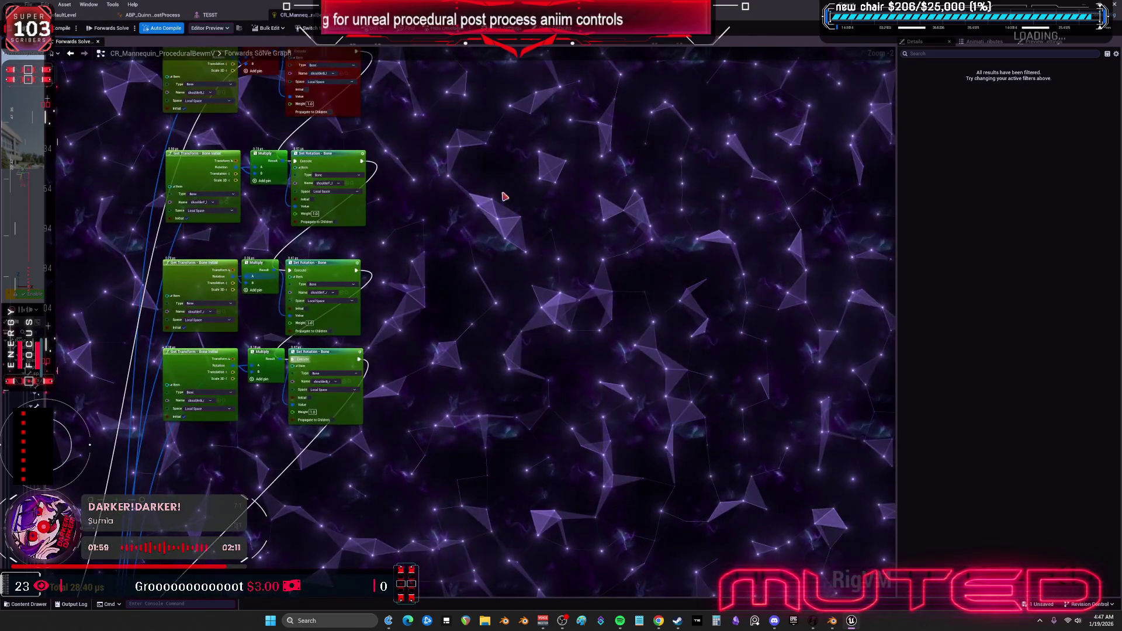
drag(445, 151, 531, 158)
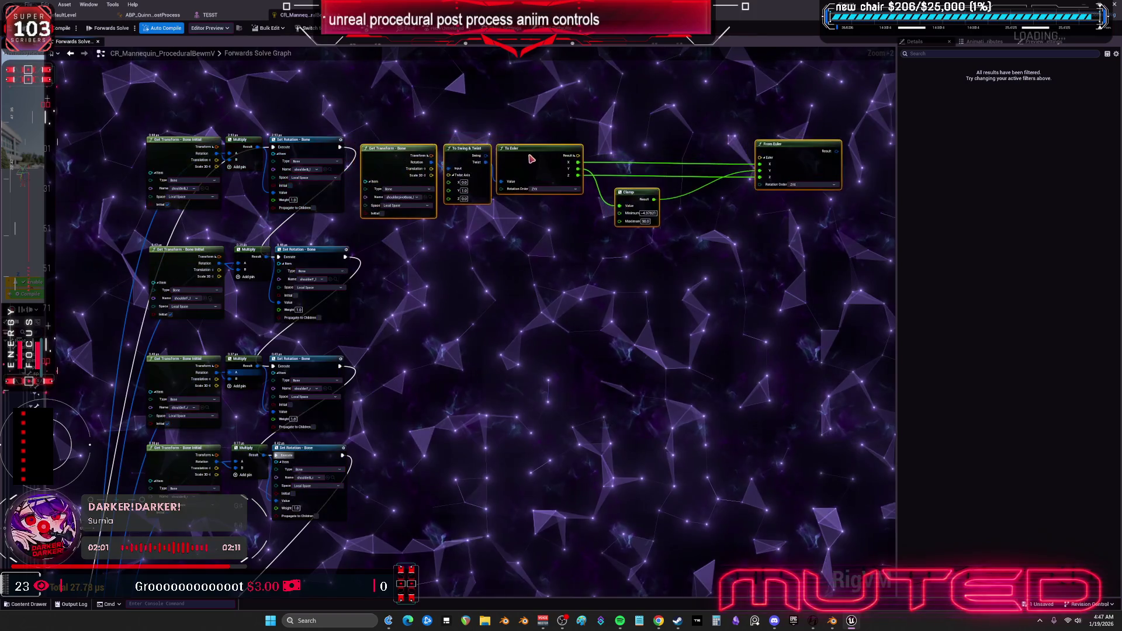
scroll(381, 139, up, 2)
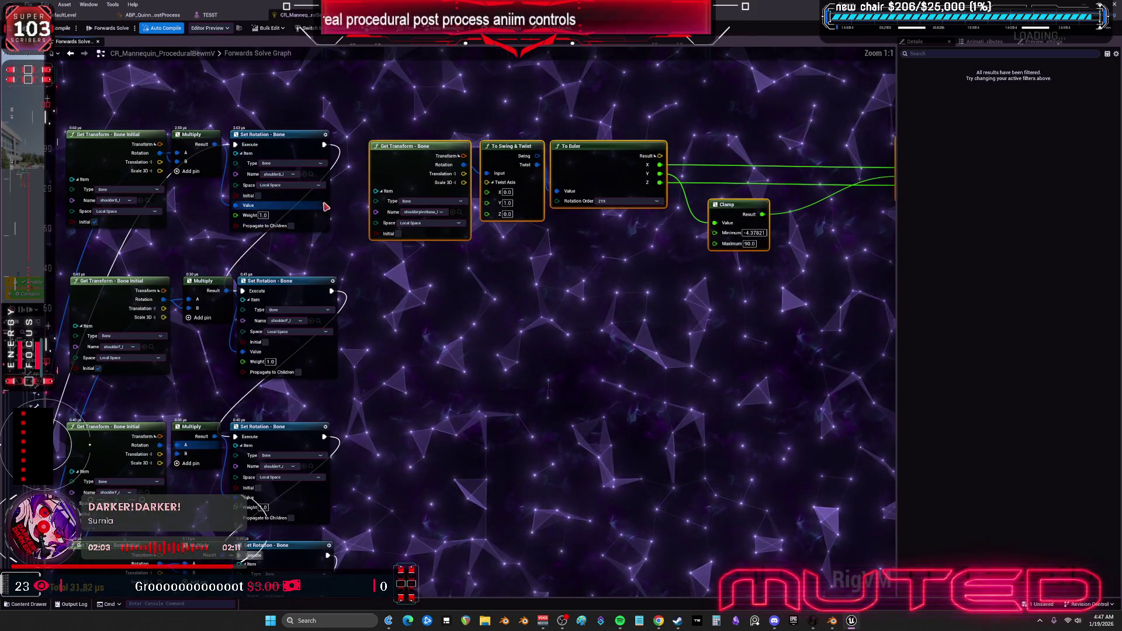
Search the Get Transform node's bone Name list with 'lderb' to narrow it to shoulder bones.
click(440, 202)
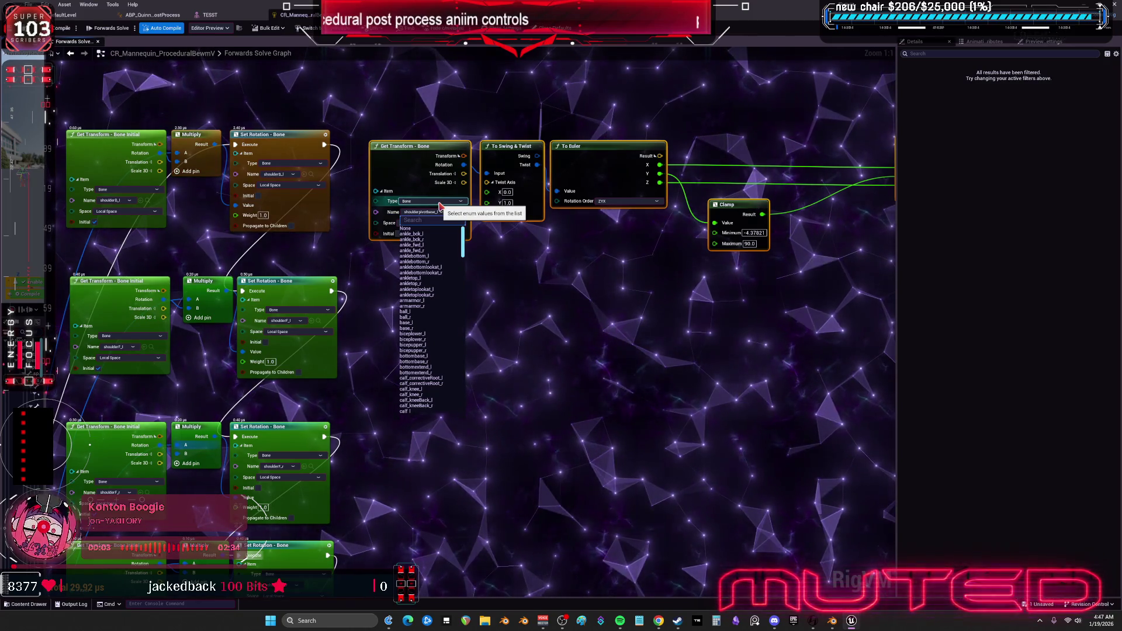
text(shoulder)
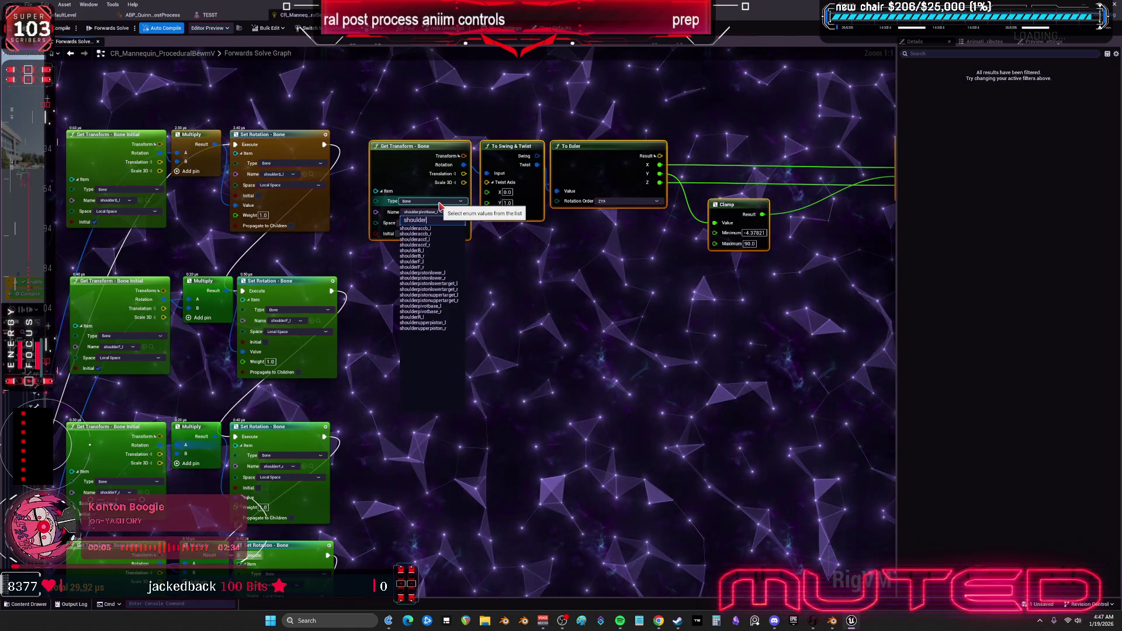
text(b)
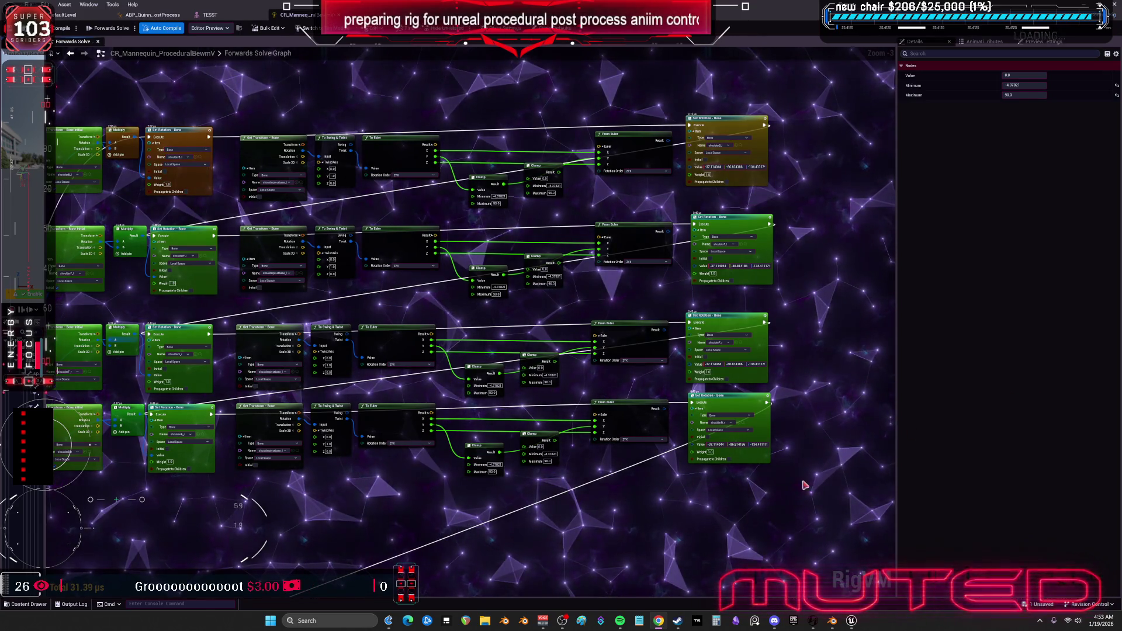
mouse_move(621, 622)
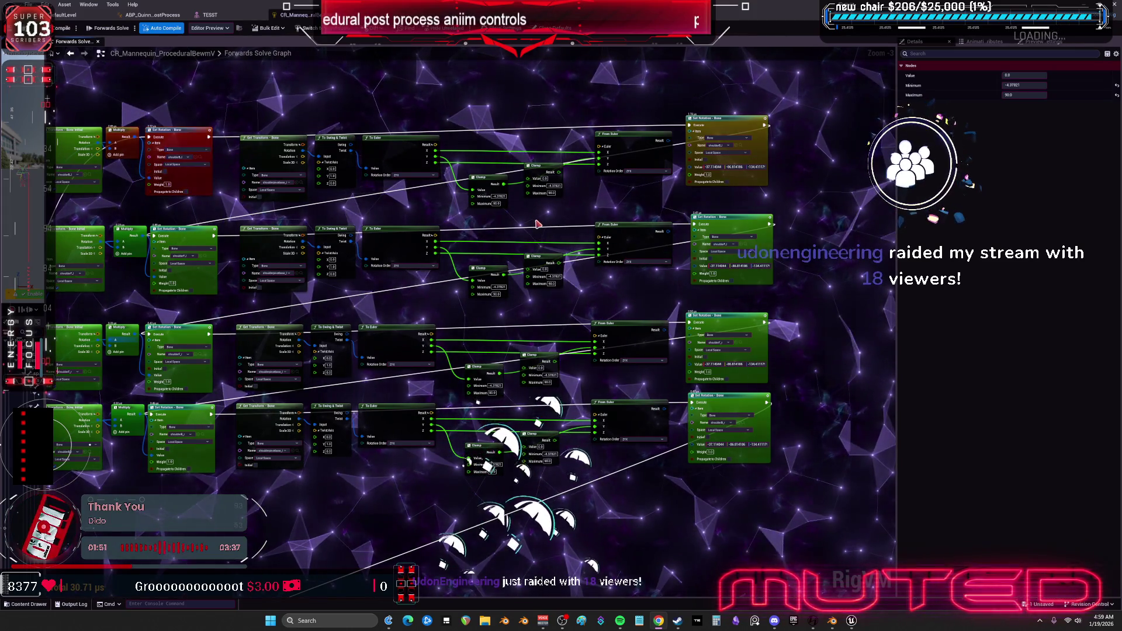
mouse_move(536, 221)
mouse_down()
mouse_move(483, 181)
mouse_move(586, 259)
mouse_move(487, 197)
mouse_up()
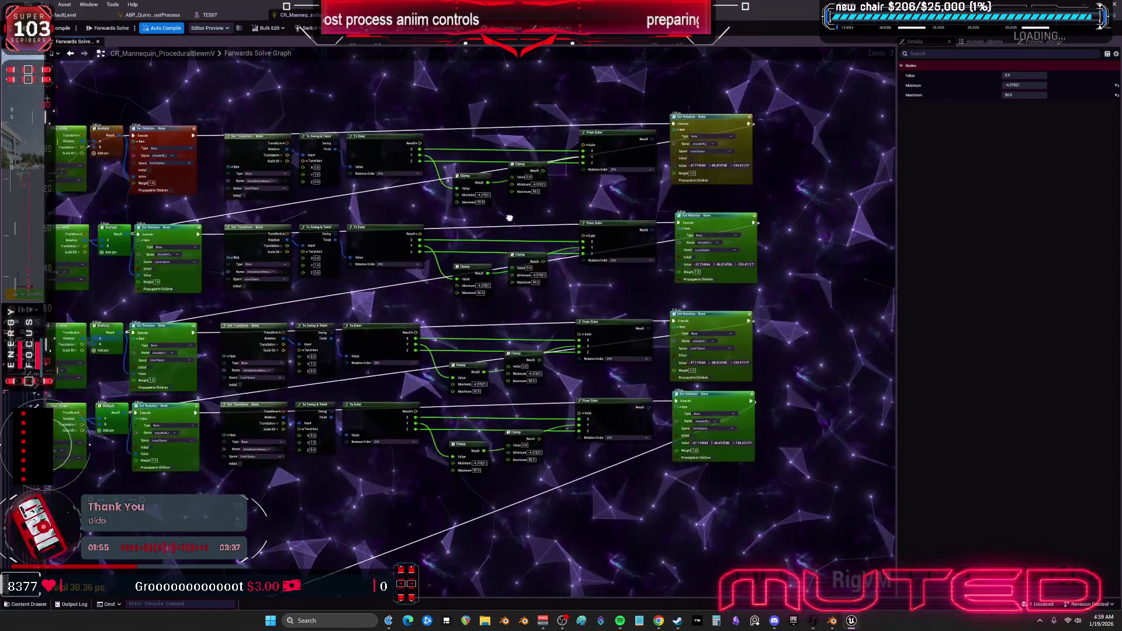
mouse_move(676, 211)
mouse_down()
mouse_move(731, 152)
mouse_move(702, 59)
mouse_move(649, 140)
mouse_move(648, 177)
mouse_up()
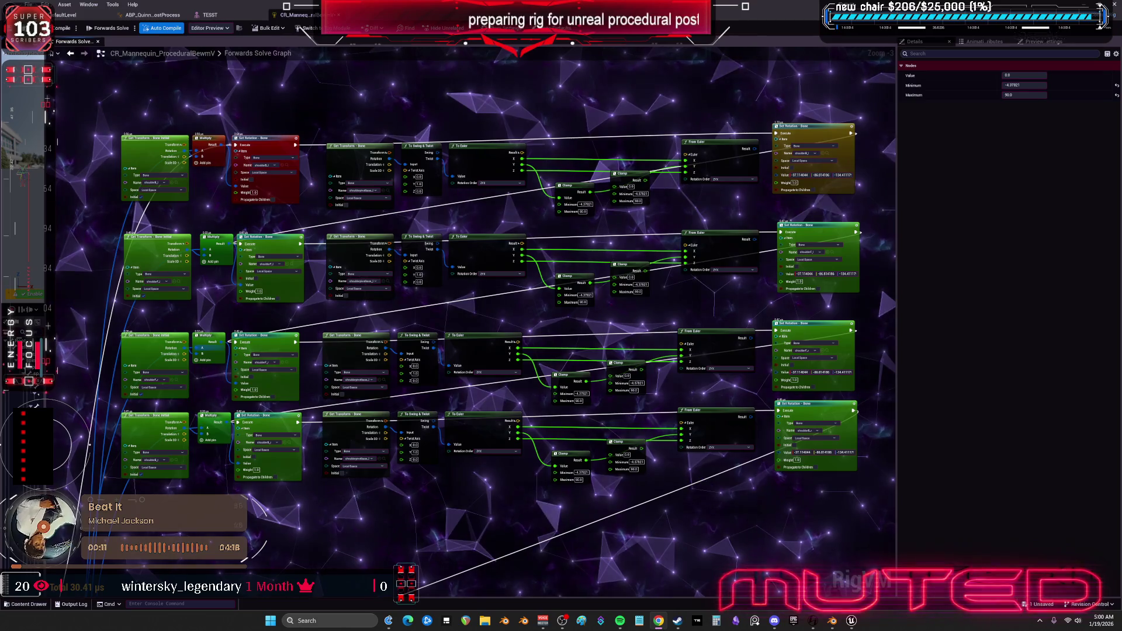
Pan across the Clamp, From Euler, Multiply and Get Transform nodes, then switch to Blender.
drag(691, 304, 687, 282)
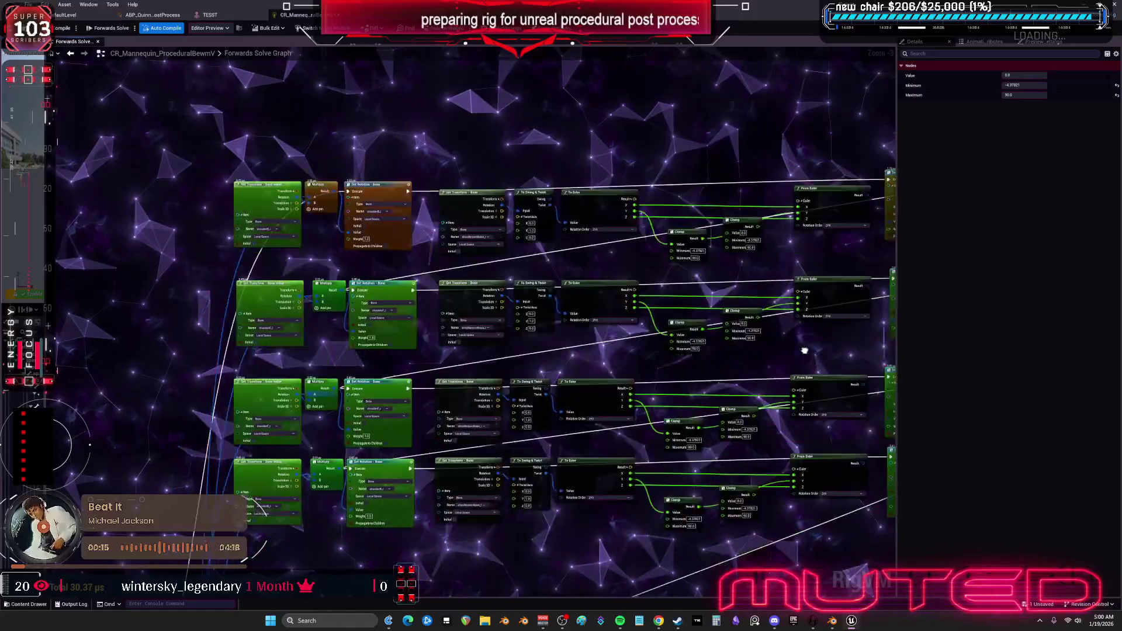
mouse_move(675, 301)
mouse_down()
mouse_move(676, 355)
mouse_move(818, 233)
mouse_up()
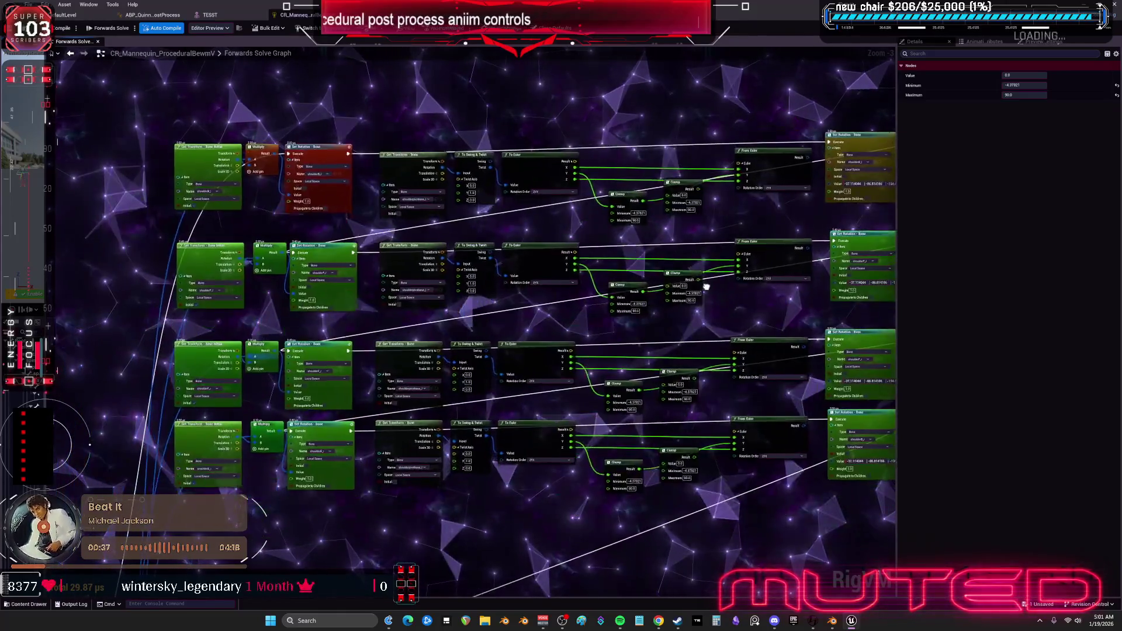
drag(582, 291, 400, 323)
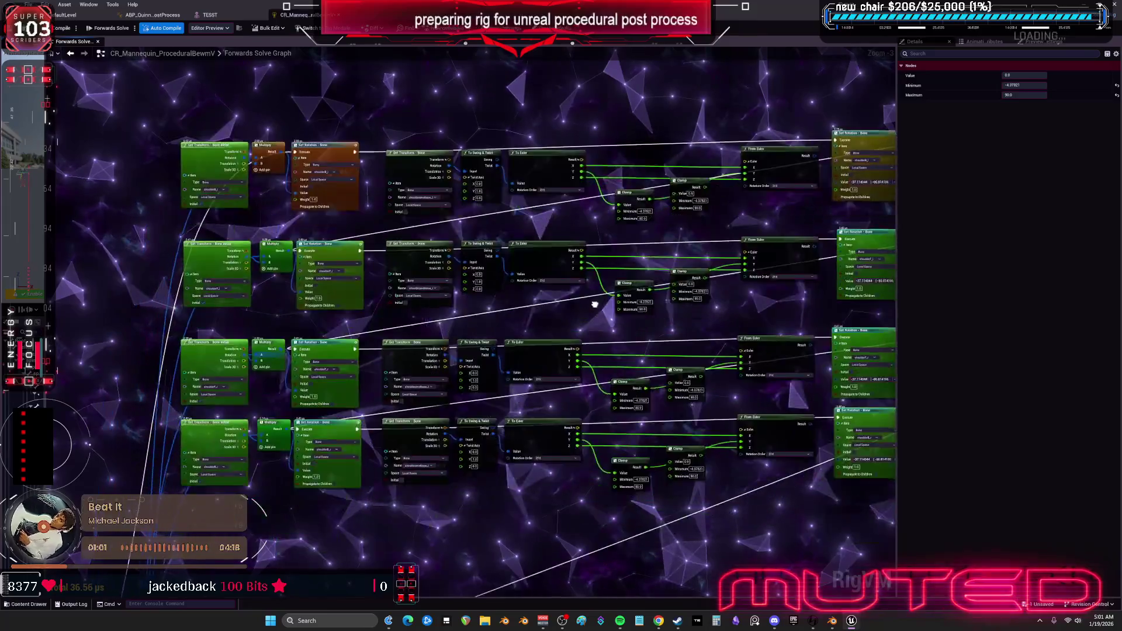
drag(638, 293, 508, 298)
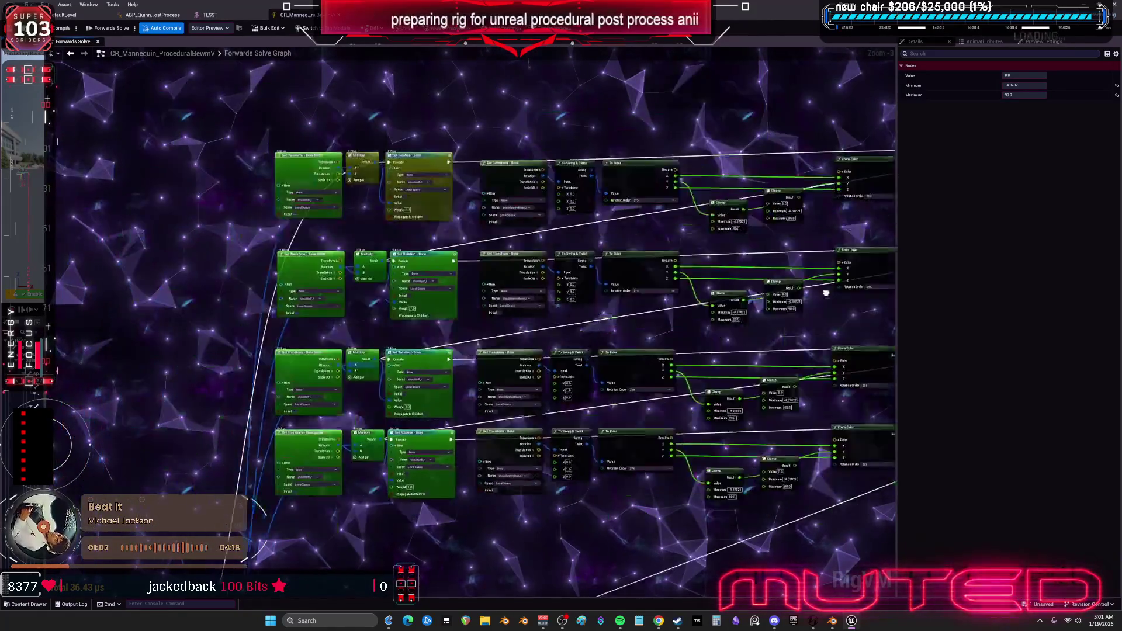
drag(578, 243, 666, 249)
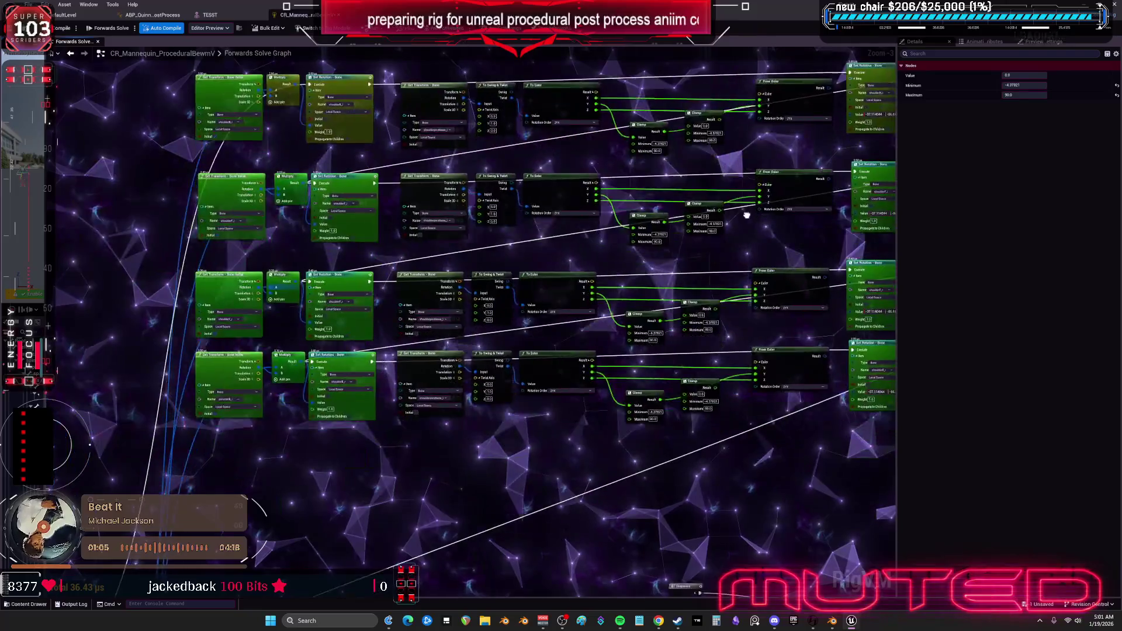
drag(747, 215, 694, 345)
mouse_move(504, 186)
mouse_down()
mouse_move(630, 278)
mouse_move(796, 184)
mouse_move(766, 287)
mouse_move(617, 258)
mouse_move(779, 196)
mouse_move(591, 254)
mouse_move(727, 306)
mouse_up()
key(alt+Tab)
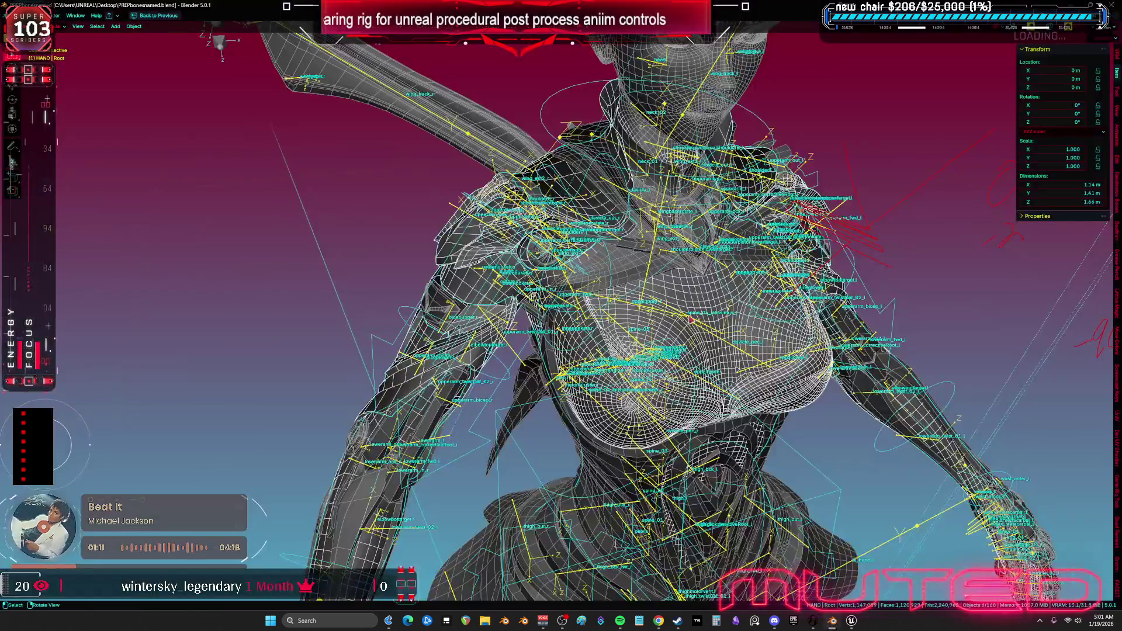
scroll(687, 307, up, 3)
click(659, 621)
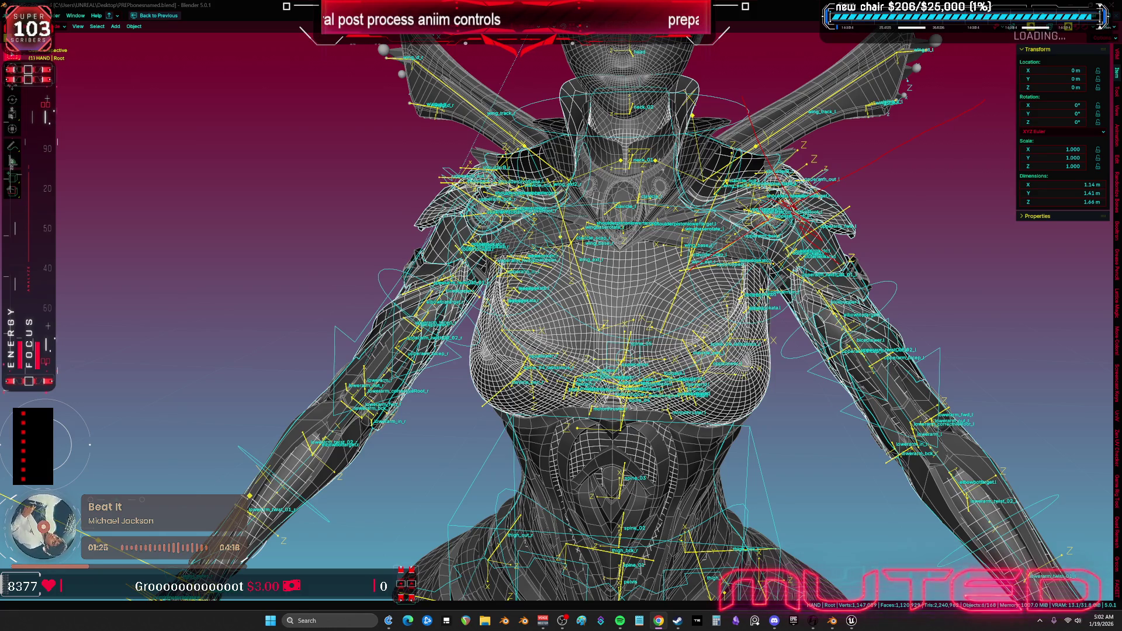
mouse_move(585, 286)
mouse_down()
mouse_move(709, 285)
mouse_move(483, 301)
mouse_move(574, 257)
mouse_move(621, 258)
mouse_move(602, 313)
mouse_move(604, 357)
mouse_move(467, 444)
mouse_up()
scroll(538, 274, up, 2)
key(shift+alt+z)
key(shift+alt+z)
Put the character rig in Pose Mode and rotate the upper arm bone around X.
click(460, 448)
key(ctrl+Tab)
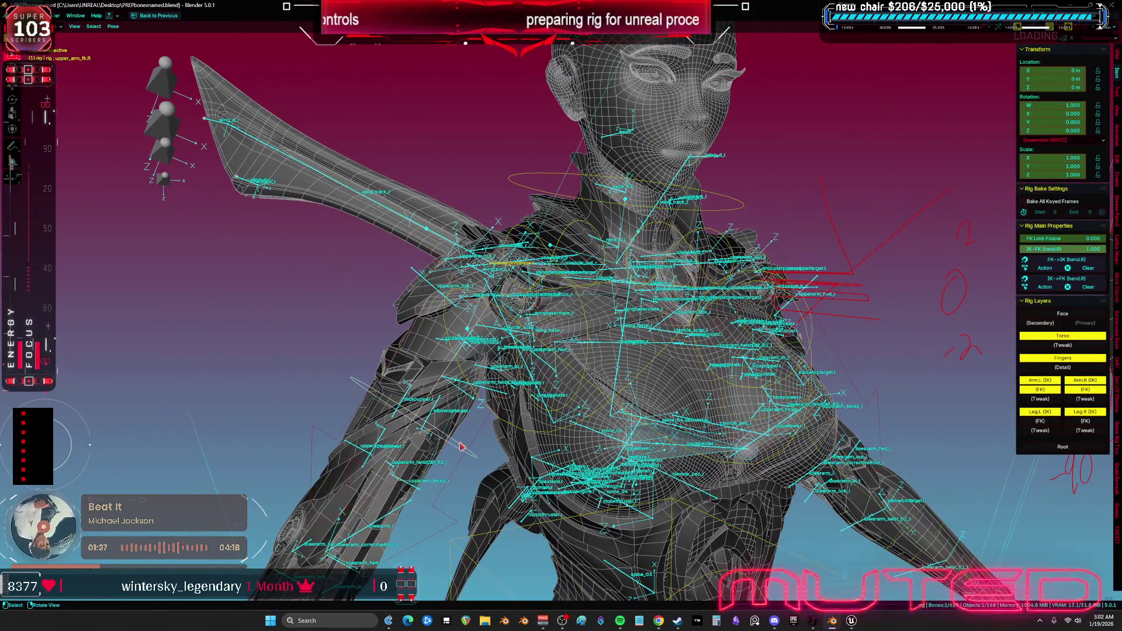
key(KP_1)
key(shift+alt+z)
scroll(629, 229, up, 4)
drag(629, 229, 760, 251)
key(r)
key(x)
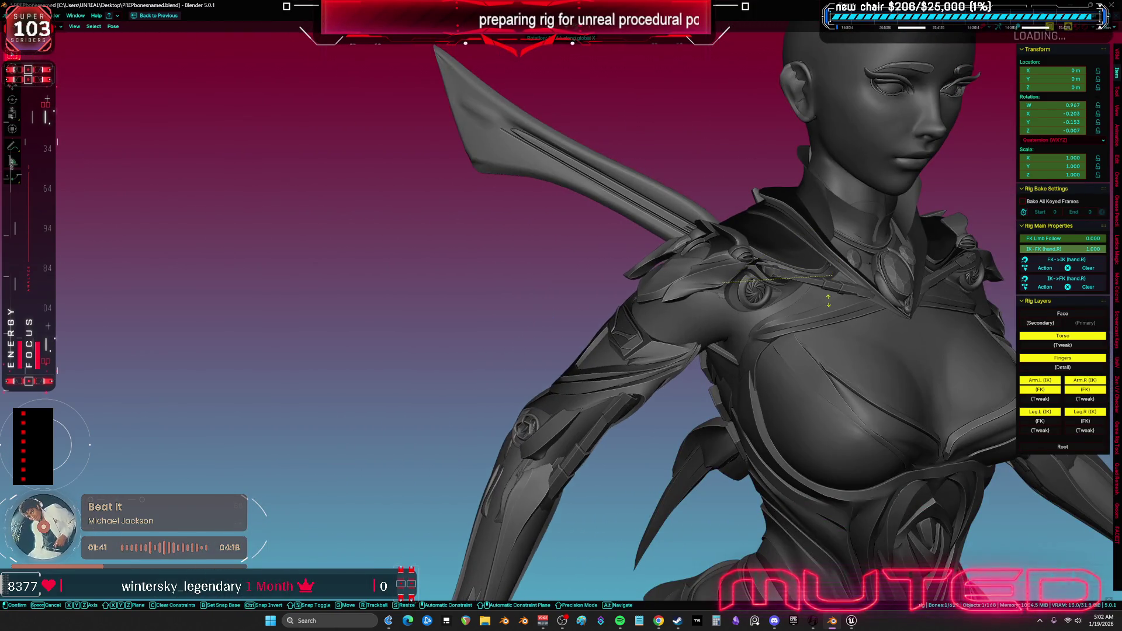
click(828, 301)
Rotate the arm bone further toward the shoulder and inspect the shoulder armour up close.
drag(829, 301, 702, 456)
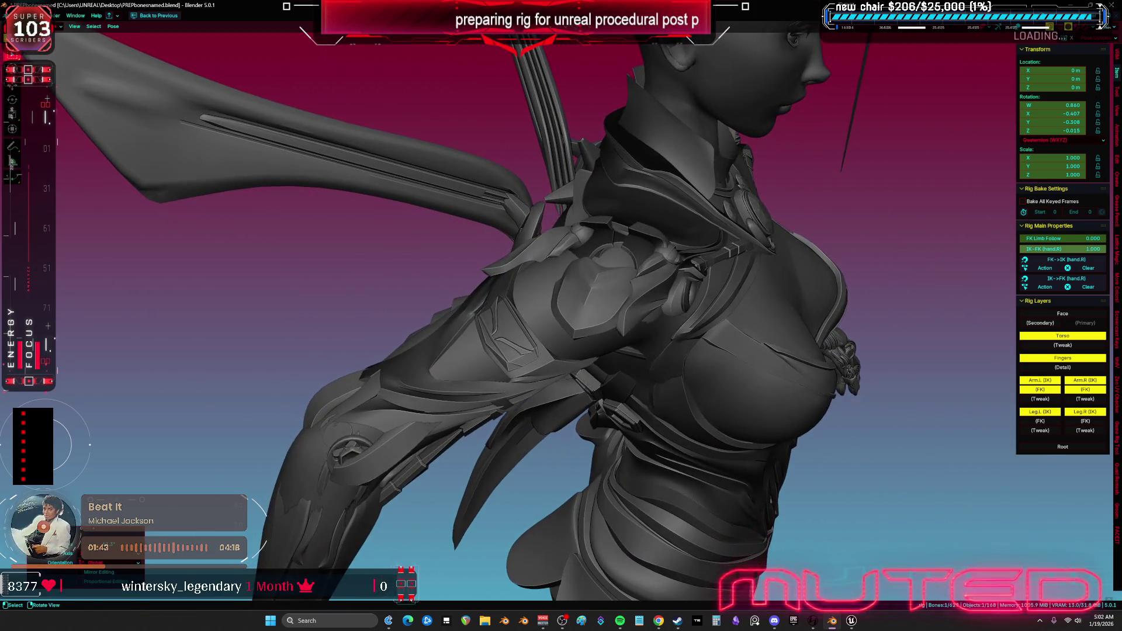
key(r)
click(686, 303)
key(r)
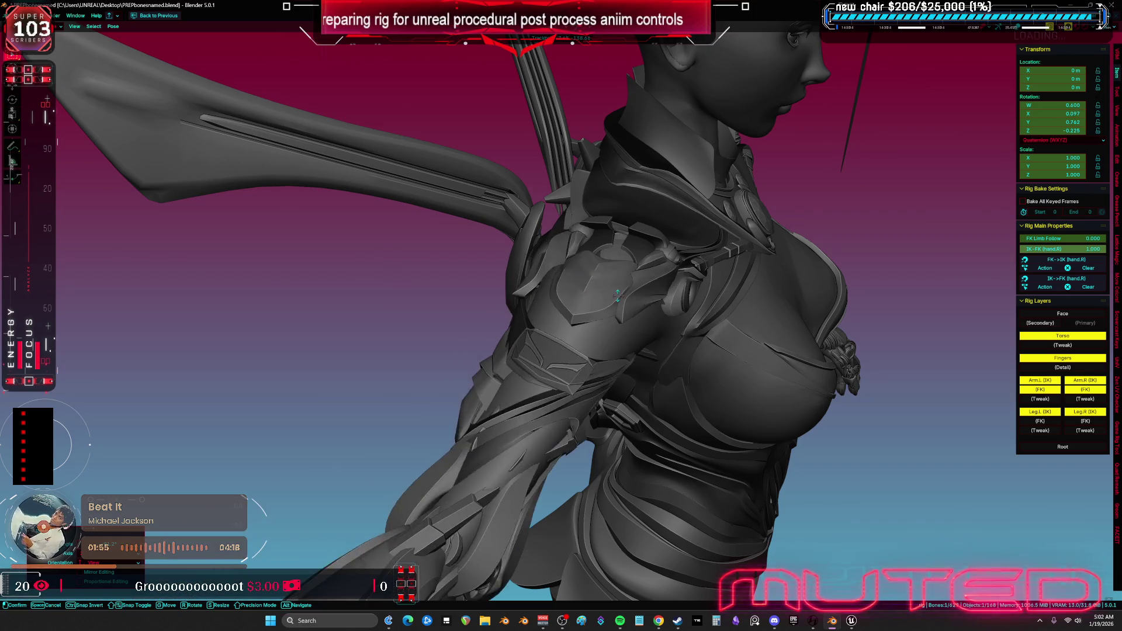
click(657, 289)
drag(674, 301, 681, 302)
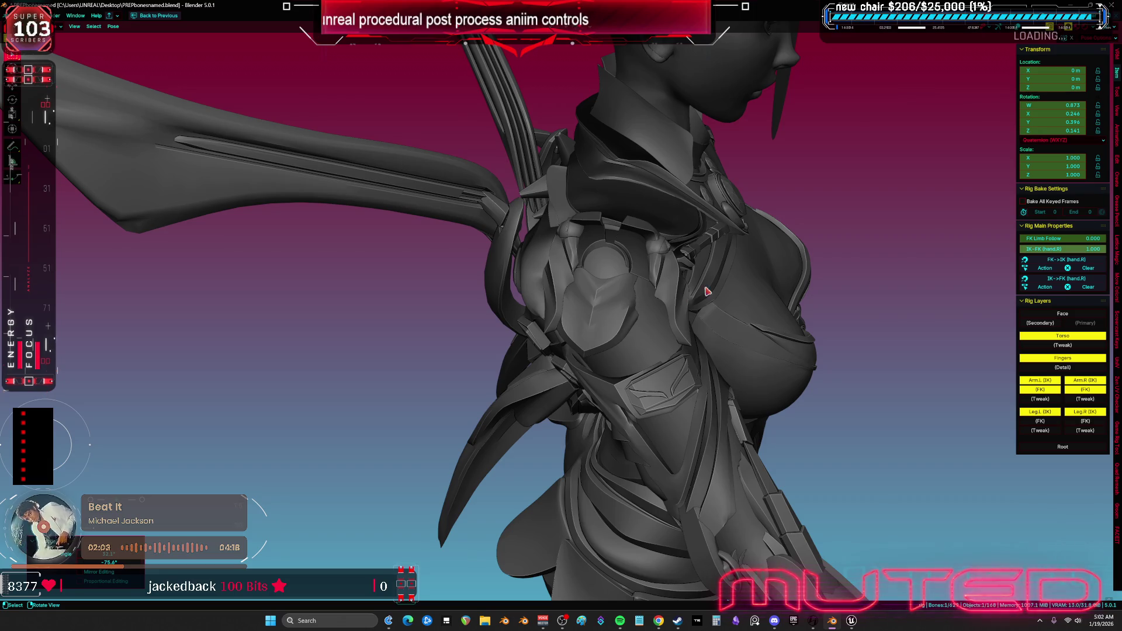
mouse_move(589, 325)
mouse_down()
mouse_move(775, 419)
mouse_move(642, 391)
mouse_move(672, 393)
mouse_move(664, 327)
mouse_move(608, 339)
mouse_up()
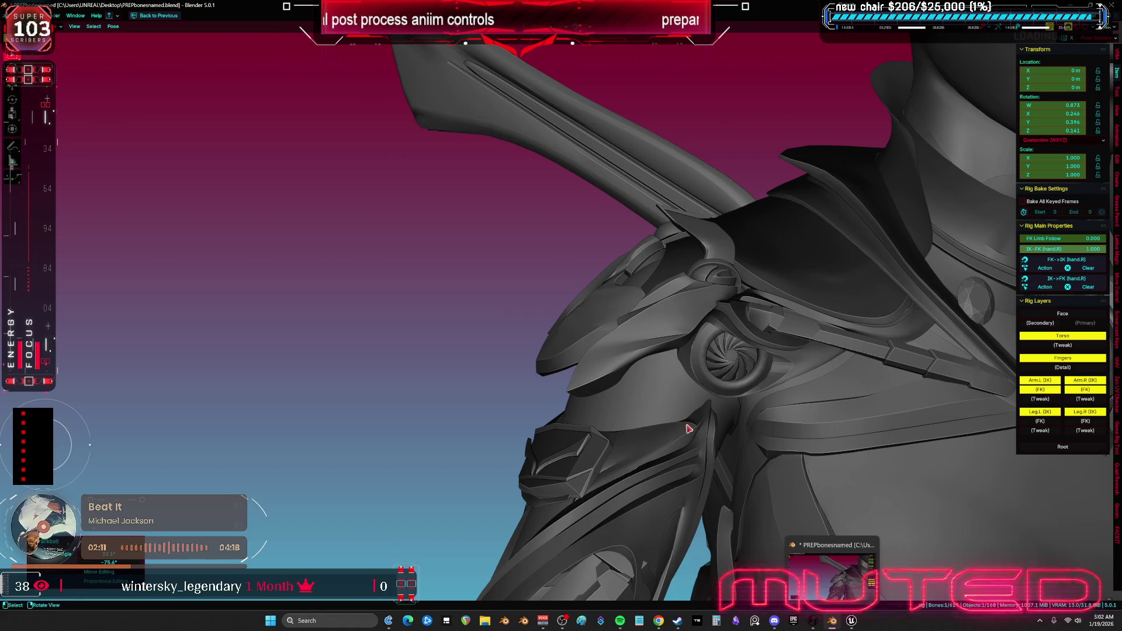
scroll(689, 429, down, 5)
key(shift+alt+z)
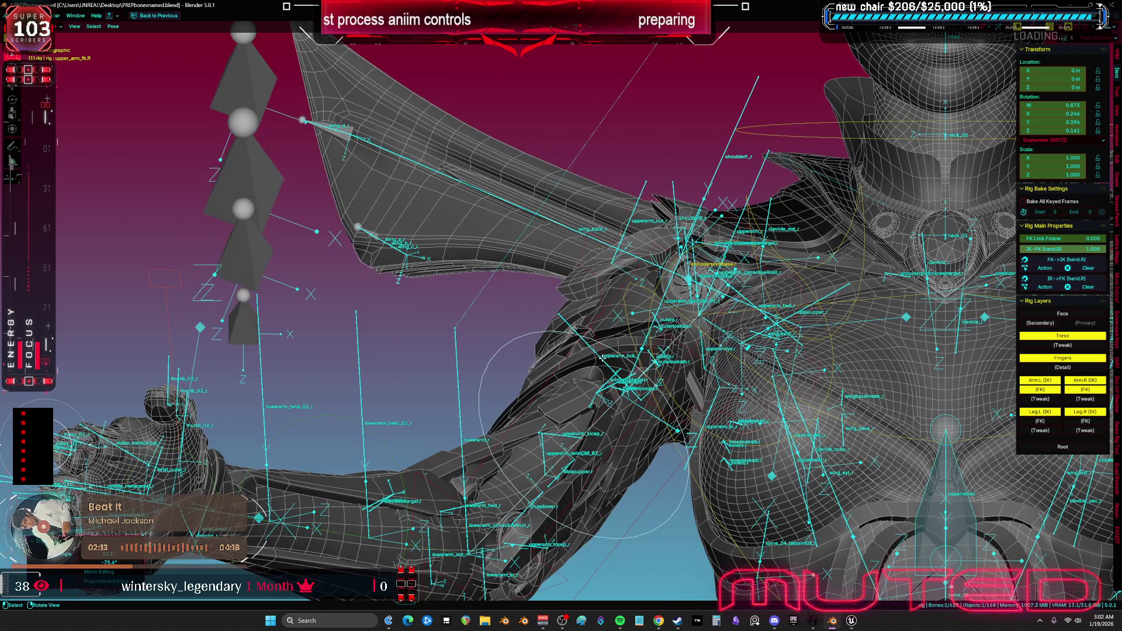
key(Tab)
key(Tab)
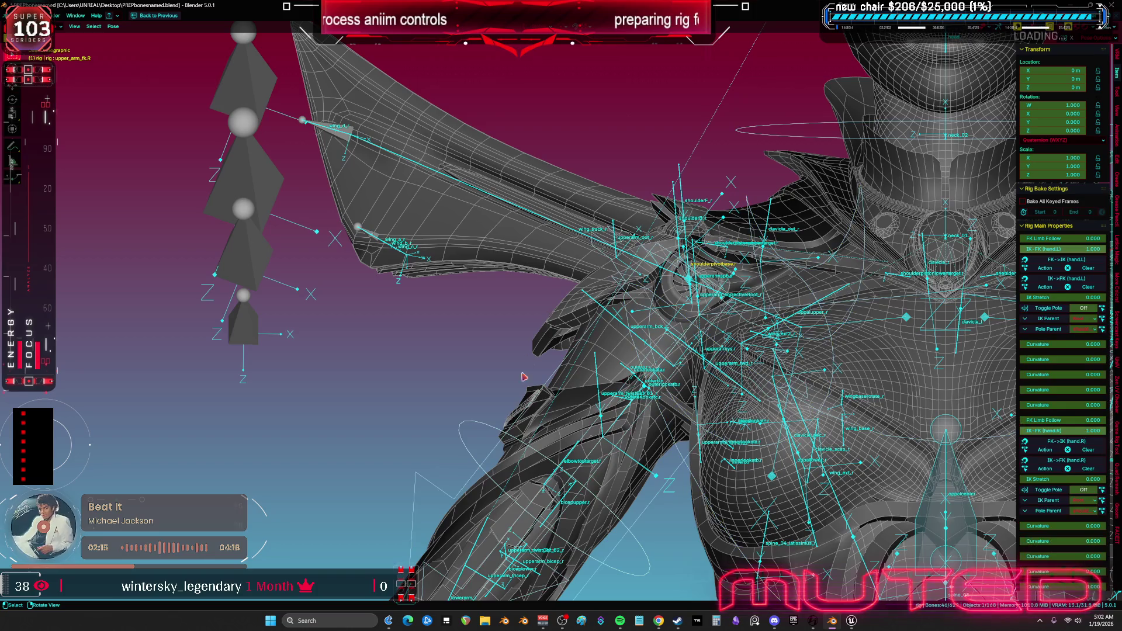
Select all bones and apply Clear User Transforms to return the rig to rest pose.
drag(493, 433, 365, 401)
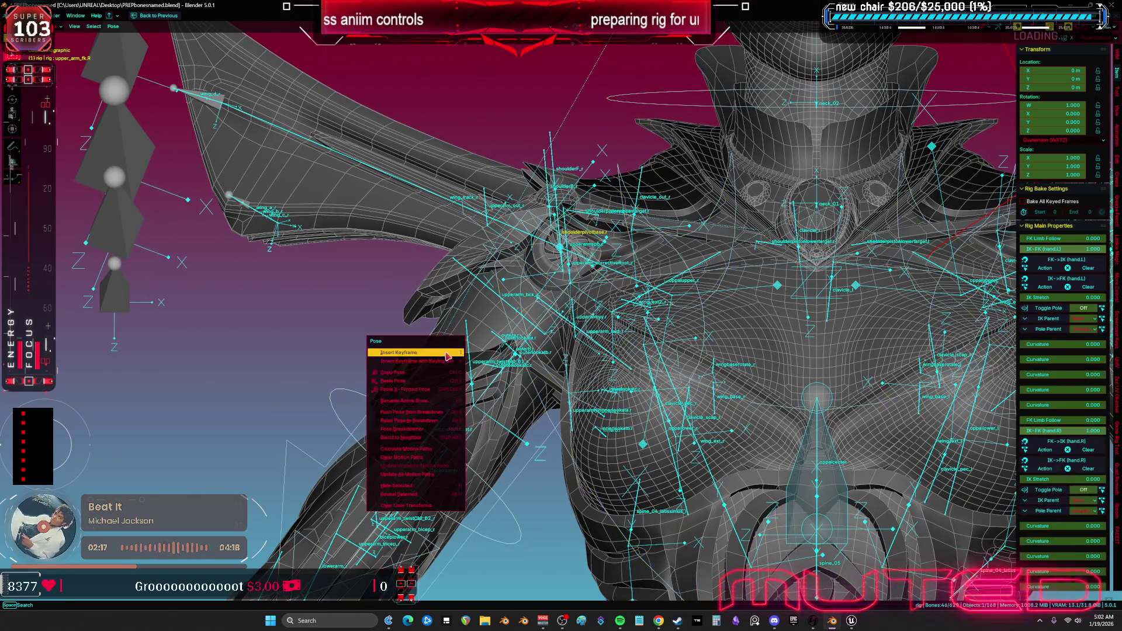
right_click(447, 354)
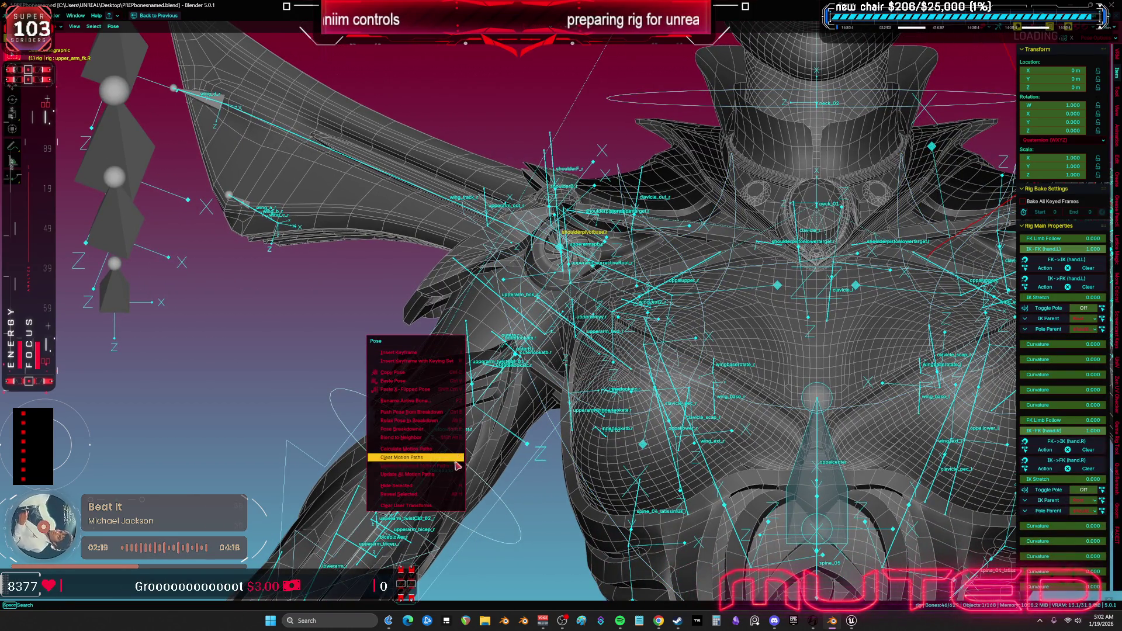
click(434, 506)
scroll(513, 358, up, 2)
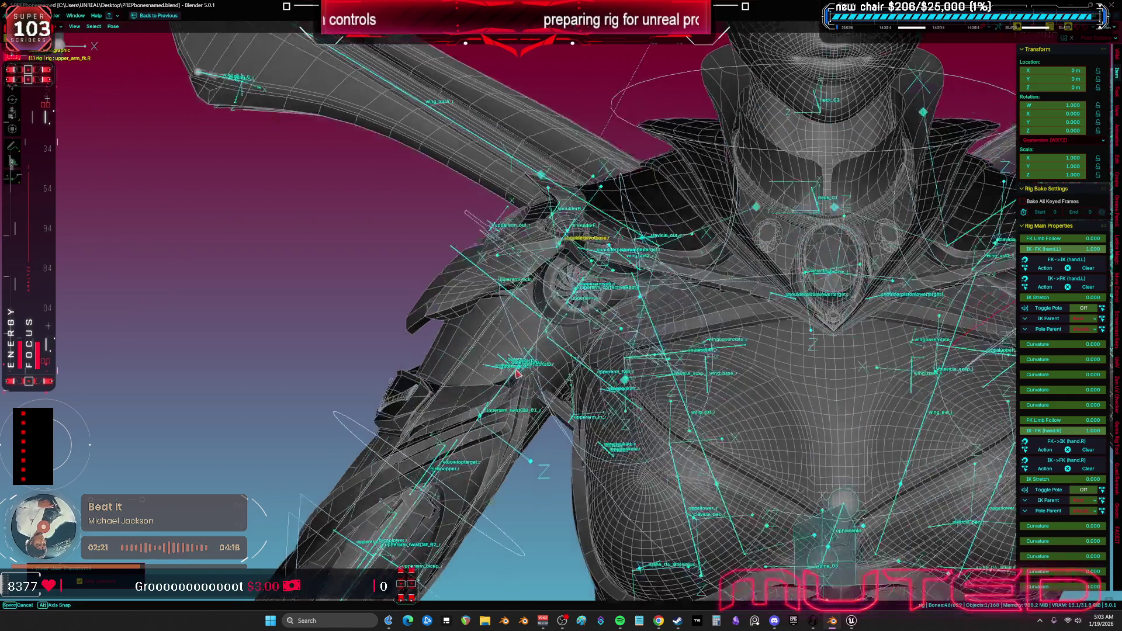
click(509, 542)
scroll(513, 436, up, 2)
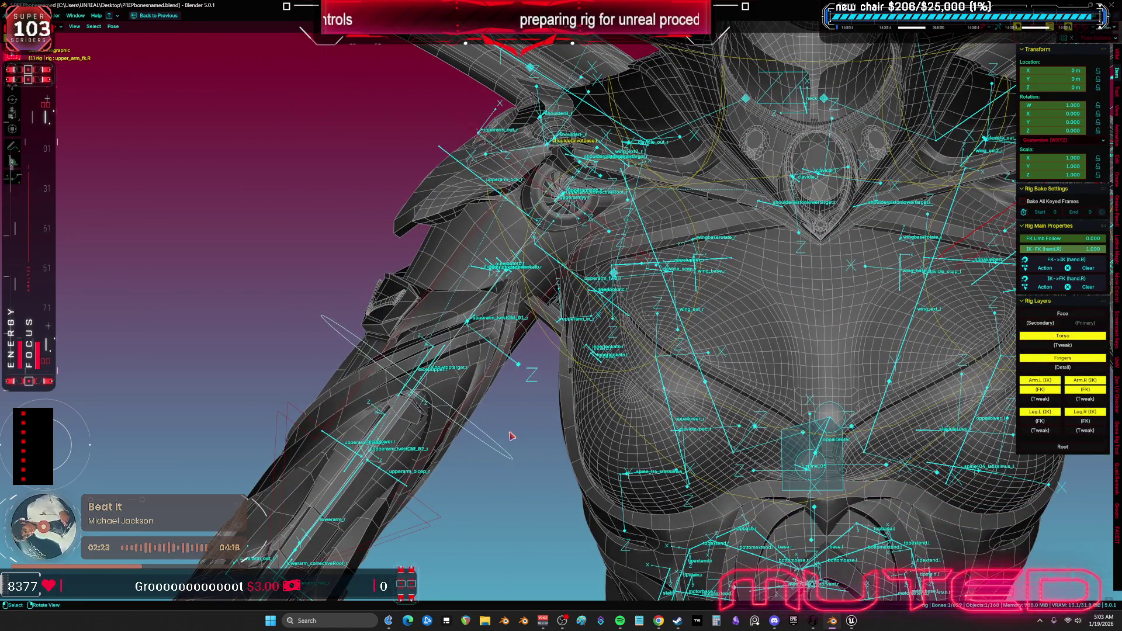
key(a)
right_click(511, 435)
click(509, 433)
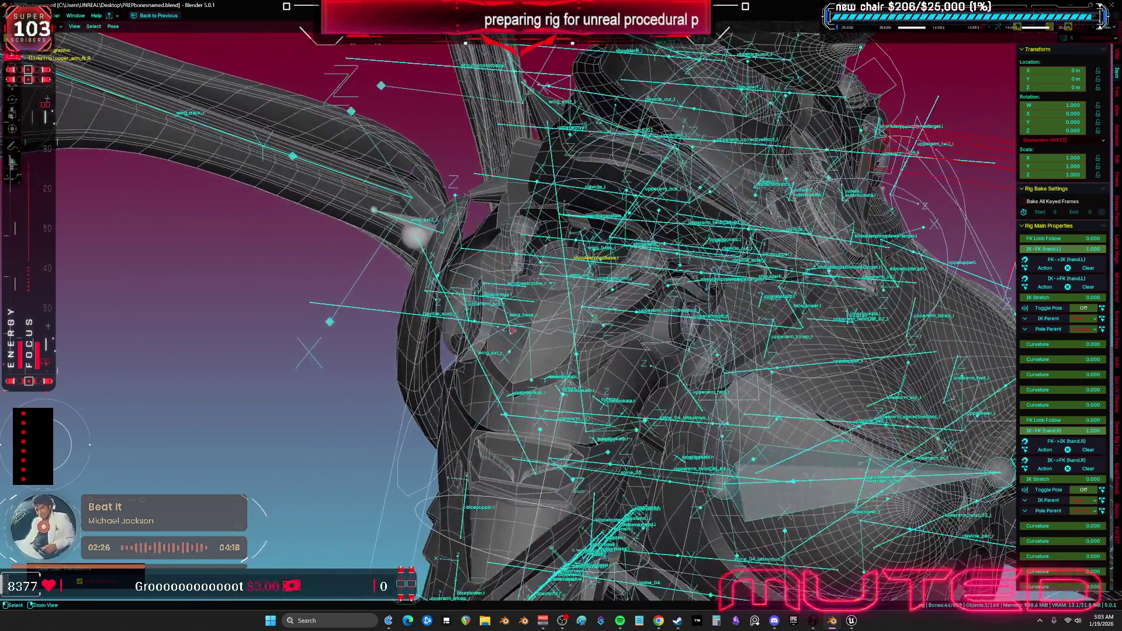
Put the Root armature into Edit Mode with no bones selected, isolated in local view.
key(ctrl+Tab)
drag(512, 329, 440, 295)
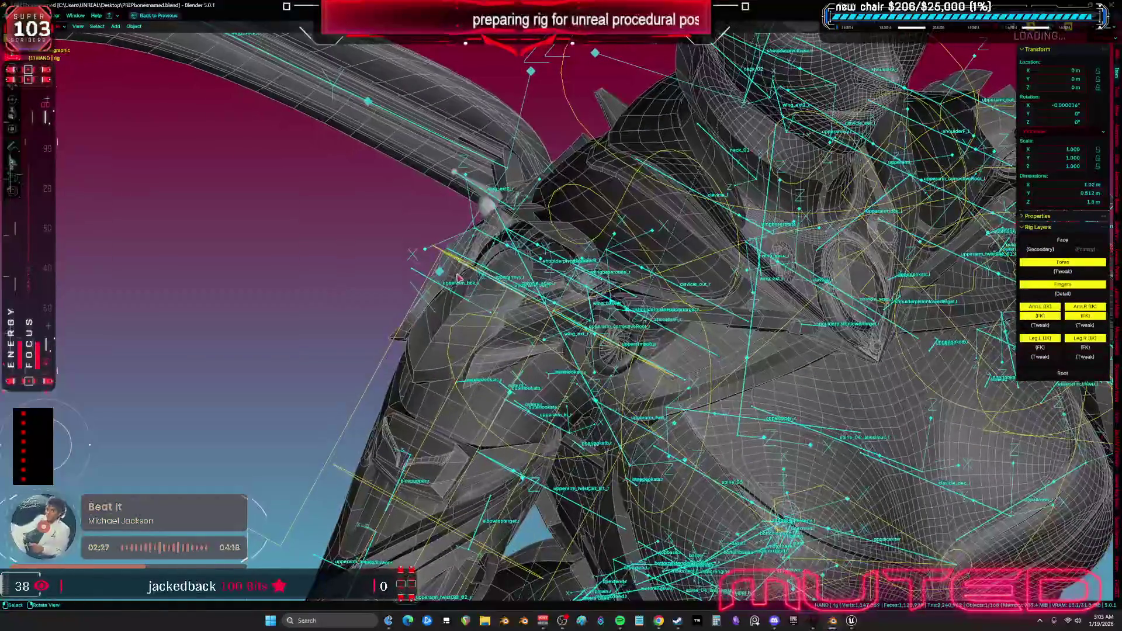
click(506, 302)
key(Tab)
key(alt+a)
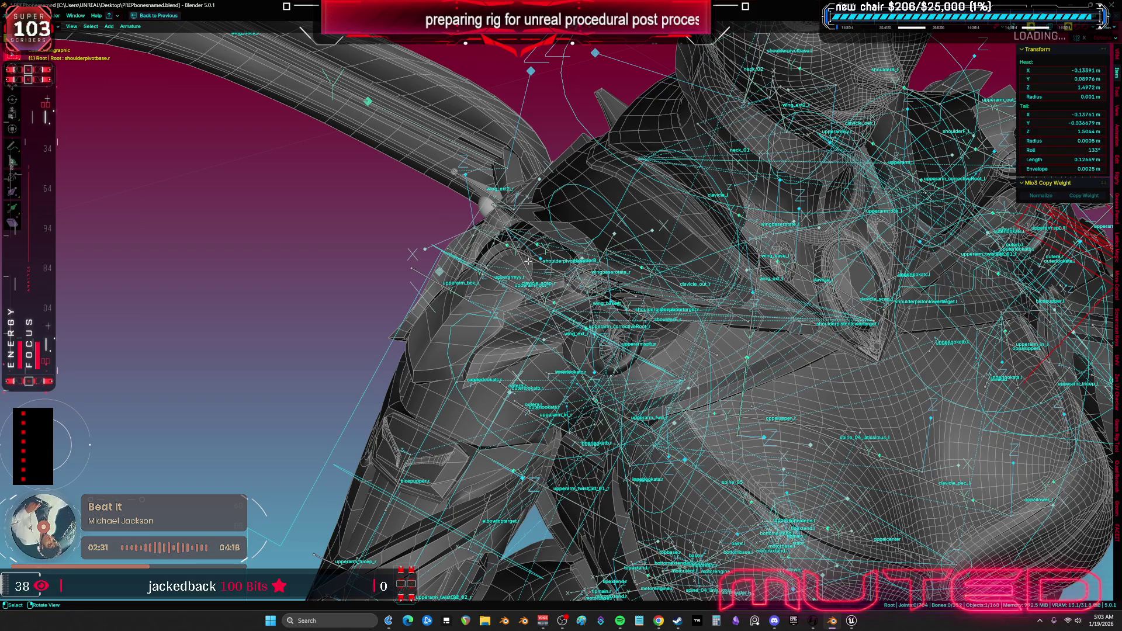
key(KP_Divide)
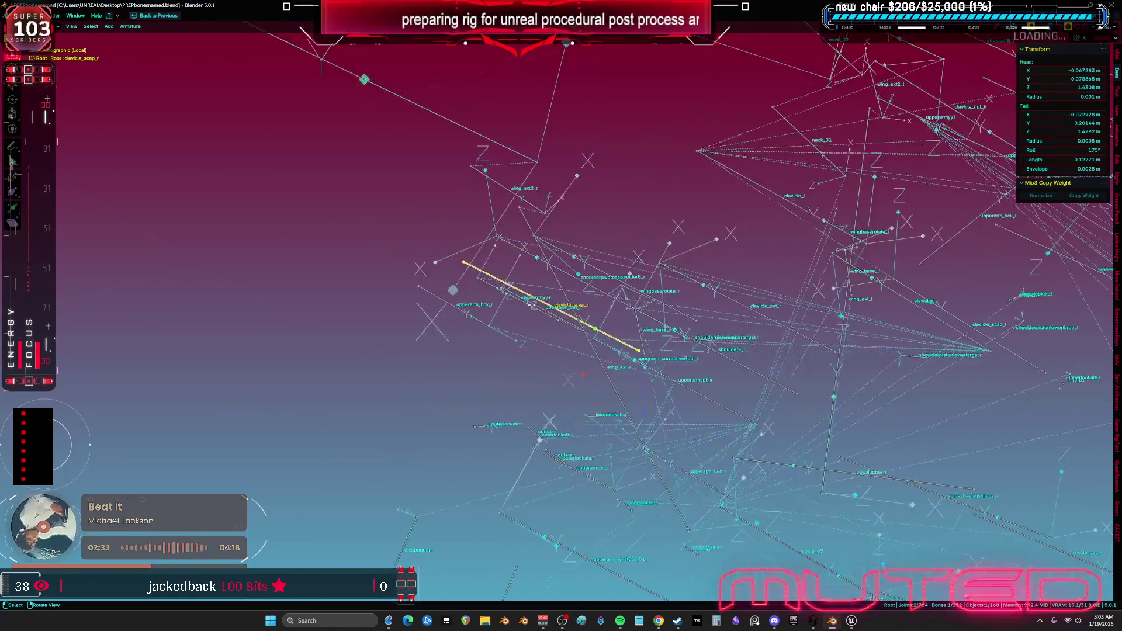
drag(491, 294, 475, 291)
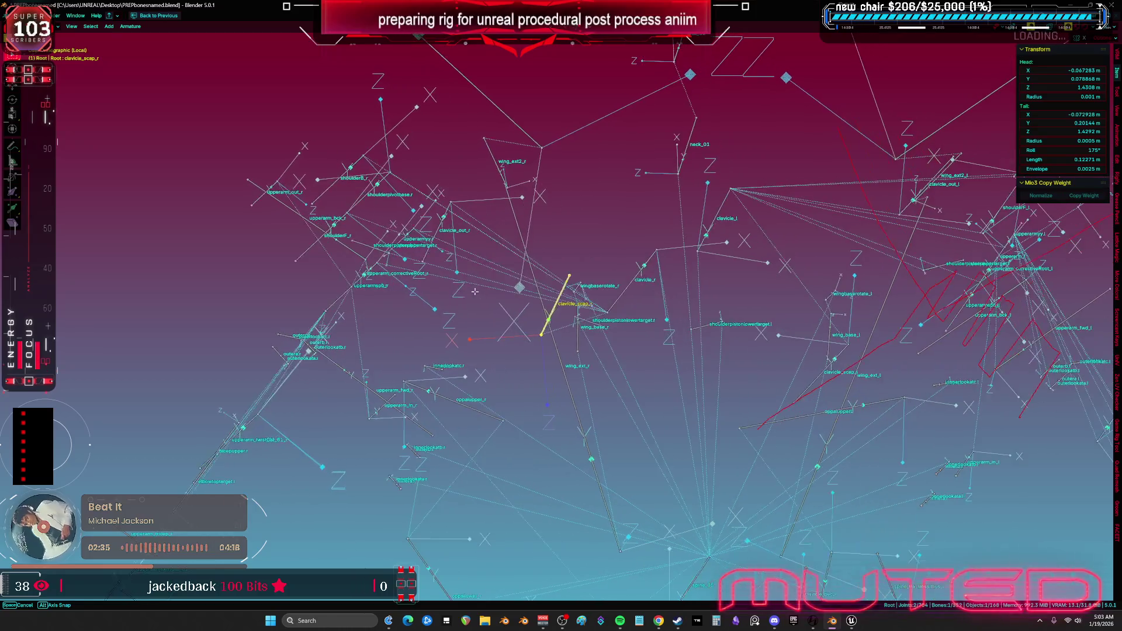
Select the right shoulder bones shoulderB_r, shoulderF_r and shoulderpivotbase.r.
click(332, 167)
drag(332, 166, 528, 222)
drag(295, 207, 316, 288)
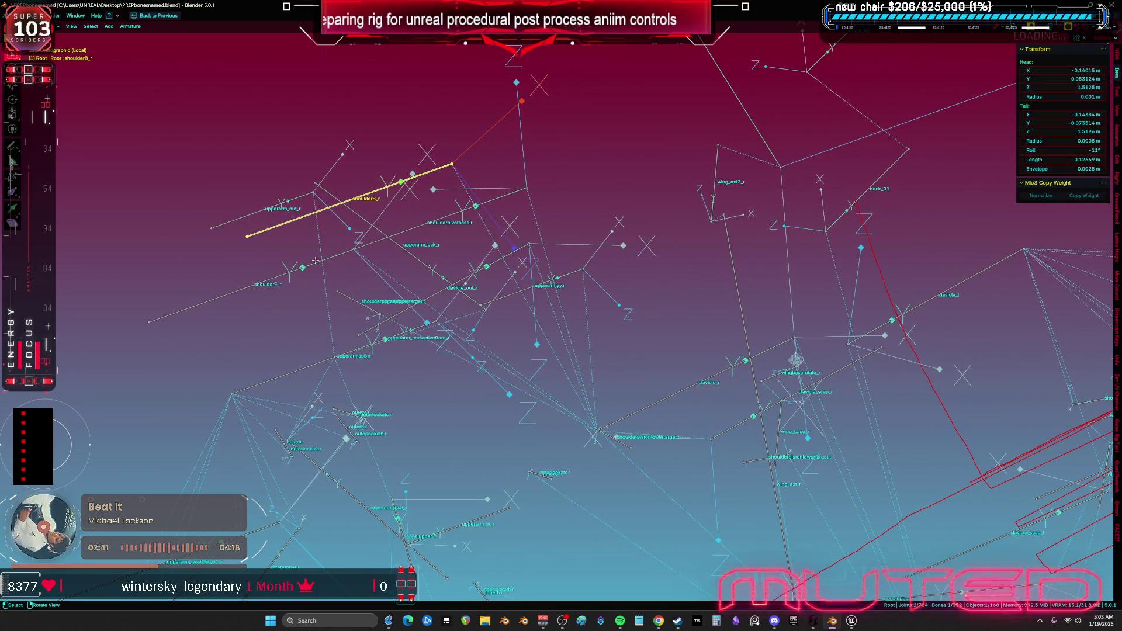
click(315, 260)
mouse_move(424, 223)
mouse_down()
mouse_move(538, 339)
mouse_move(576, 338)
mouse_move(501, 361)
mouse_up()
click(575, 344)
click(467, 340)
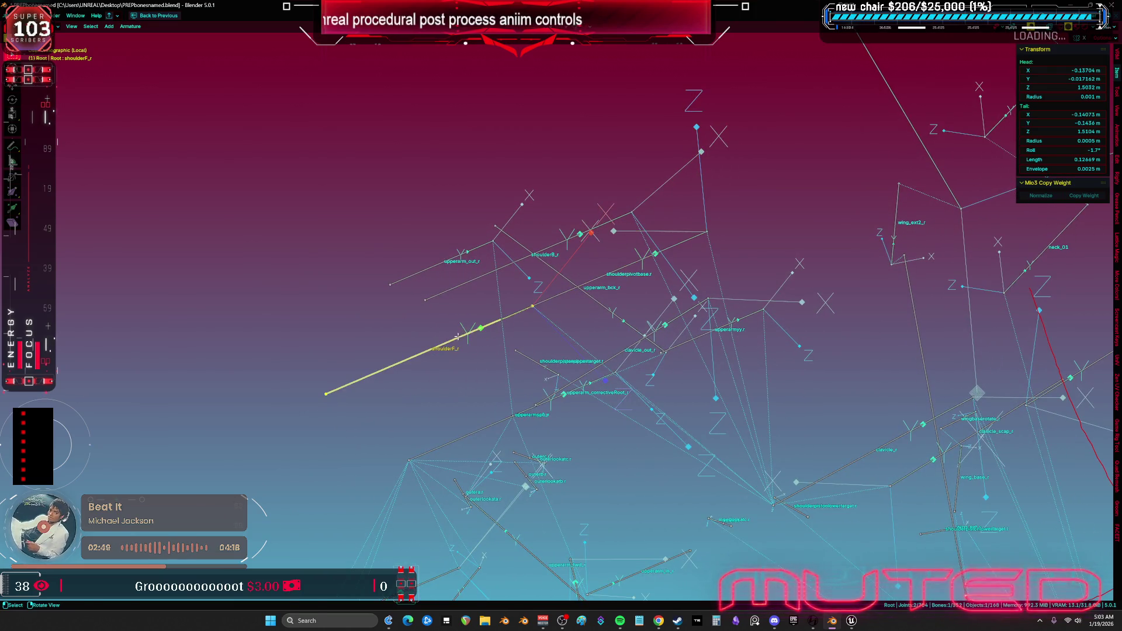
key(g)
key(Escape)
Align the right shoulder bones' roll to the active shoulderpivotbase.r, undoing a View-based recalculation.
drag(377, 344, 674, 292)
shift+click(640, 261)
key(shift+n)
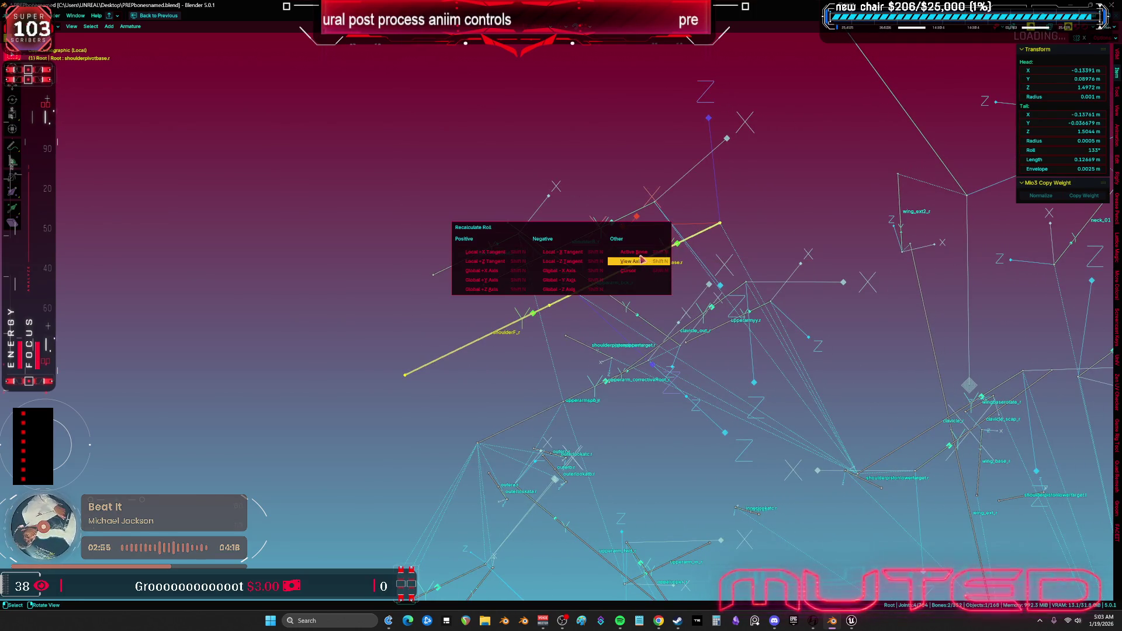
click(642, 260)
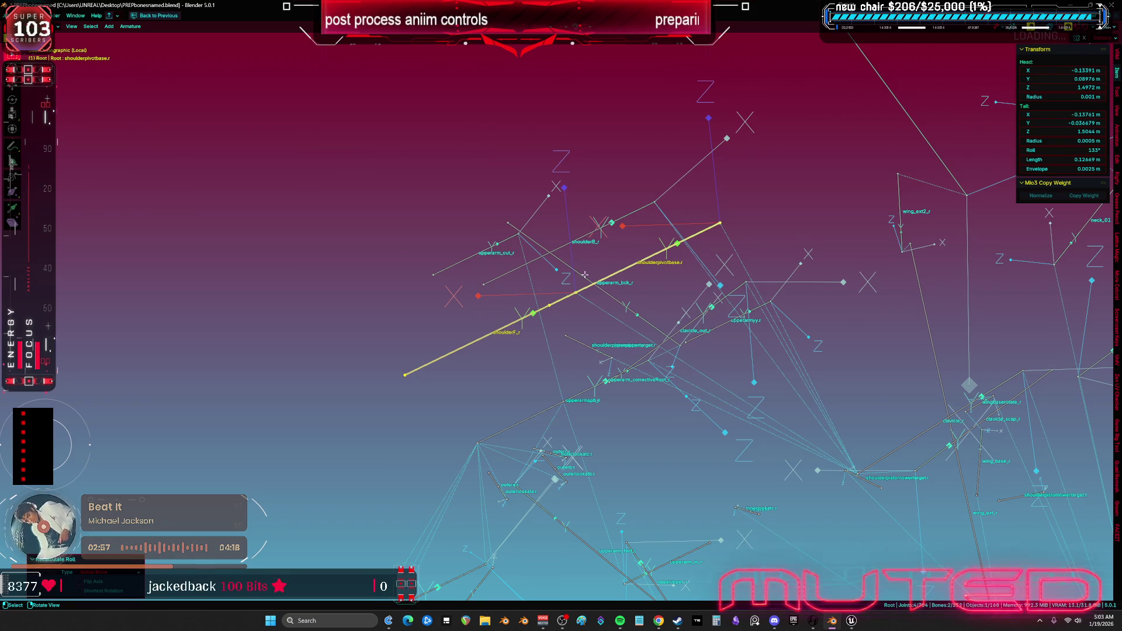
key(ctrl+z)
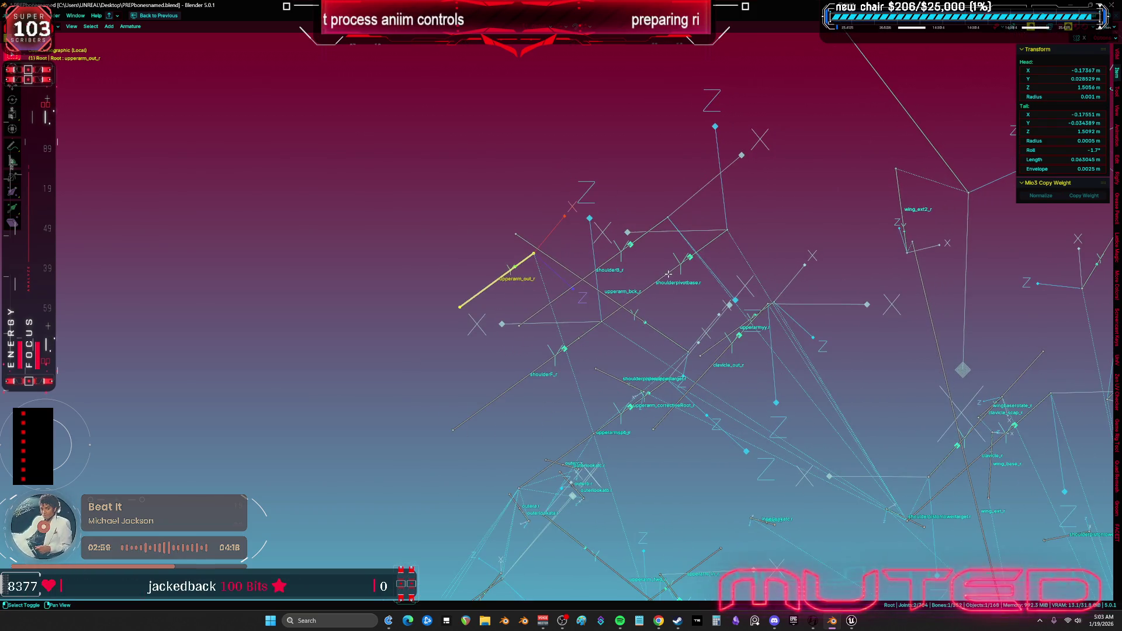
click(582, 257)
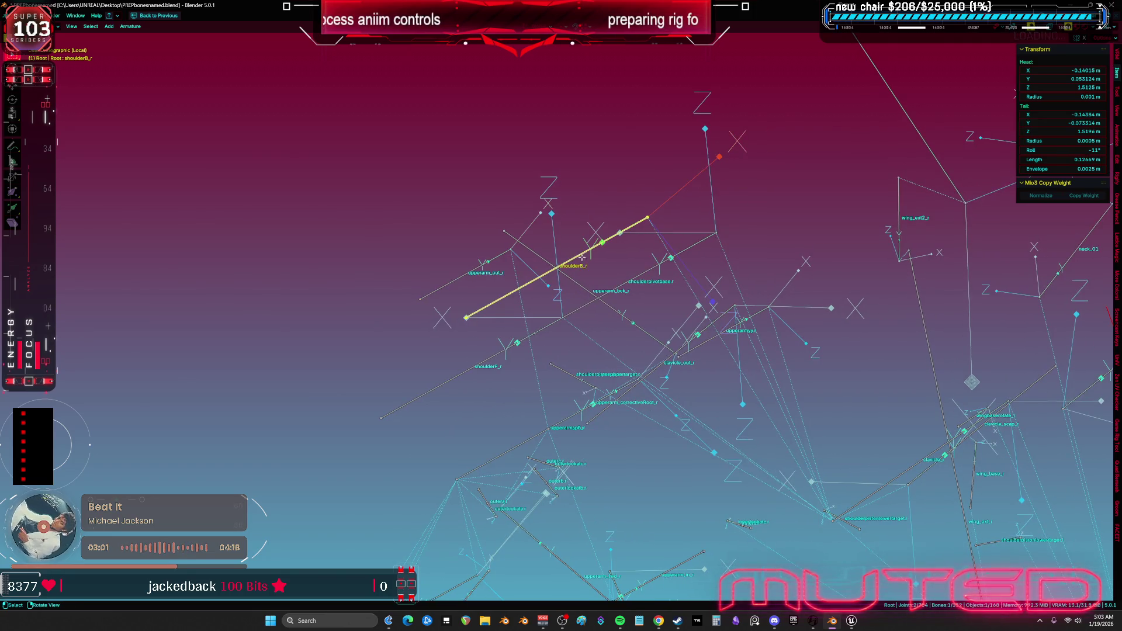
shift+click(630, 274)
key(ctrl+n)
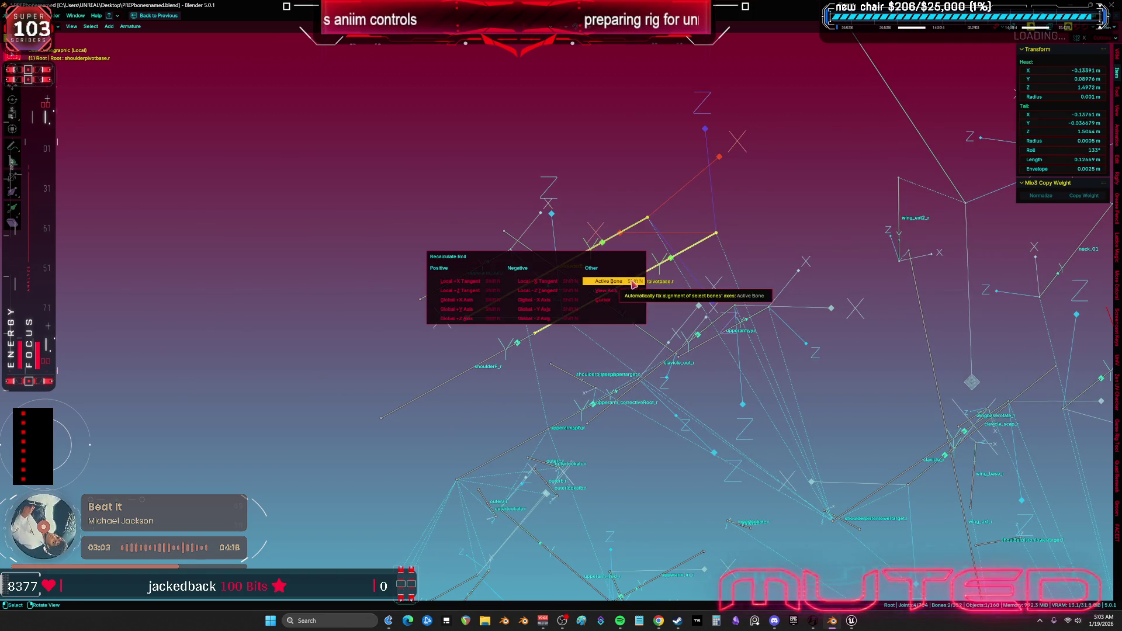
click(641, 282)
Align shoulderB_l and shoulderF_l roll to the active shoulderpivotbase.l bone.
mouse_move(642, 289)
mouse_down()
mouse_move(548, 282)
mouse_move(636, 192)
mouse_move(645, 200)
mouse_up()
click(637, 190)
shift+click(608, 275)
drag(608, 275, 781, 175)
shift+click(781, 181)
key(ctrl+n)
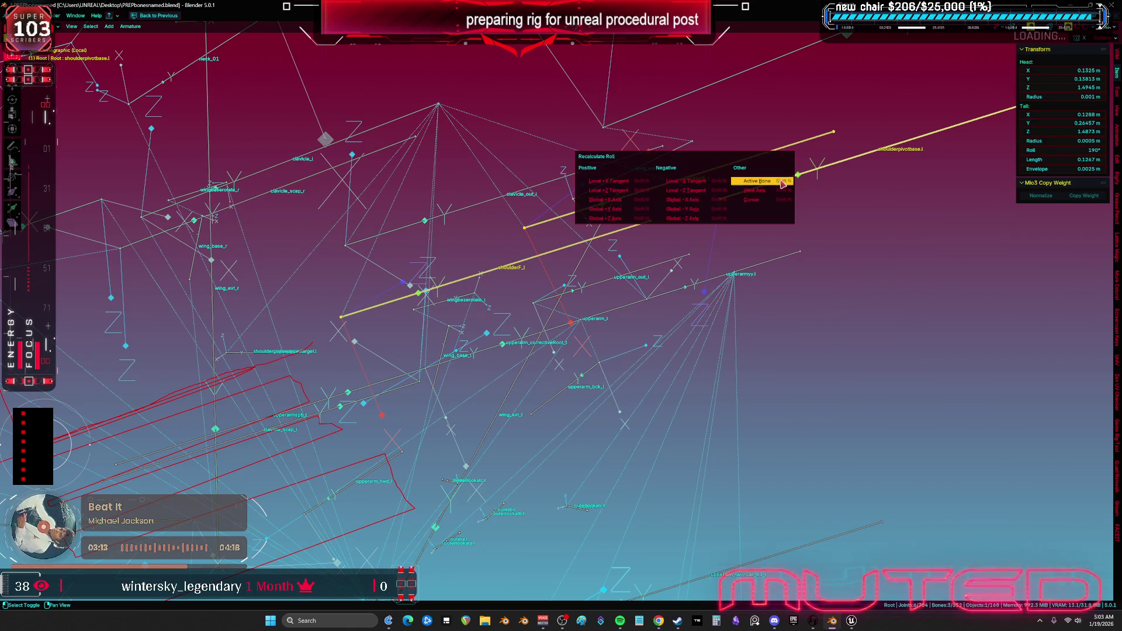
click(782, 181)
Leave Edit Mode and exit local view so the full character shows again.
key(KP_1)
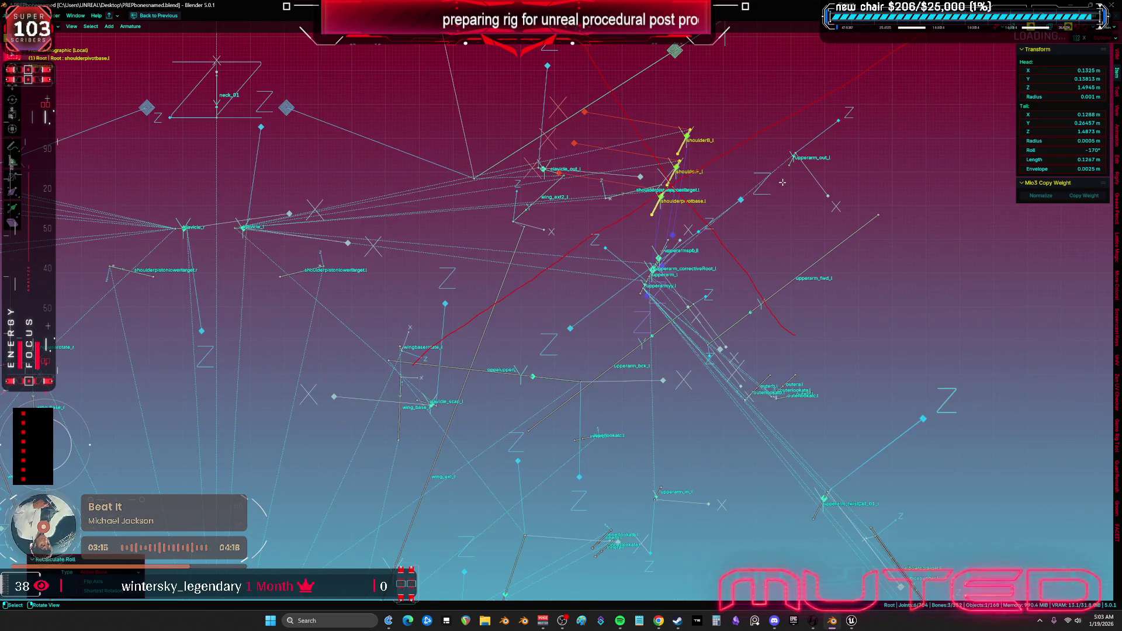
key(Tab)
key(KP_Divide)
drag(785, 253, 829, 254)
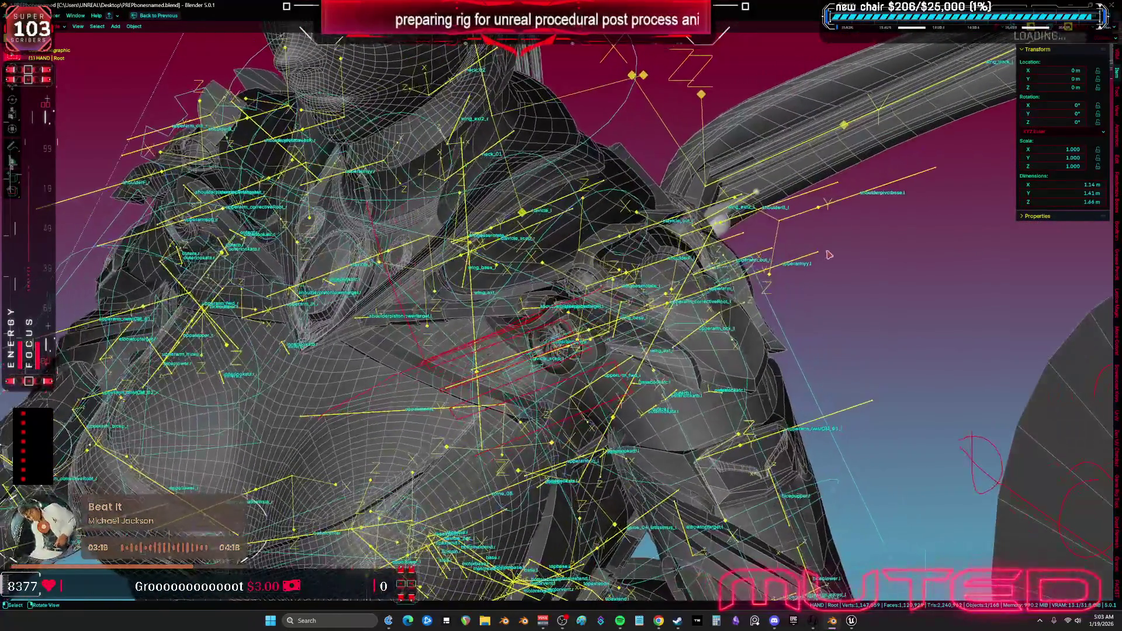
Add the main body and armour meshes to the selection alongside the rig.
scroll(786, 312, up, 2)
shift+click(745, 357)
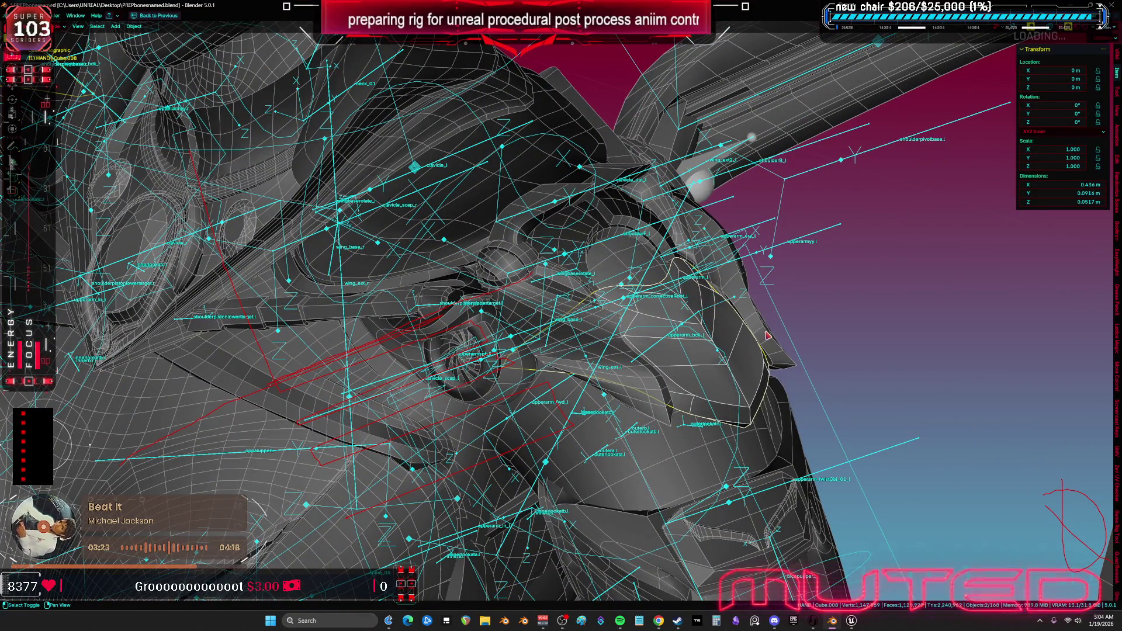
shift+click(683, 298)
shift+click(611, 258)
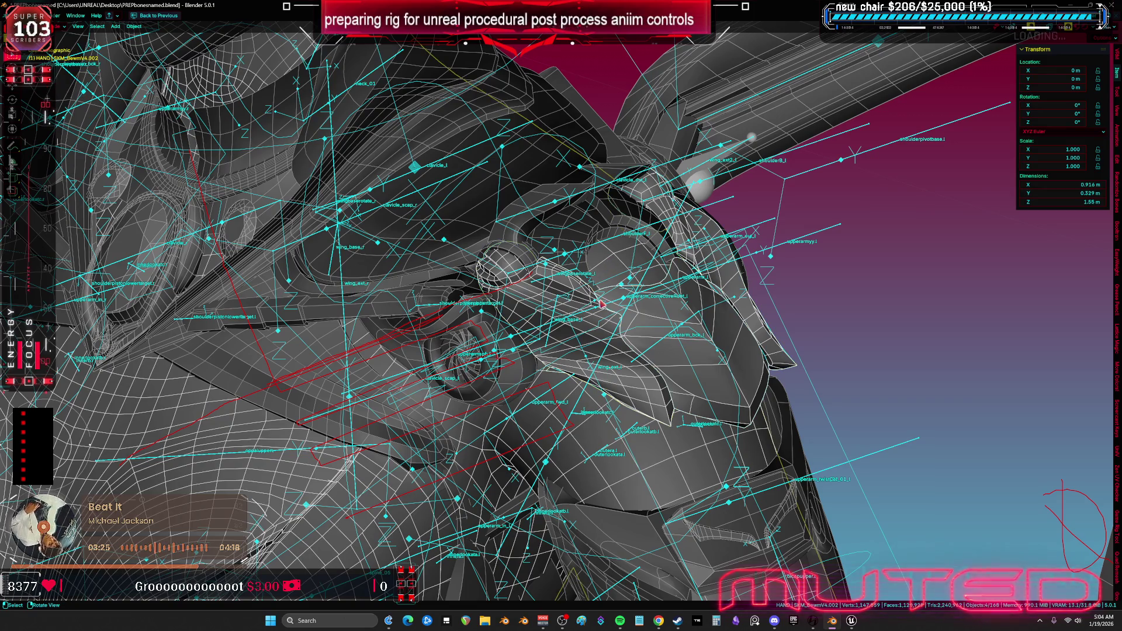
shift+click(572, 223)
shift+click(599, 131)
scroll(655, 331, down, 3)
shift+click(656, 337)
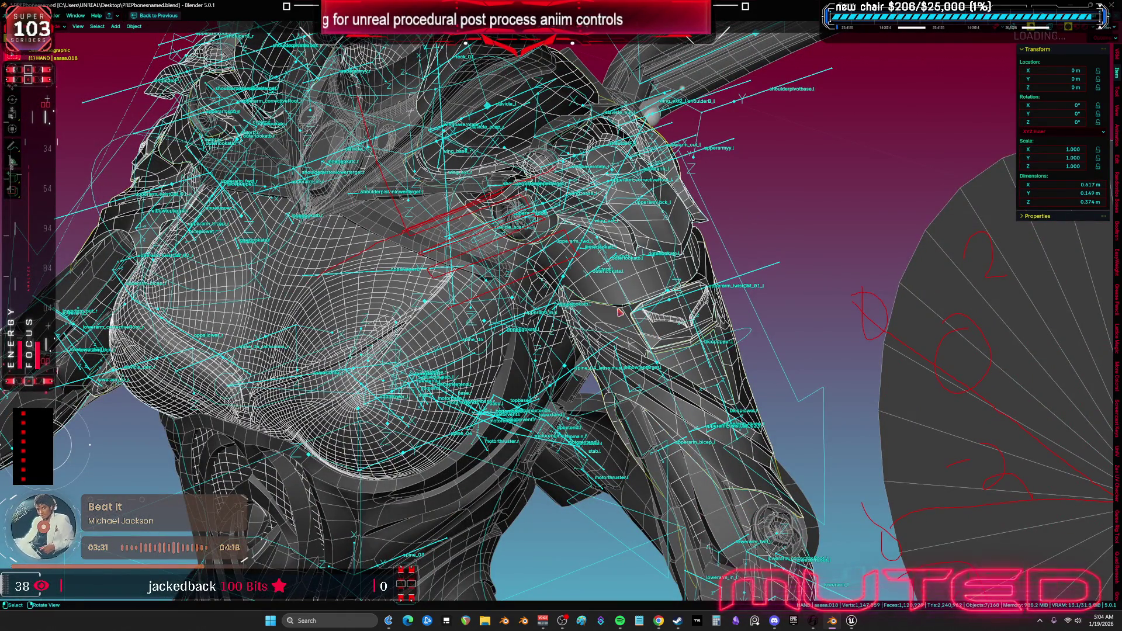
Switch to a front view and show the File > Export format list.
key(KP_1)
scroll(285, 216, down, 3)
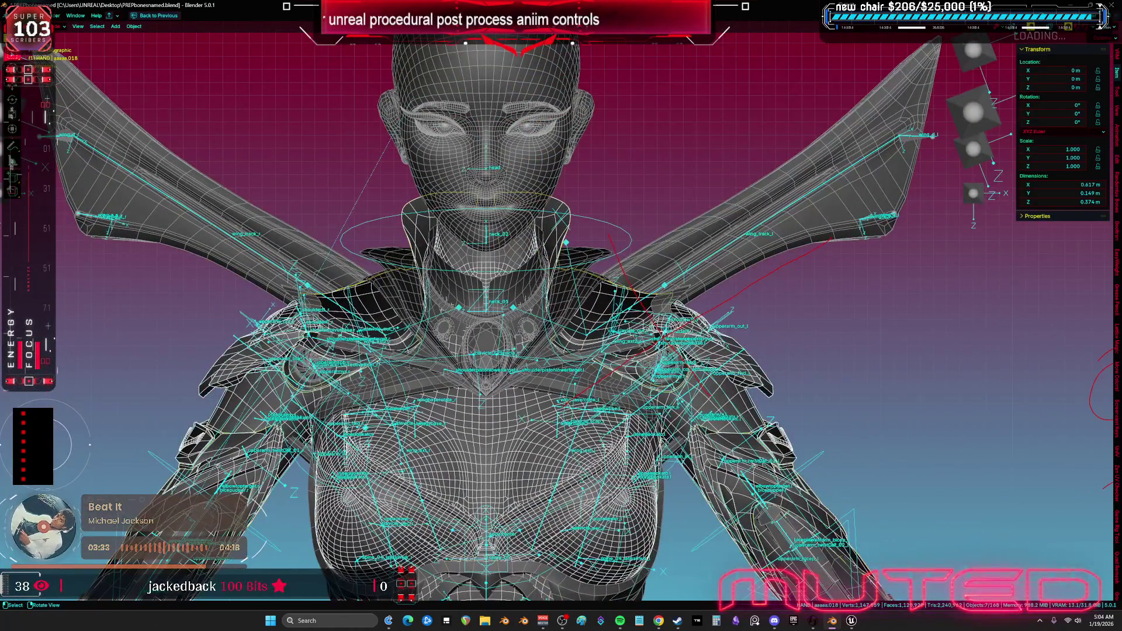
click(12, 15)
mouse_move(59, 144)
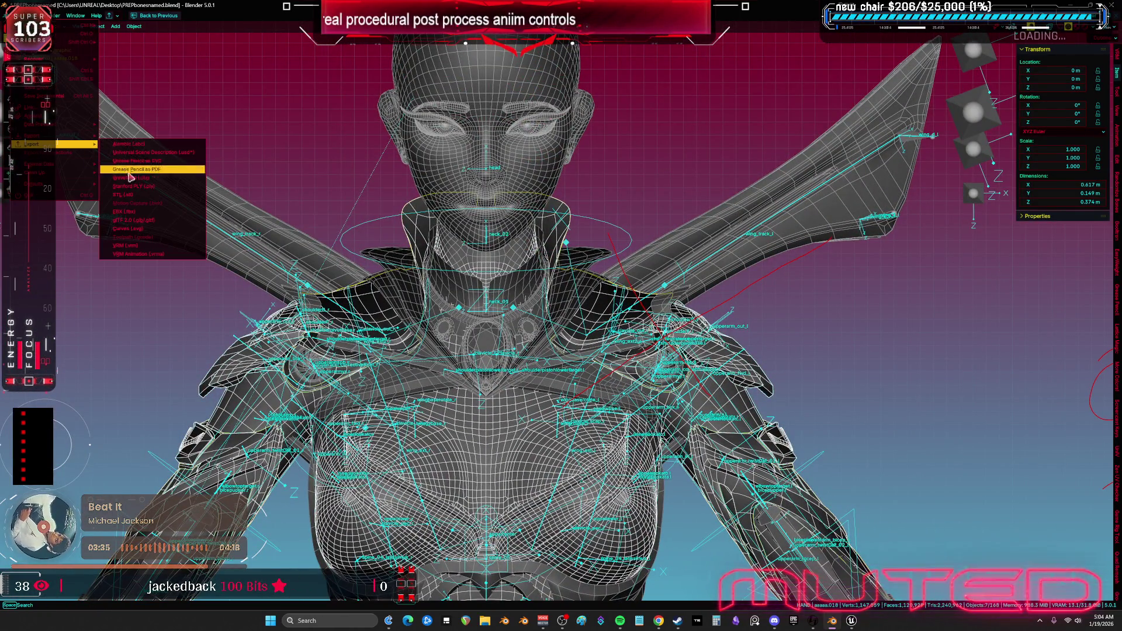
Save an FBX (.fbx) export of the rigged character, take screen captures, then bring up Obsidian.
click(151, 212)
click(621, 425)
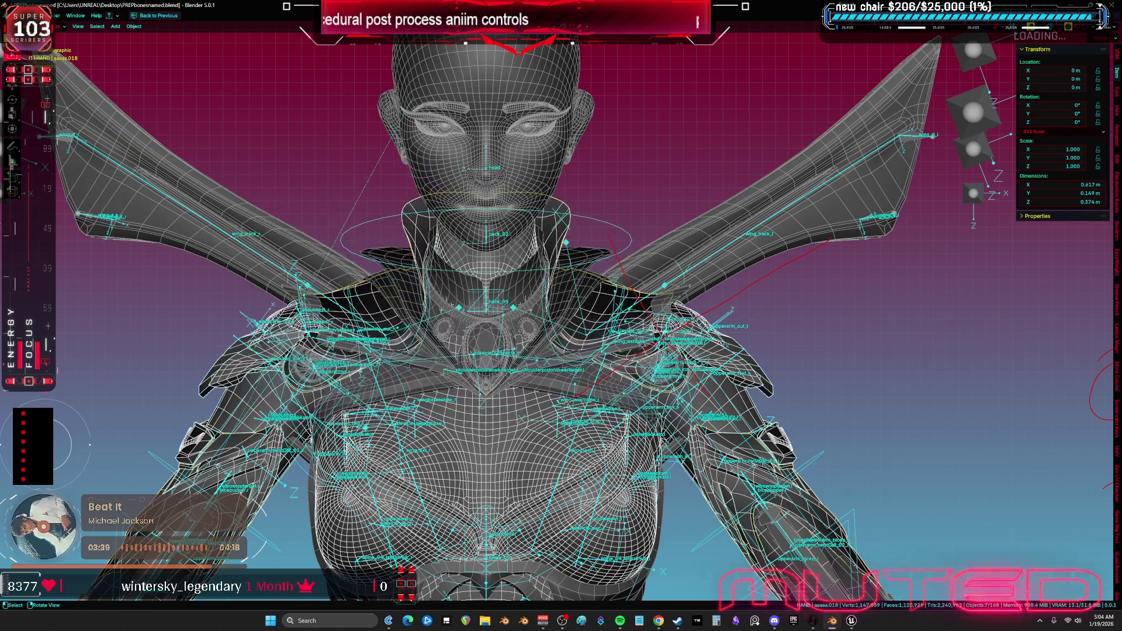
key(super+shift+s)
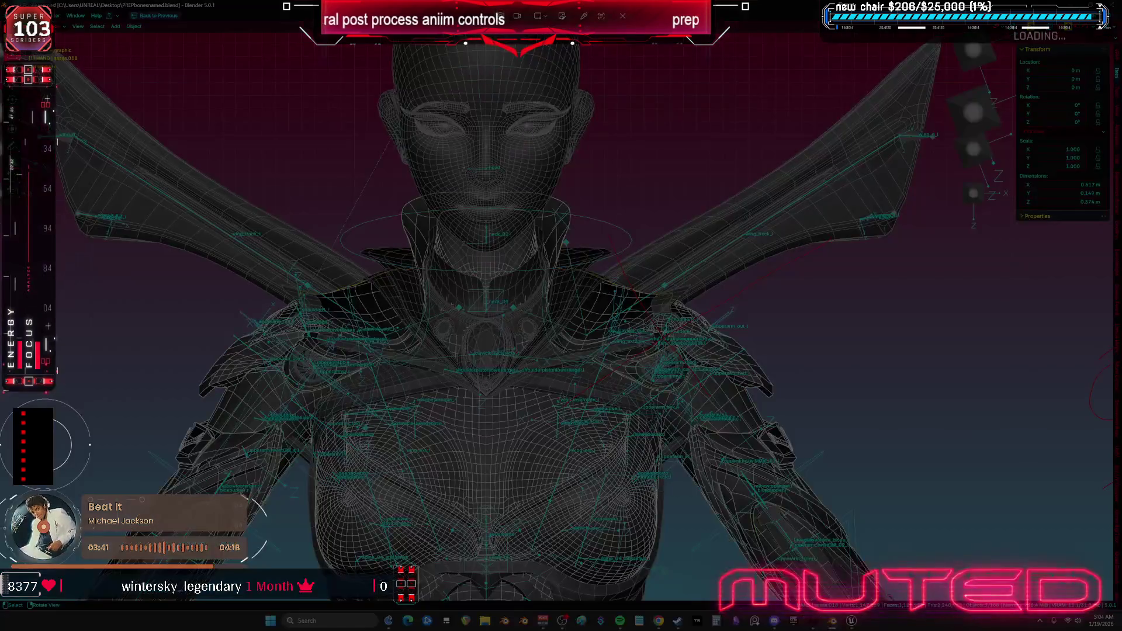
key(Escape)
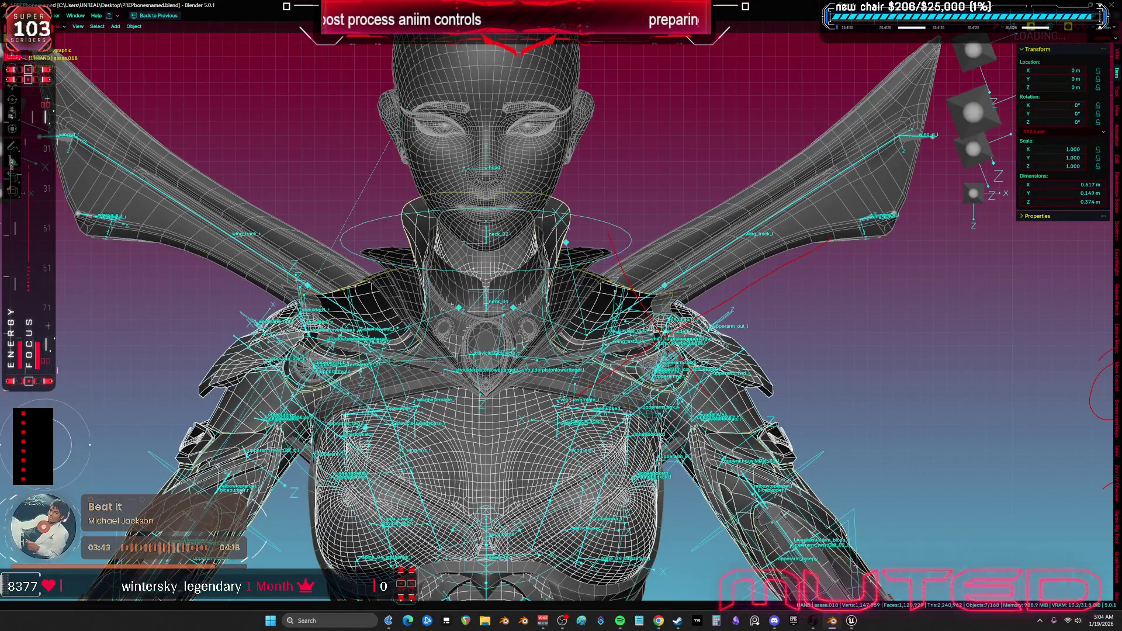
key(super+shift+s)
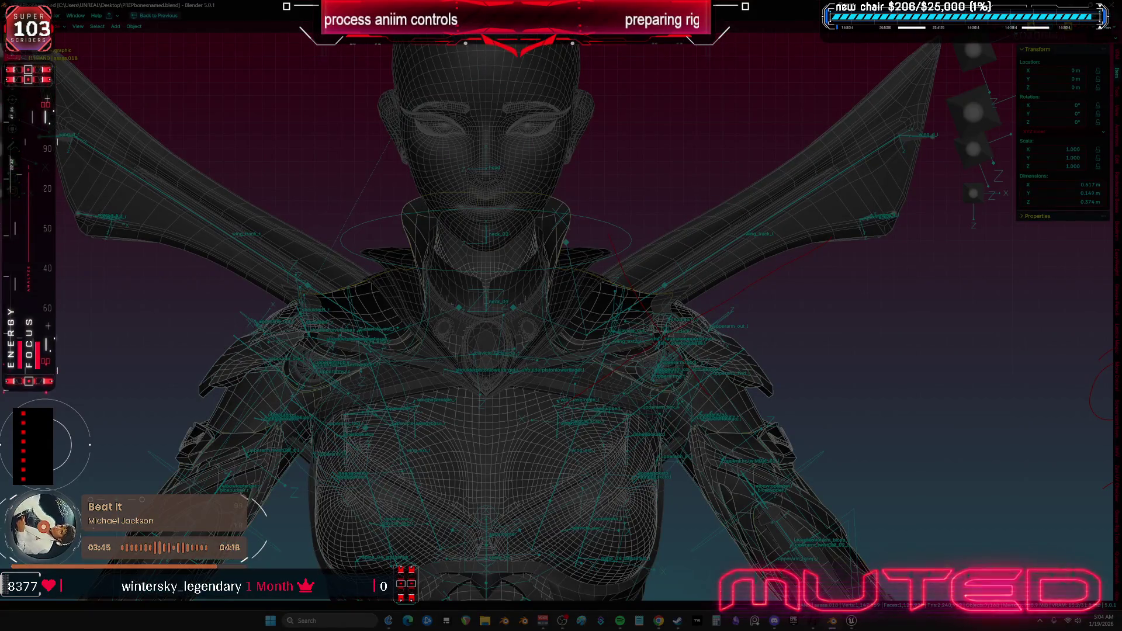
key(Escape)
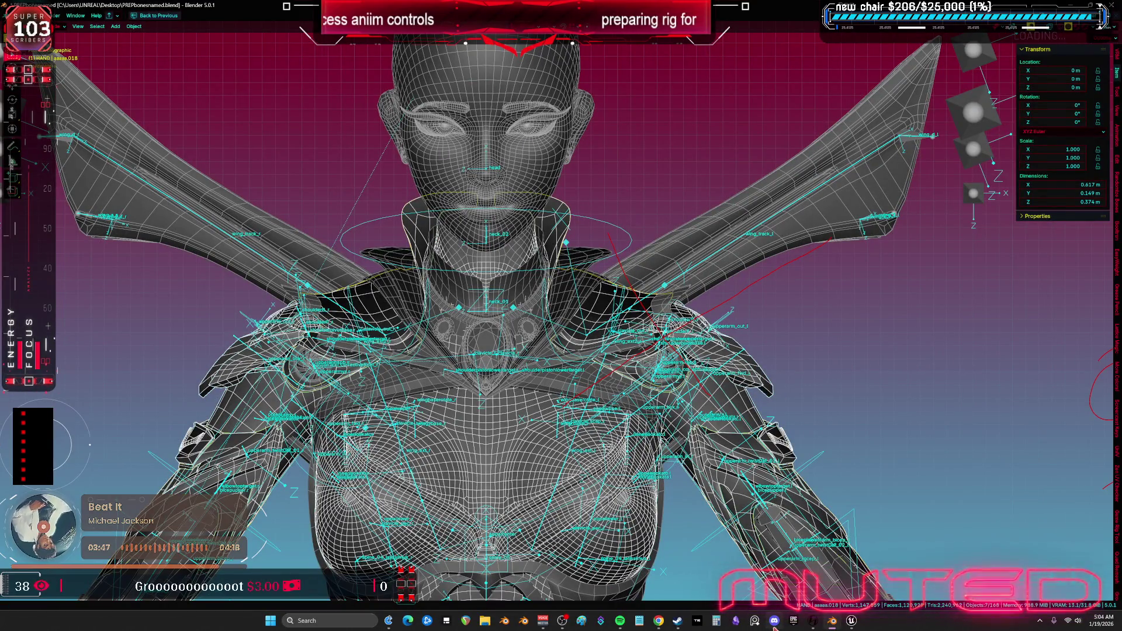
click(736, 621)
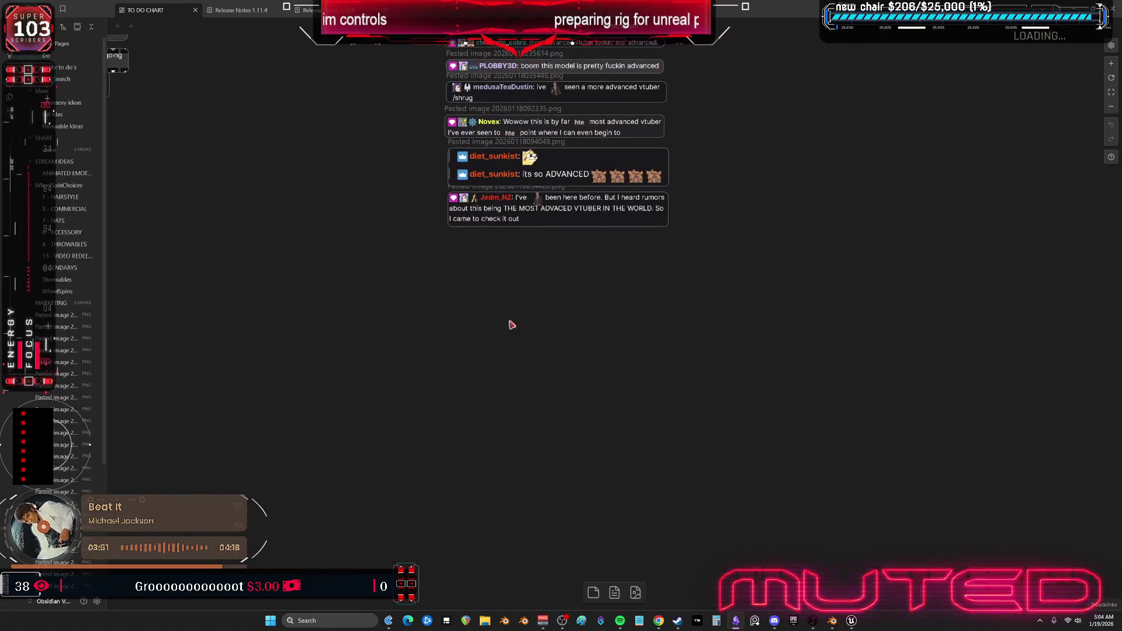
Paste the chat screenshot onto the canvas below the existing cards, then return to Blender.
key(ctrl+v)
scroll(480, 284, down, 2)
scroll(584, 410, up, 5)
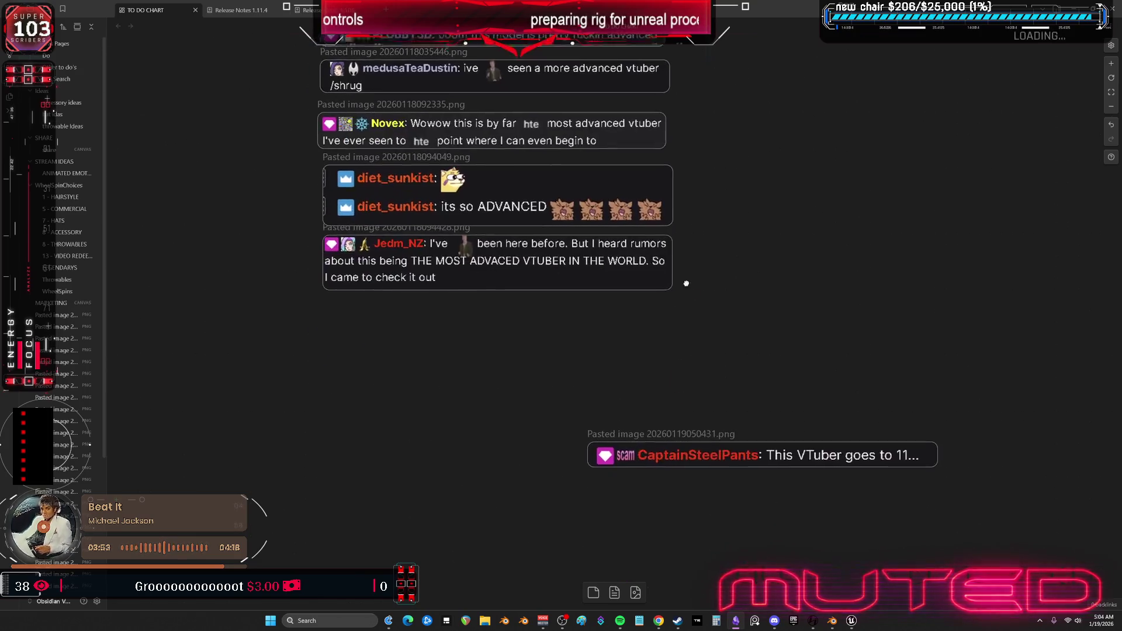
drag(730, 460, 466, 323)
key(alt+Tab)
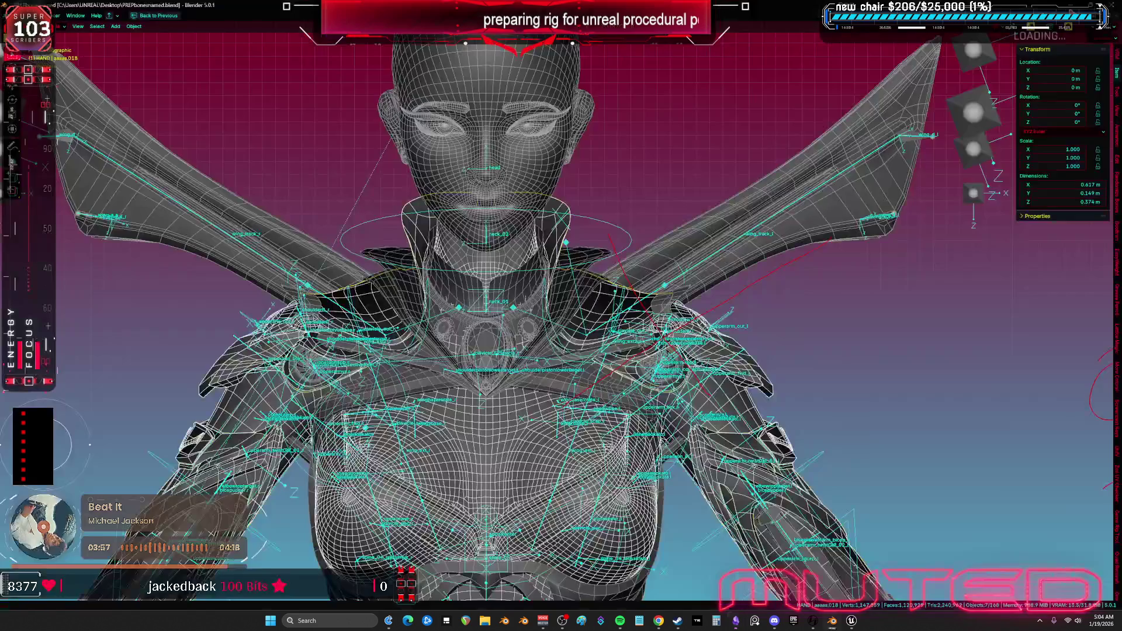
Reimport the TESST skeletal mesh from the new FBX, then switch to Spotify.
click(853, 622)
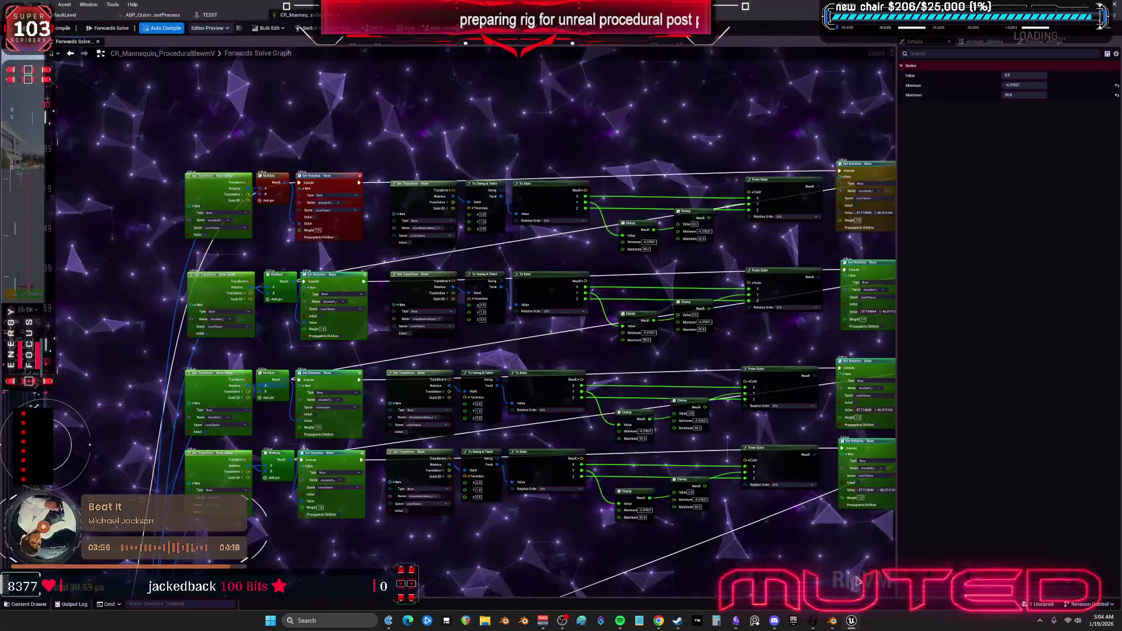
click(219, 15)
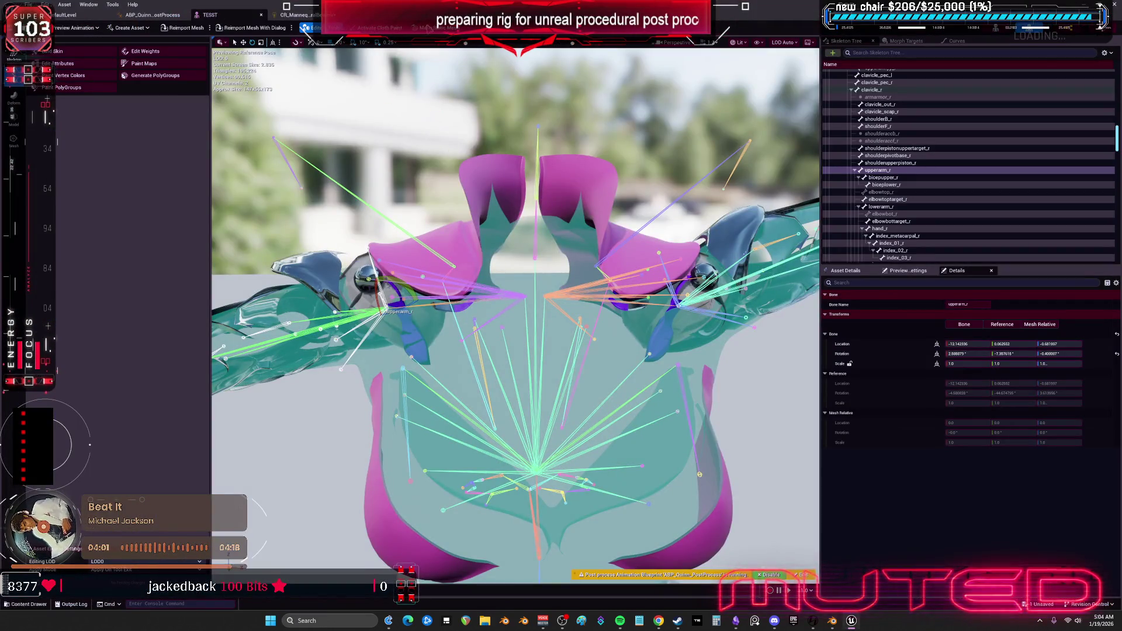
click(182, 29)
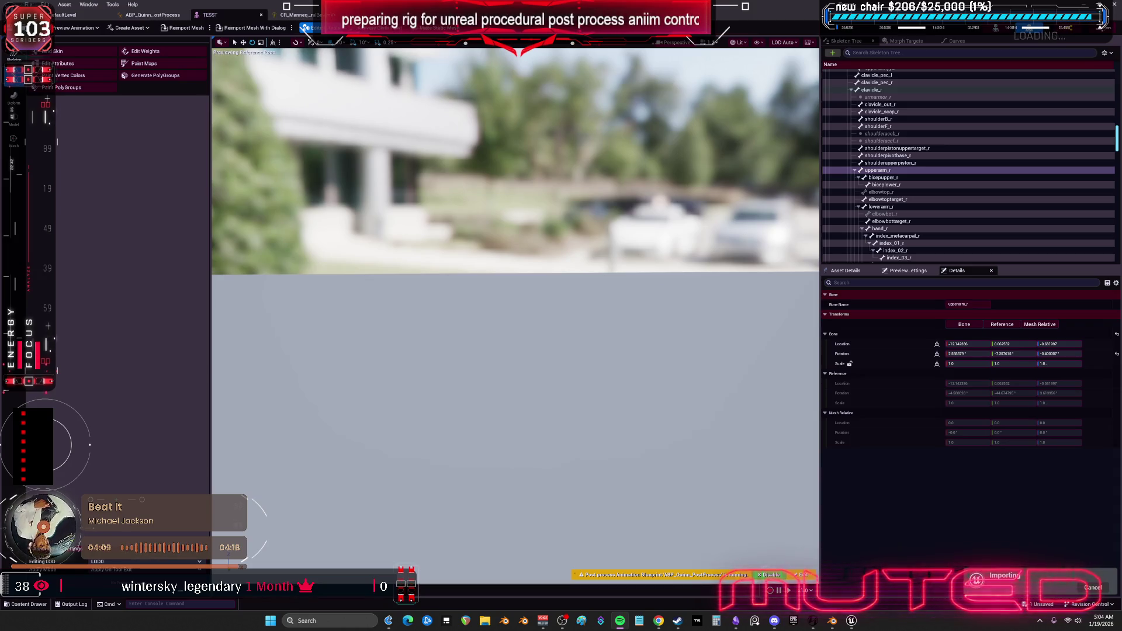
key(alt+Tab)
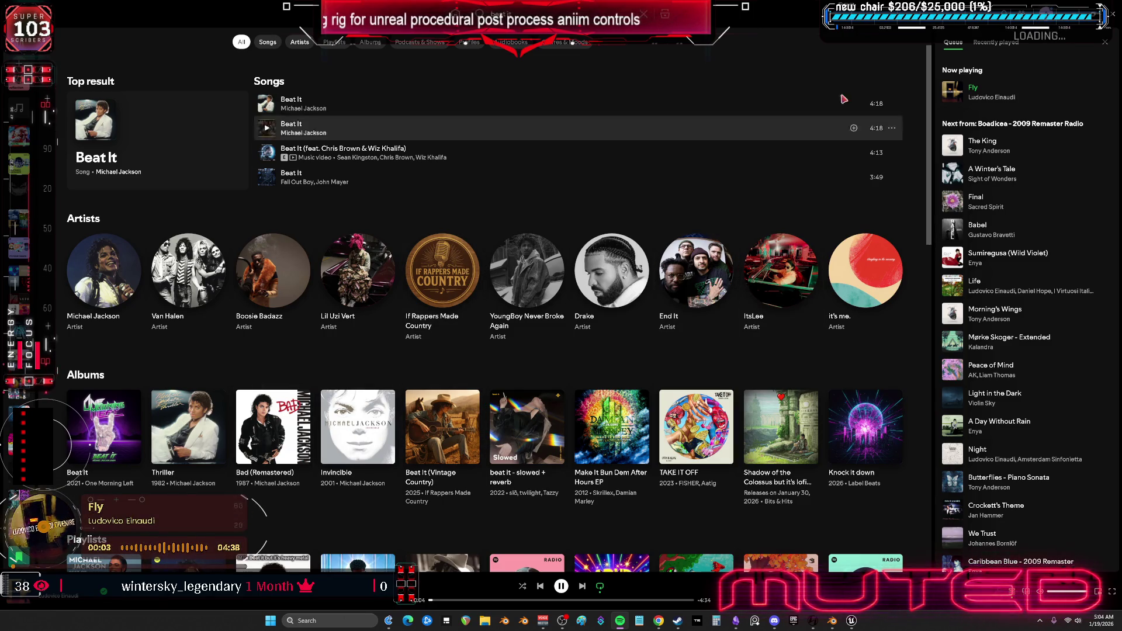
Switch from Spotify back to the Unreal TESST skeletal mesh editor.
key(alt+Tab)
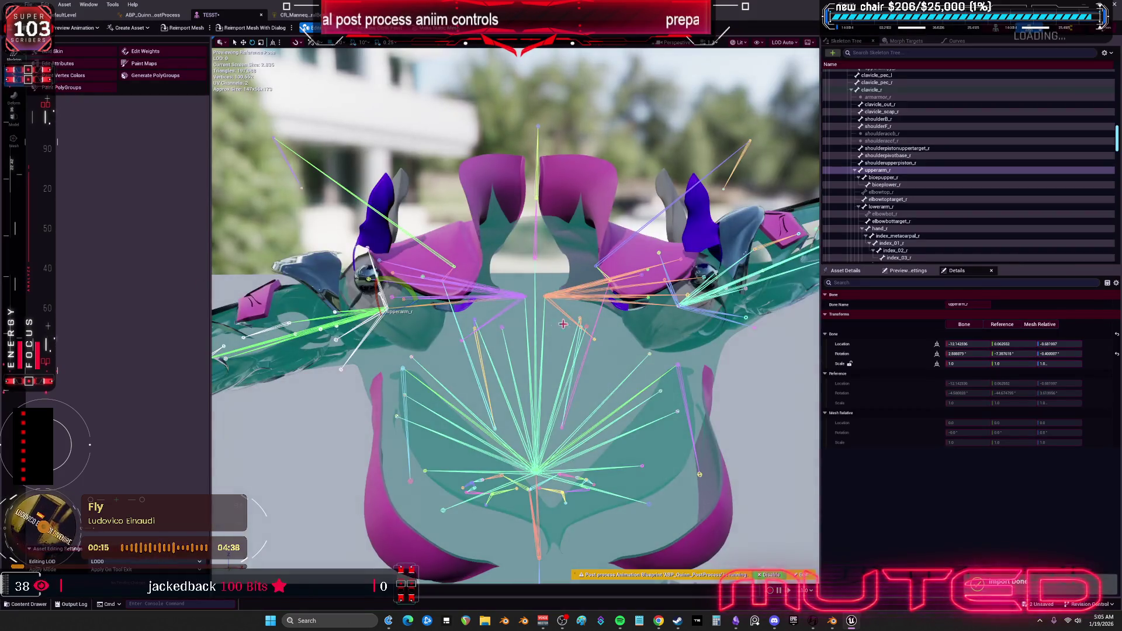
Show the CR_Mannequin Forwards Solve graph panned to its Set Rotation node rows.
click(151, 16)
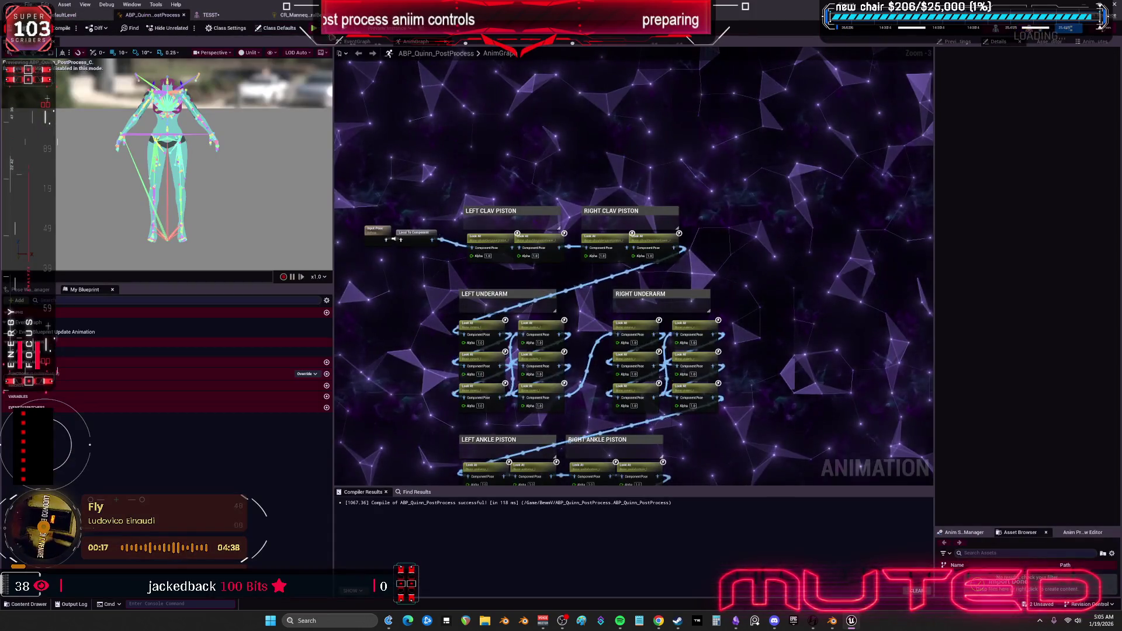
click(298, 15)
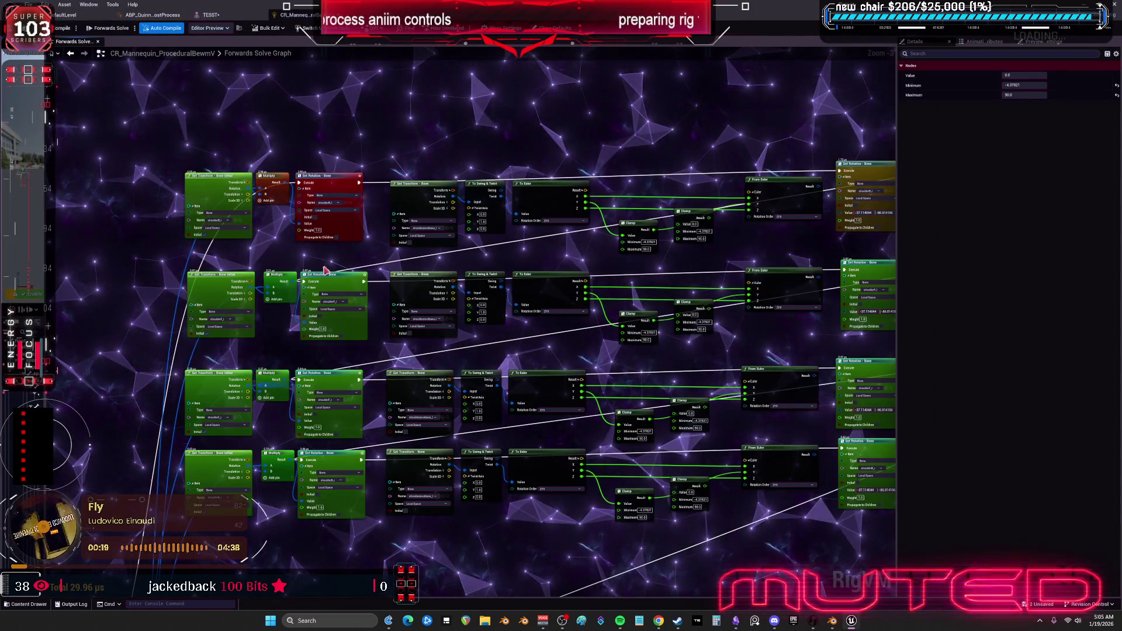
scroll(397, 410, down, 3)
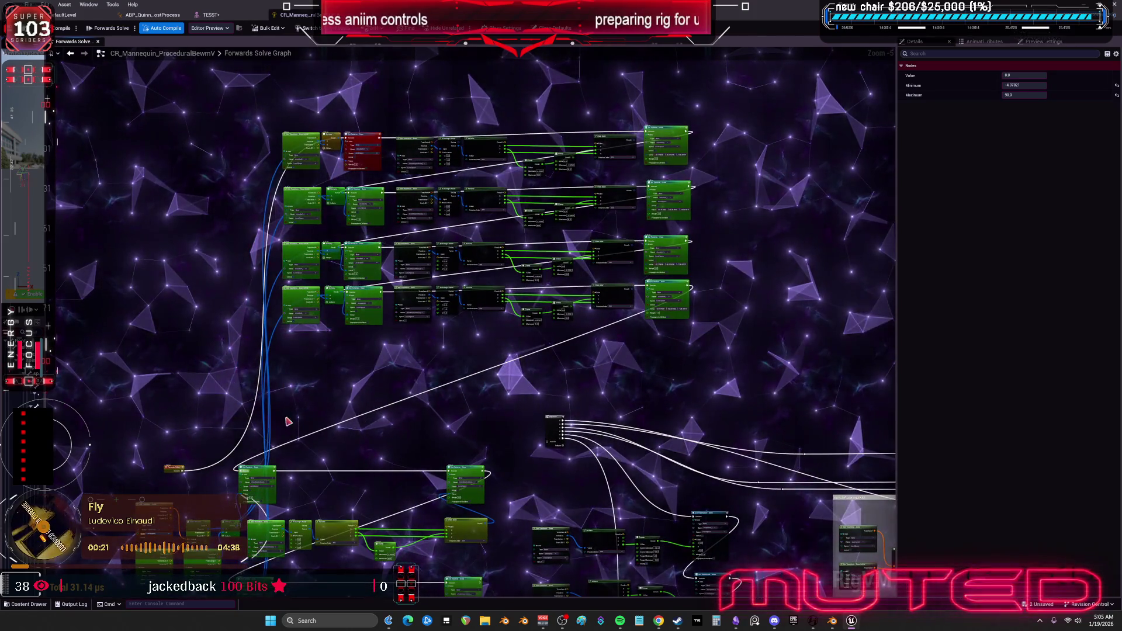
scroll(306, 389, up, 2)
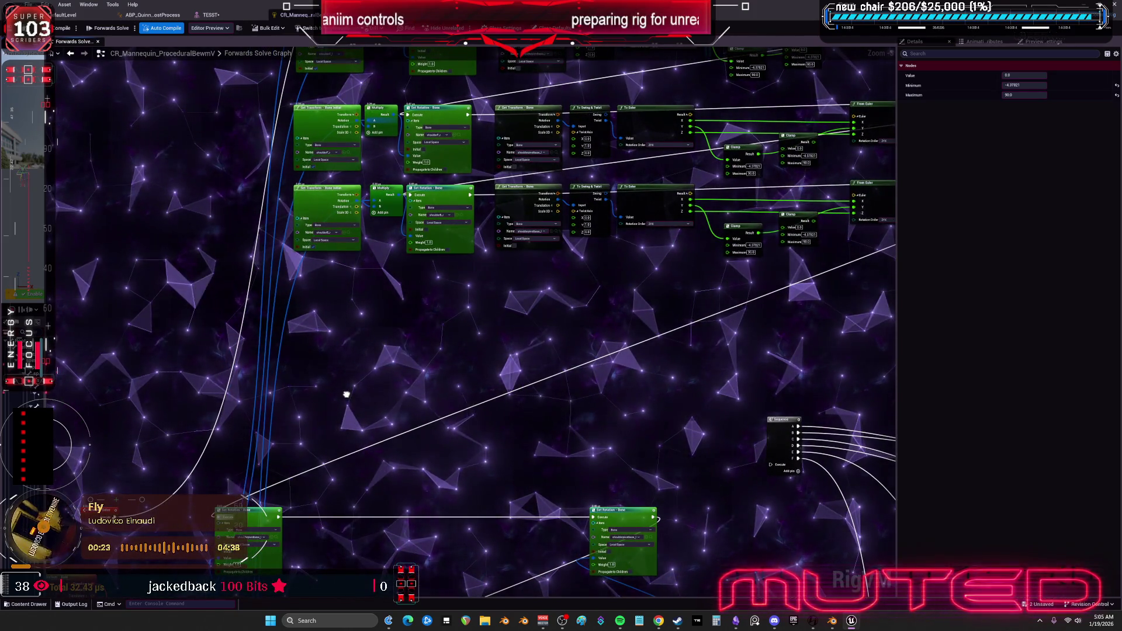
drag(346, 395, 304, 564)
drag(518, 527, 460, 525)
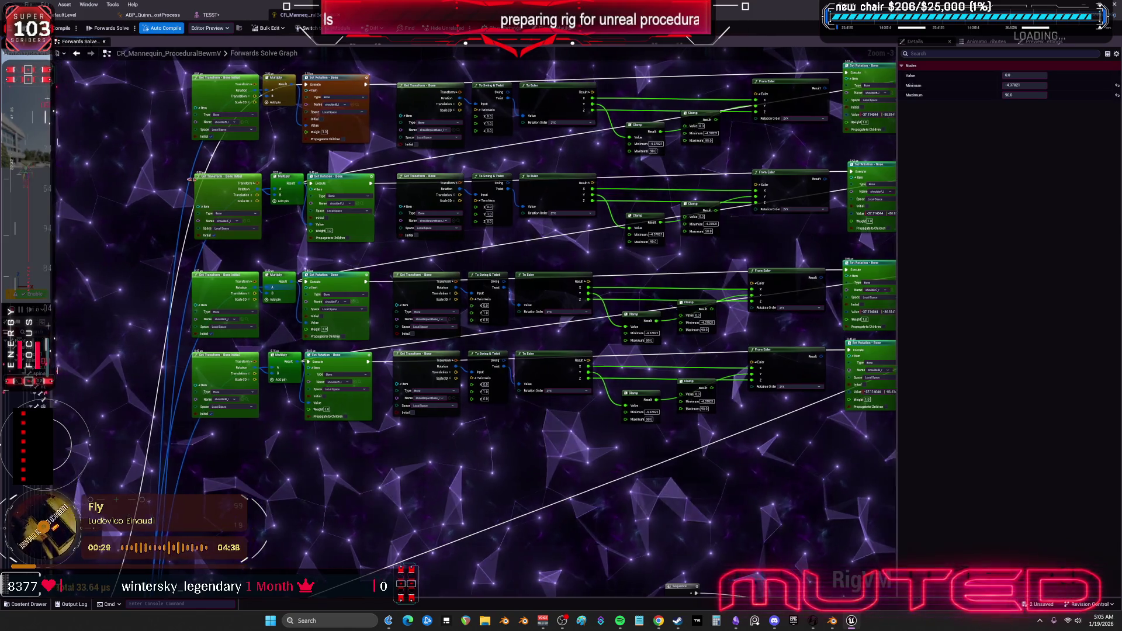
click(122, 447)
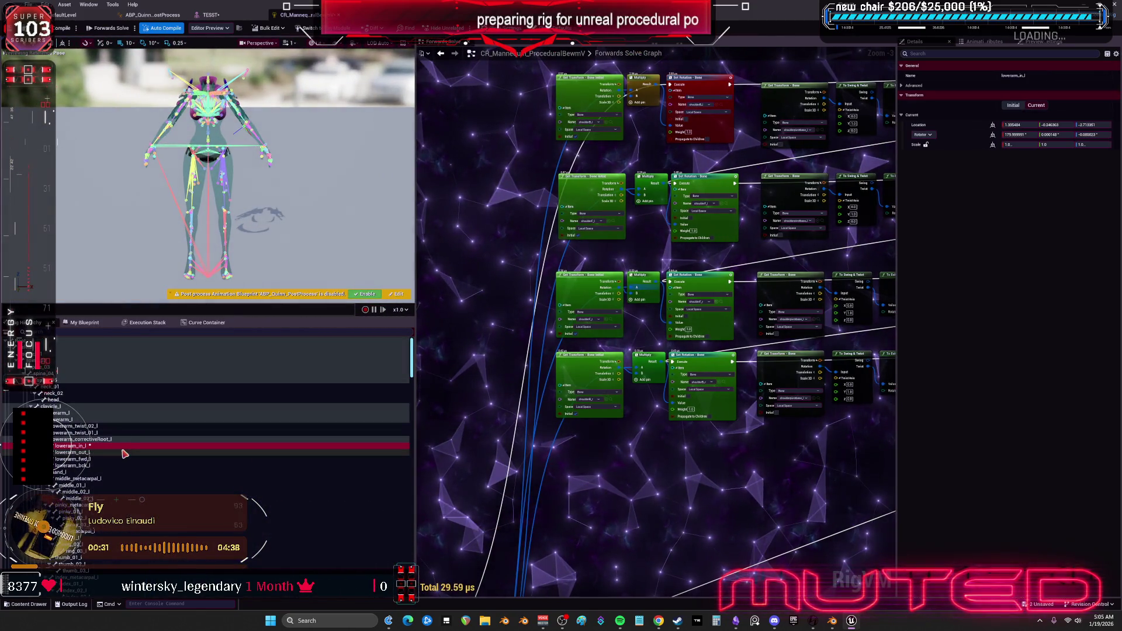
Replace the rig hierarchy with bones imported from the TESST mesh, then widen the graph.
key(Delete)
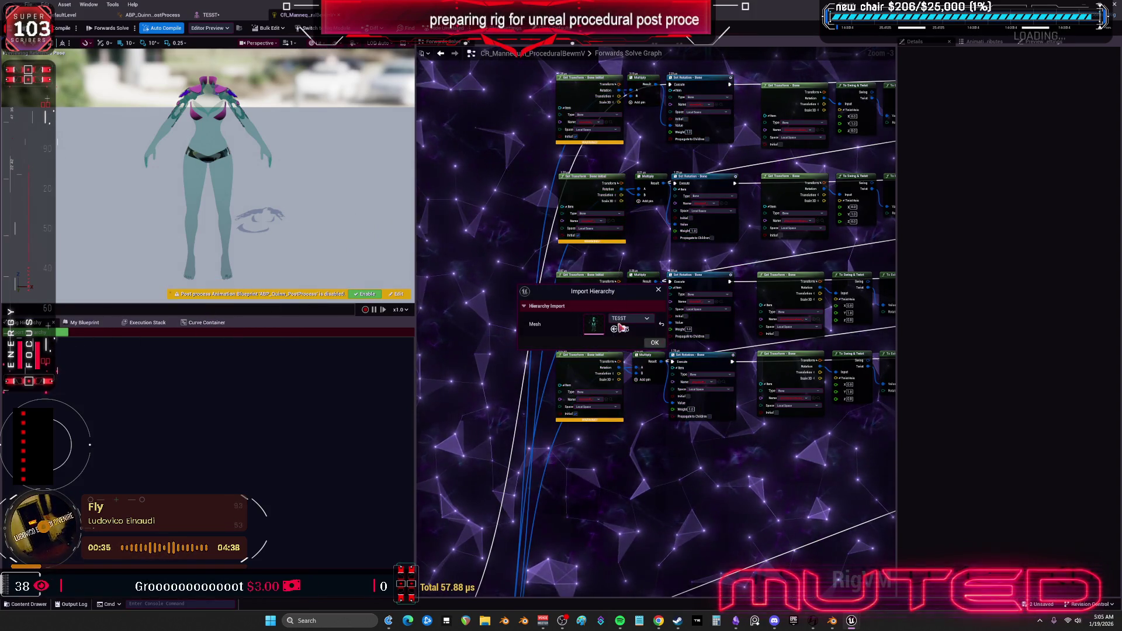
click(649, 345)
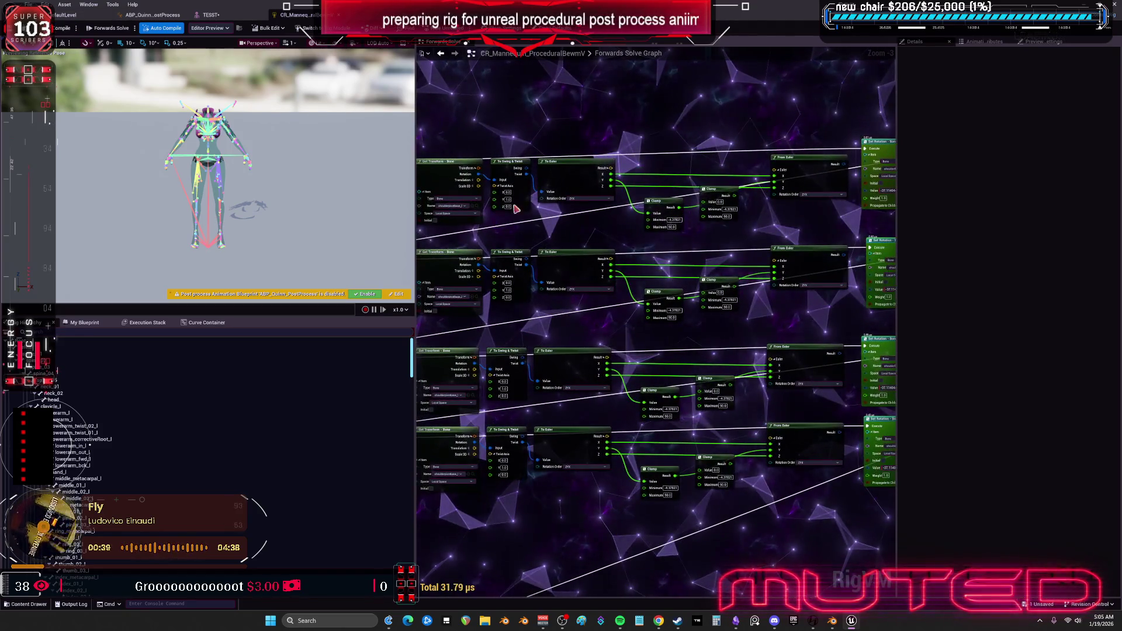
drag(415, 109, 169, 117)
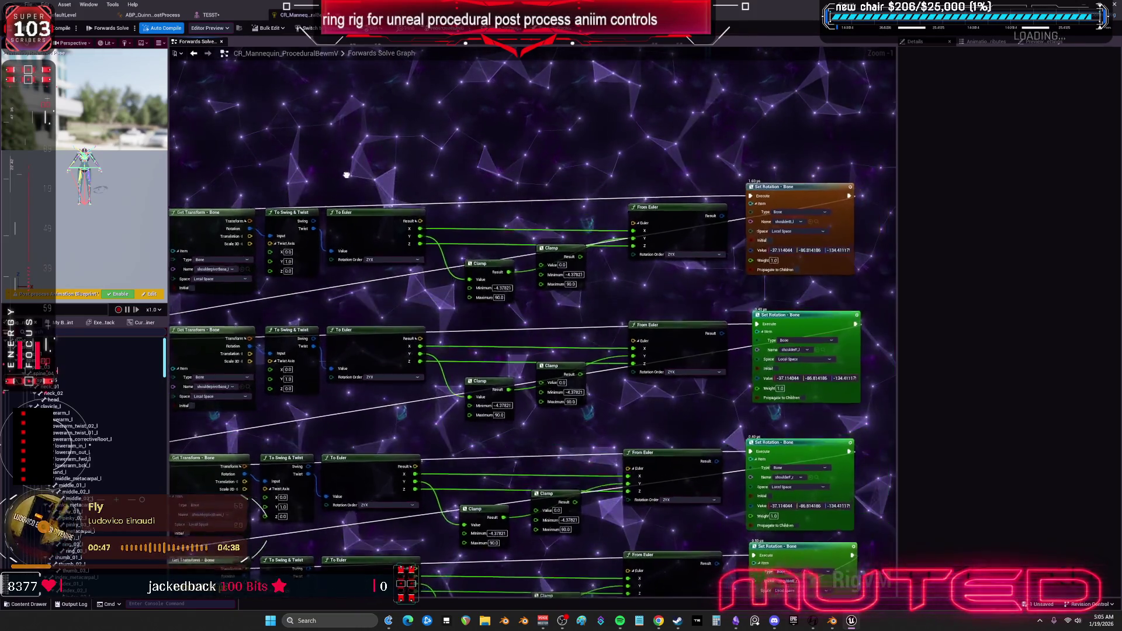
Connect the From Euler result into the Multiply node's A input.
drag(347, 175, 317, 217)
scroll(743, 158, down, 3)
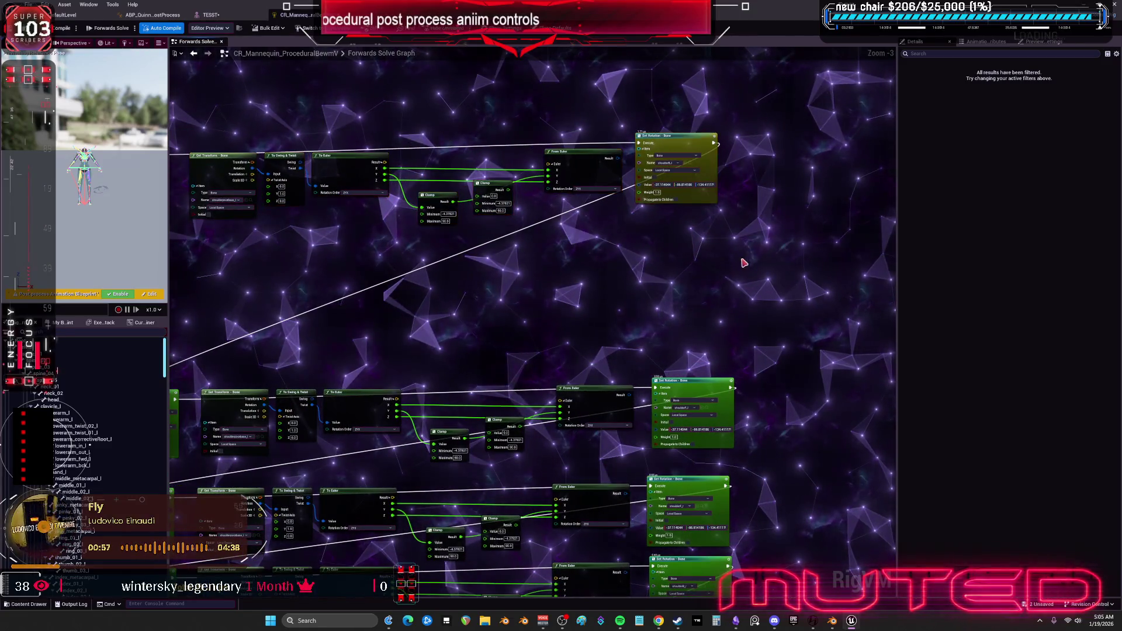
click(656, 191)
mouse_move(584, 361)
mouse_down()
mouse_move(519, 350)
mouse_move(280, 259)
mouse_up()
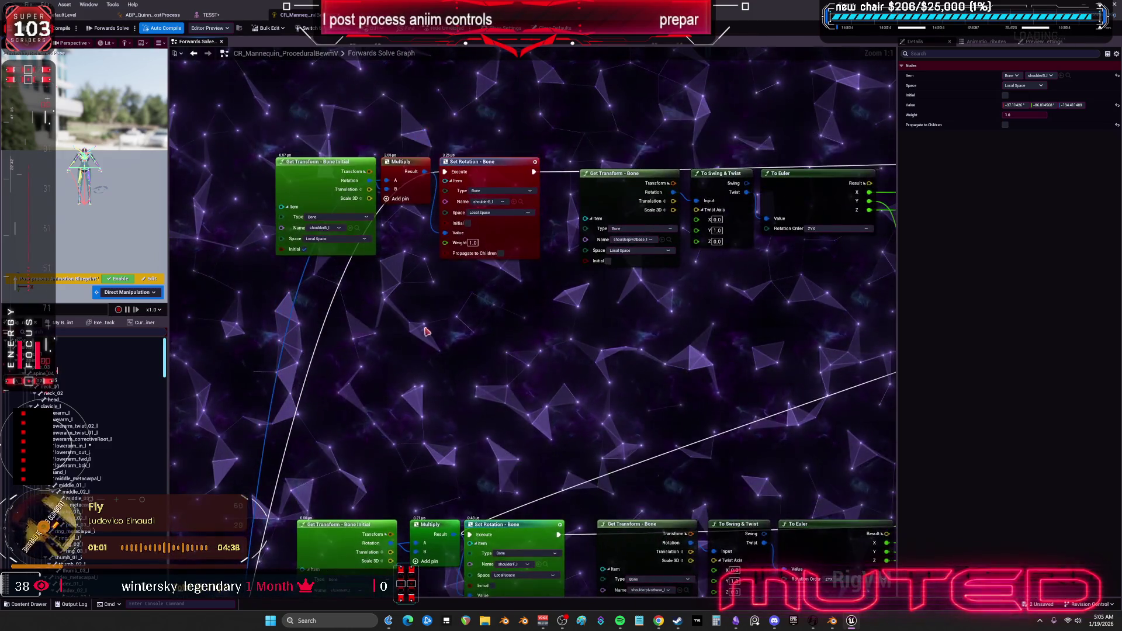
mouse_move(349, 299)
mouse_down()
mouse_move(684, 308)
mouse_move(560, 263)
mouse_up()
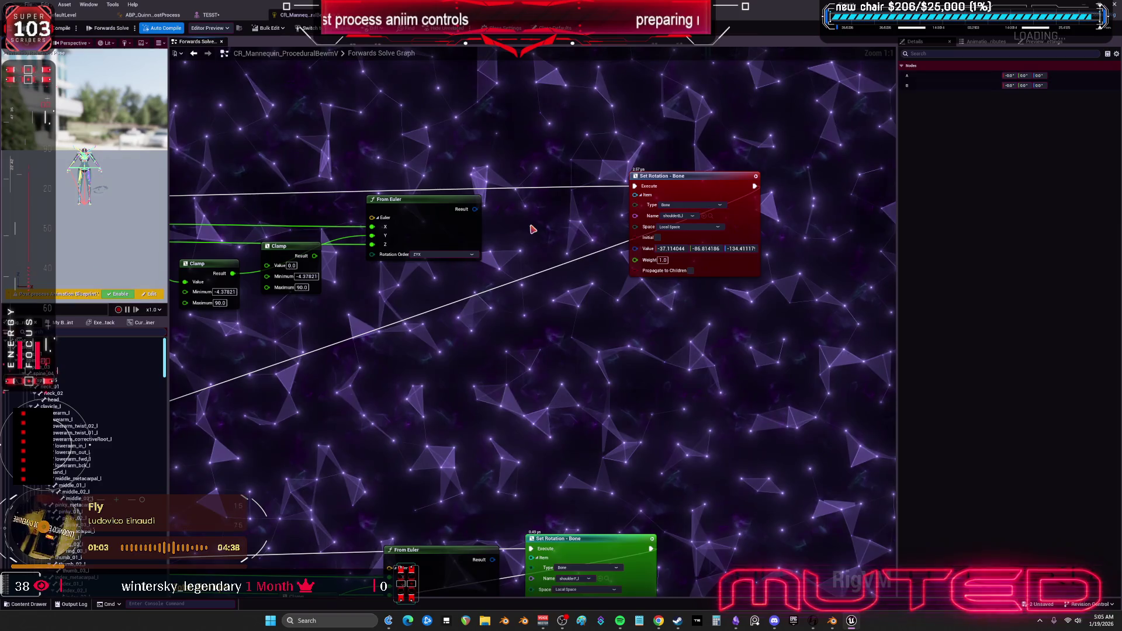
drag(476, 209, 524, 225)
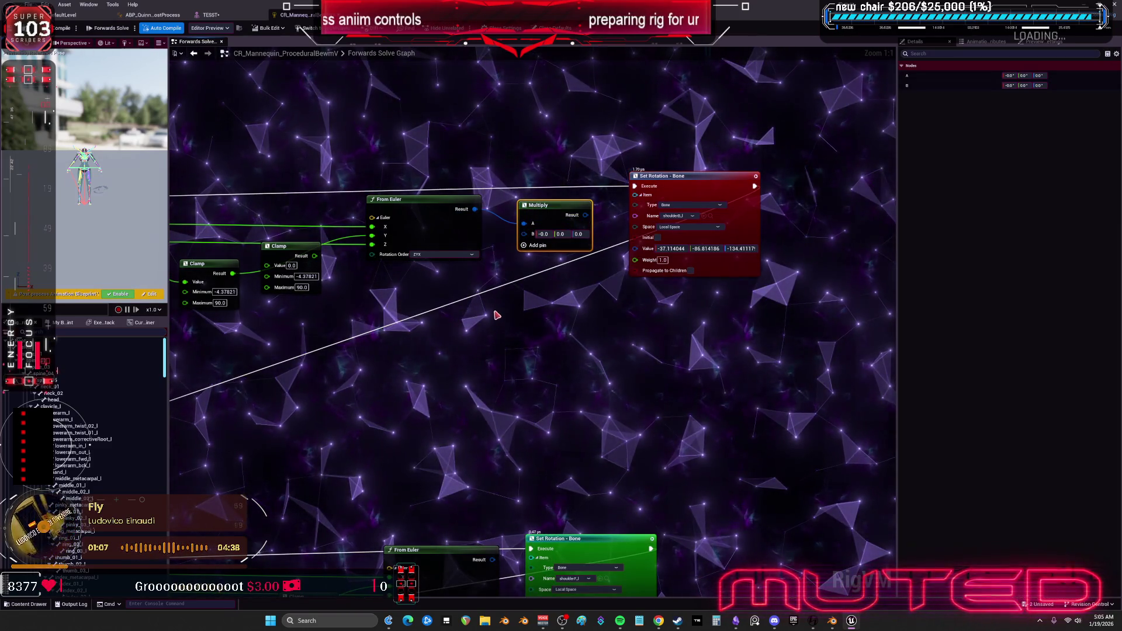
Wire the bone rotation into the second Swing & Twist and feed Multiply into Set Rotation Value.
mouse_move(371, 299)
mouse_down()
mouse_move(591, 306)
mouse_move(707, 329)
mouse_up()
scroll(591, 306, down, 1)
drag(314, 210, 312, 211)
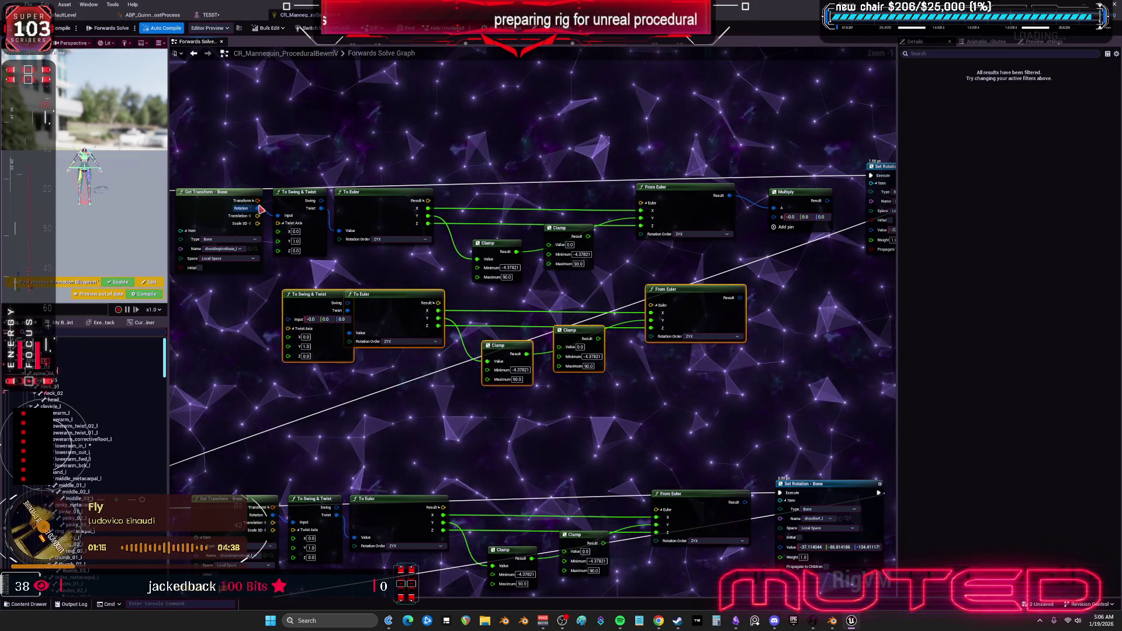
drag(259, 209, 290, 320)
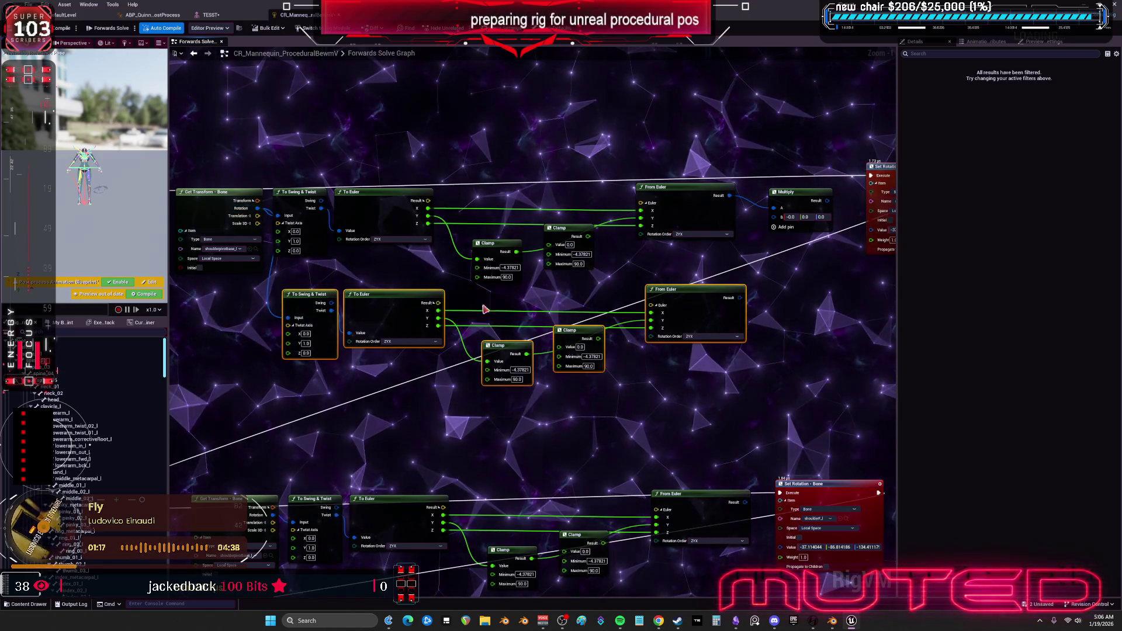
scroll(535, 319, up, 1)
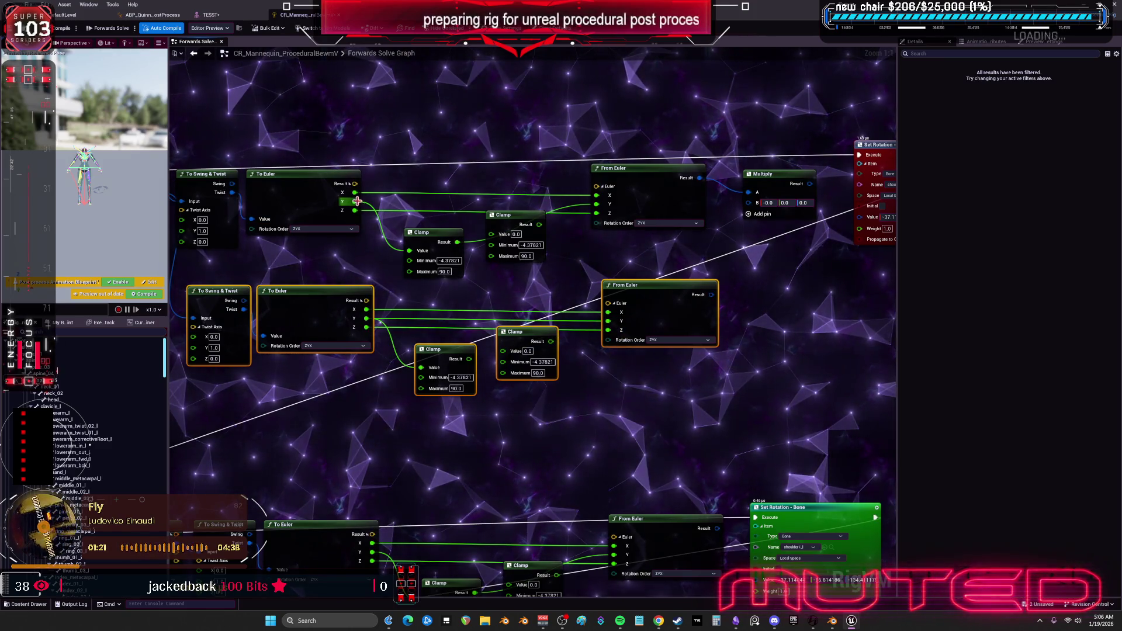
drag(600, 207, 600, 207)
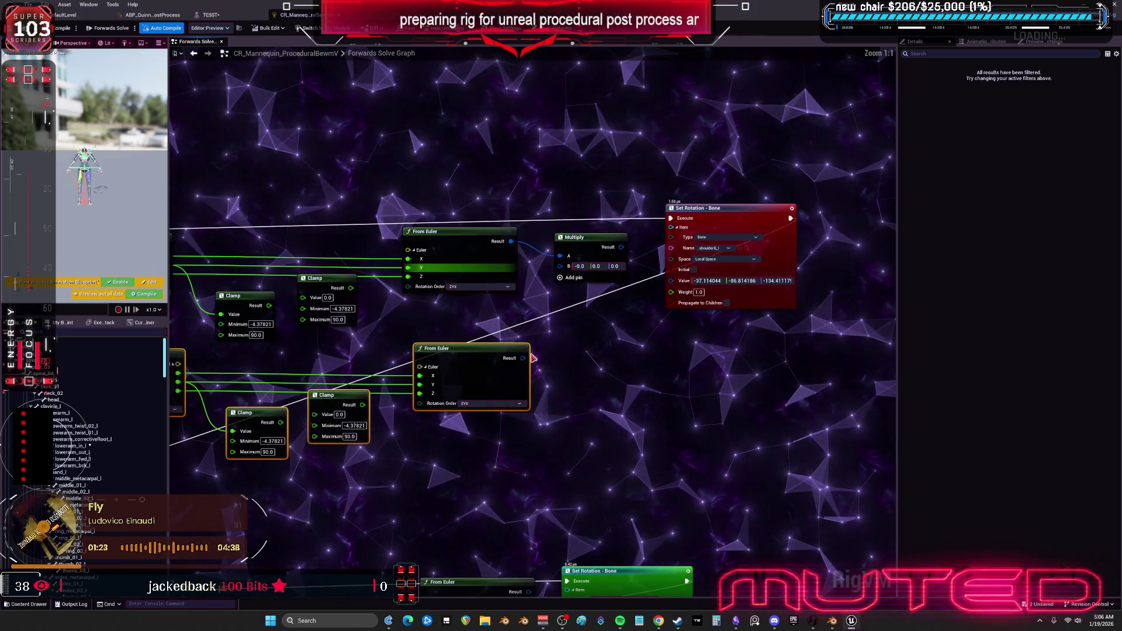
drag(523, 357, 551, 314)
drag(565, 271, 672, 282)
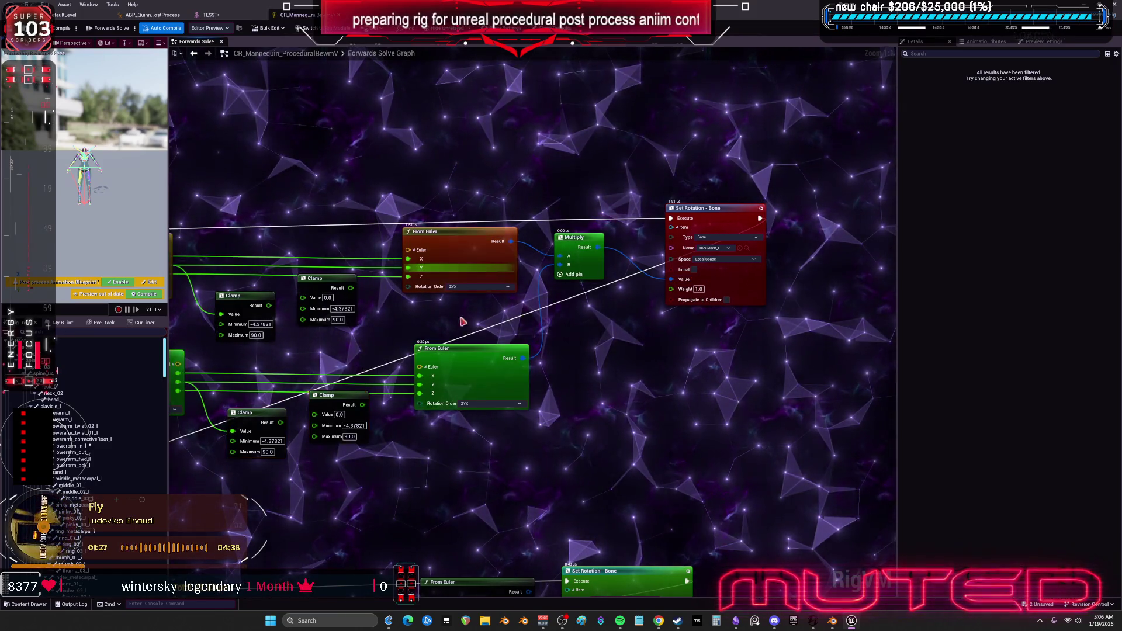
Set the second Swing & Twist's Twist Axis to 0, 0, 1.
drag(379, 309, 768, 273)
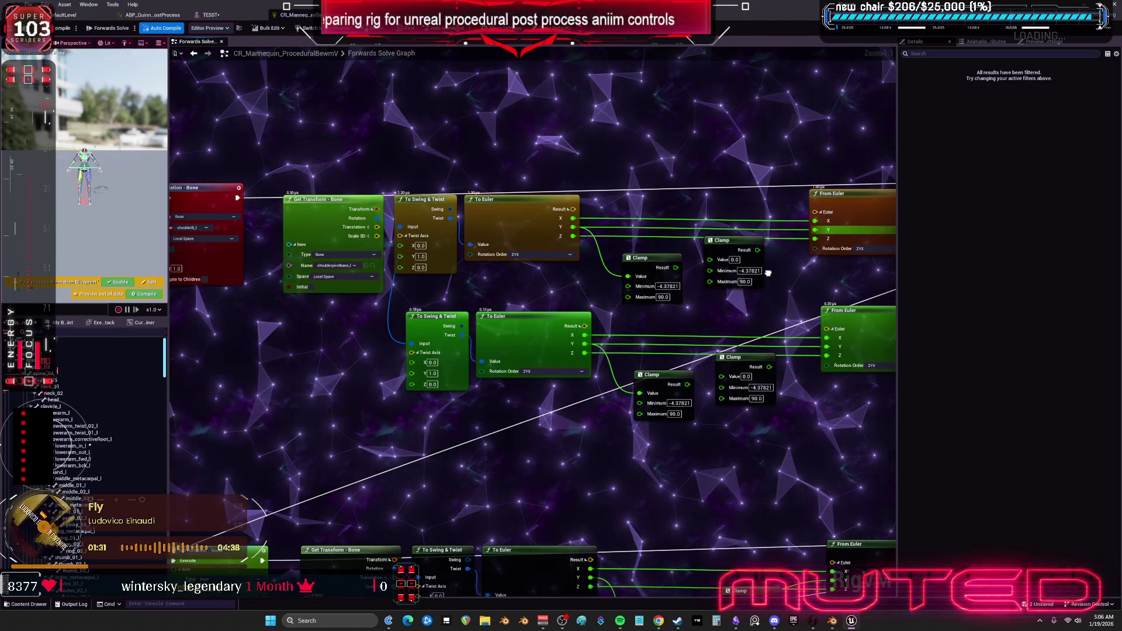
right_click(351, 397)
key(Escape)
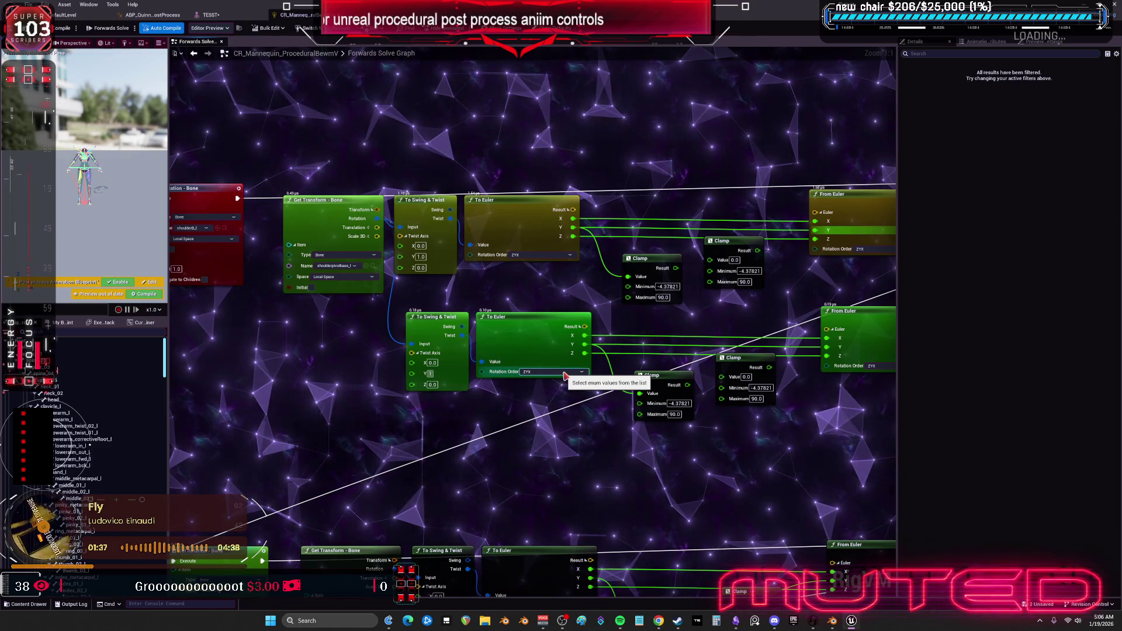
click(515, 429)
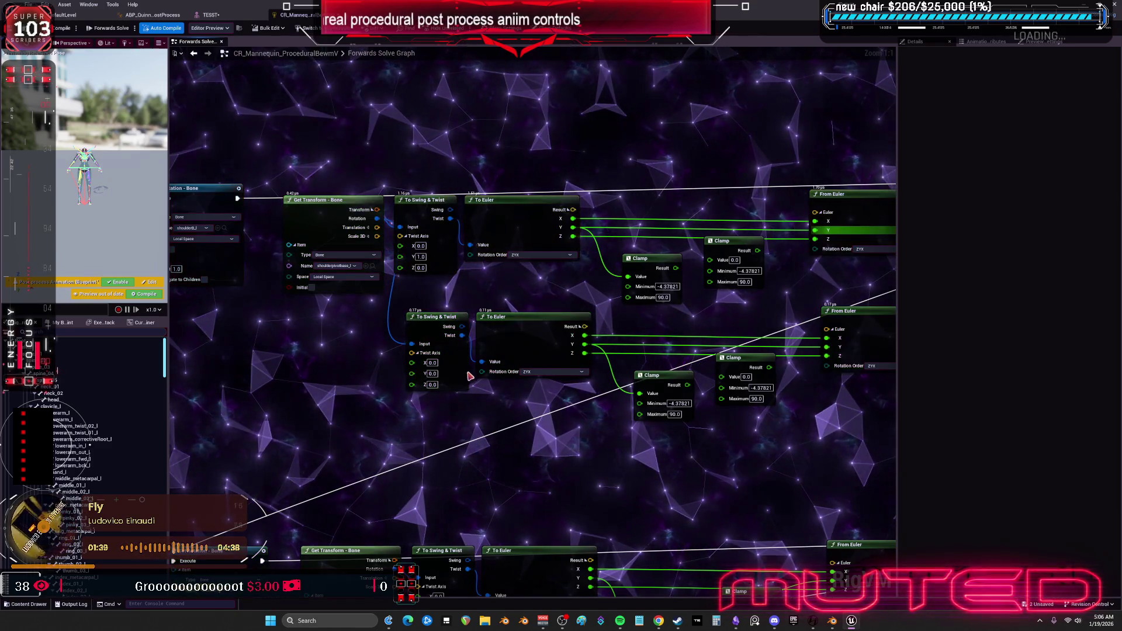
click(432, 362)
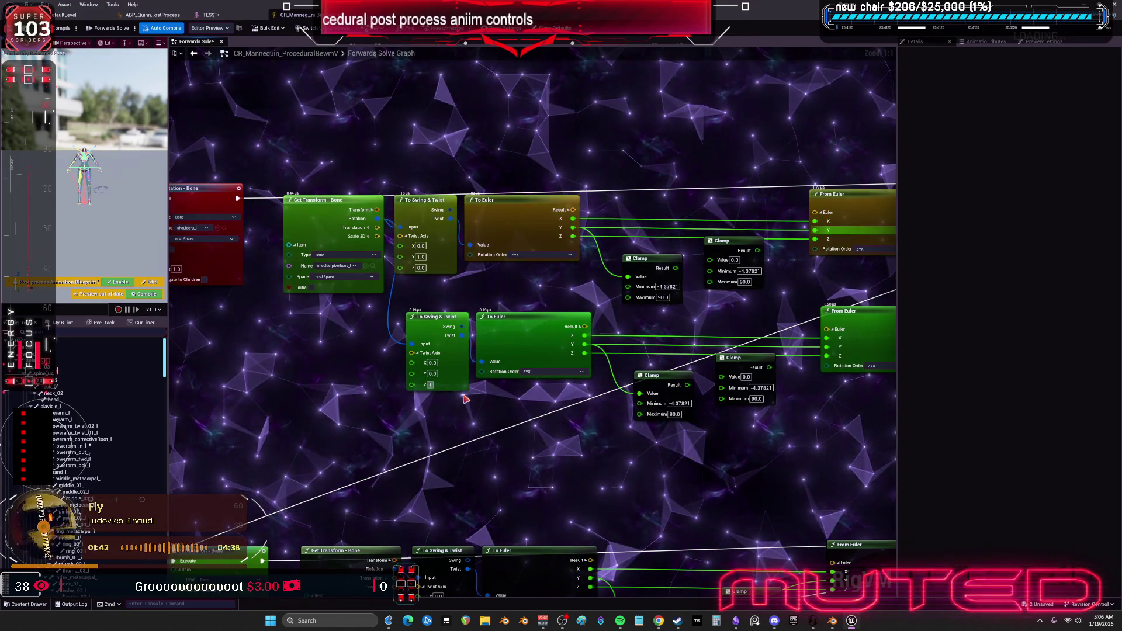
text(1)
key(Return)
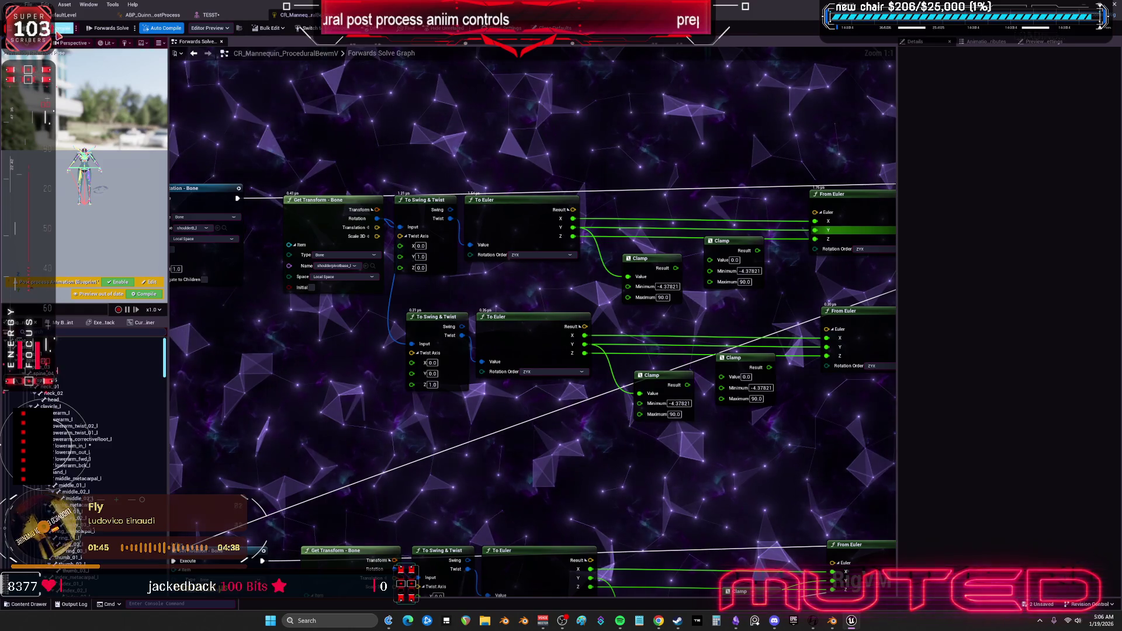
click(210, 15)
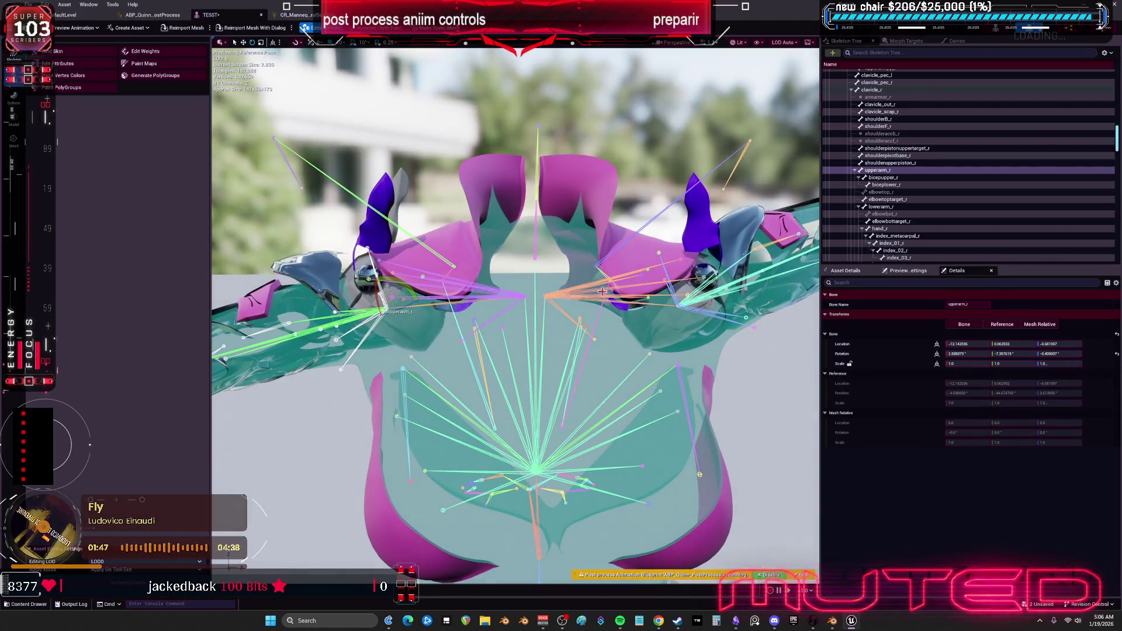
Reset upperarm_r rotation to reference and review the From Euler and Multiply nodes.
click(1116, 354)
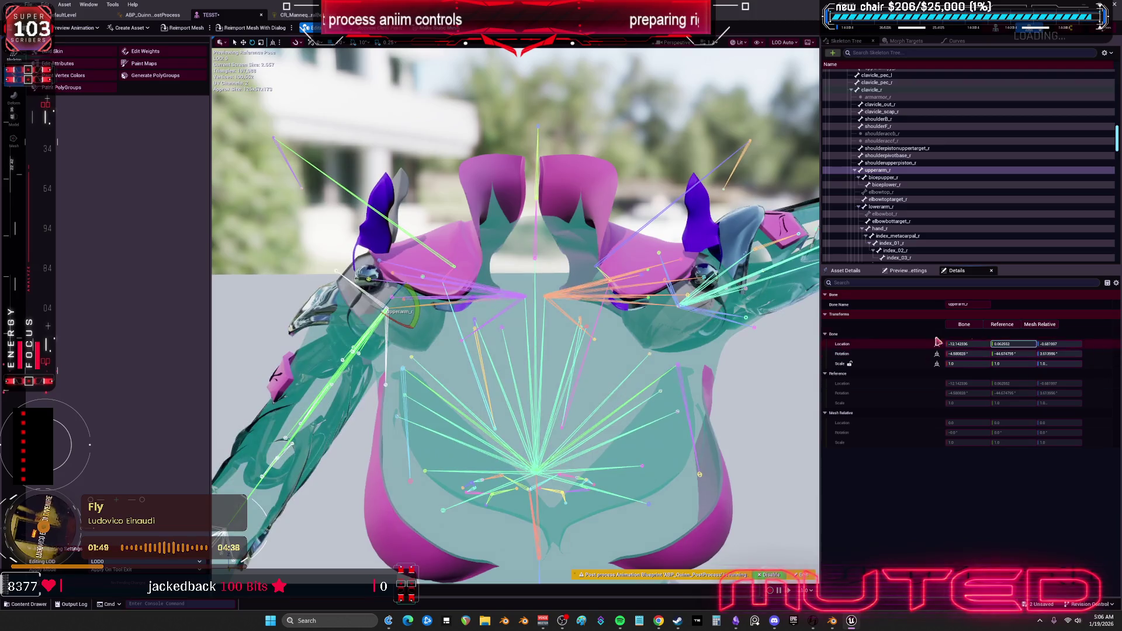
drag(515, 316, 544, 292)
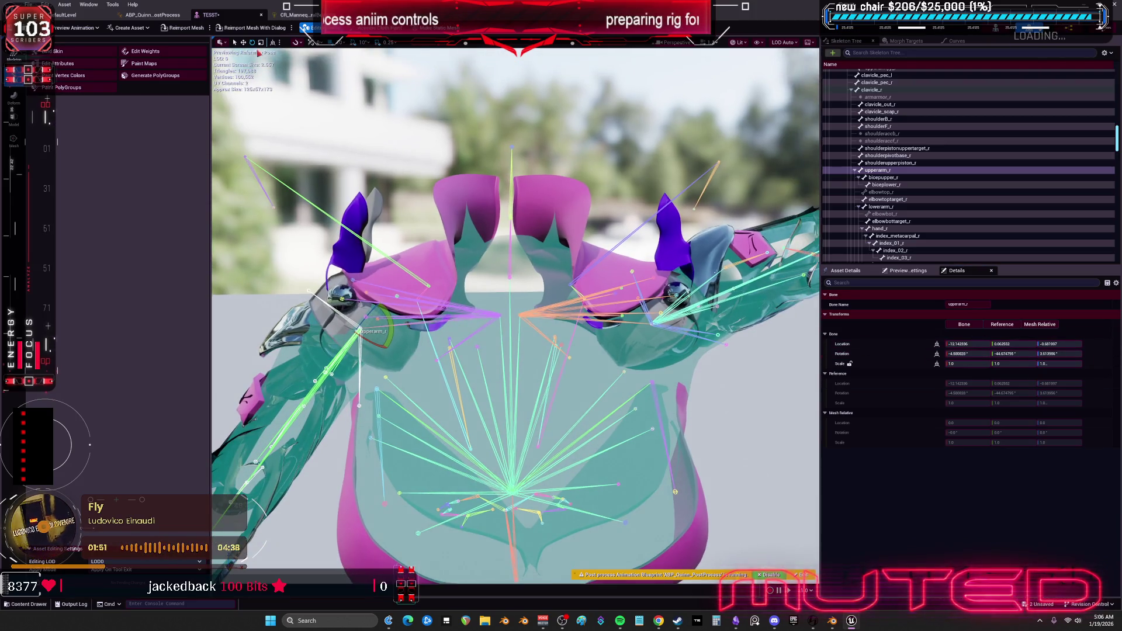
click(296, 14)
scroll(331, 323, up, 5)
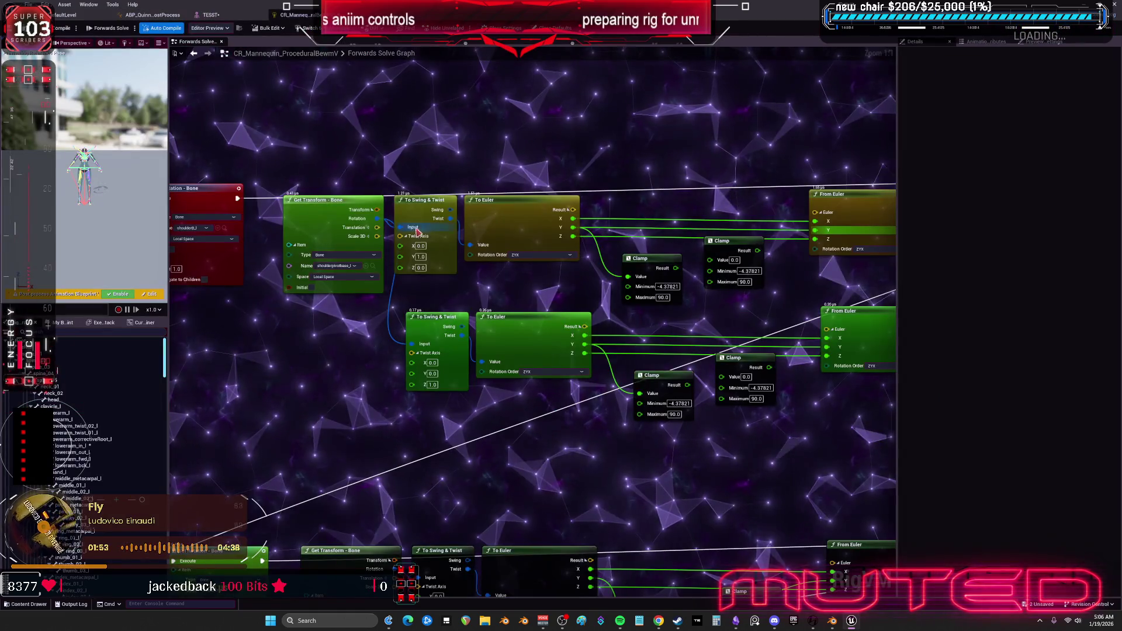
drag(330, 322, 64, 327)
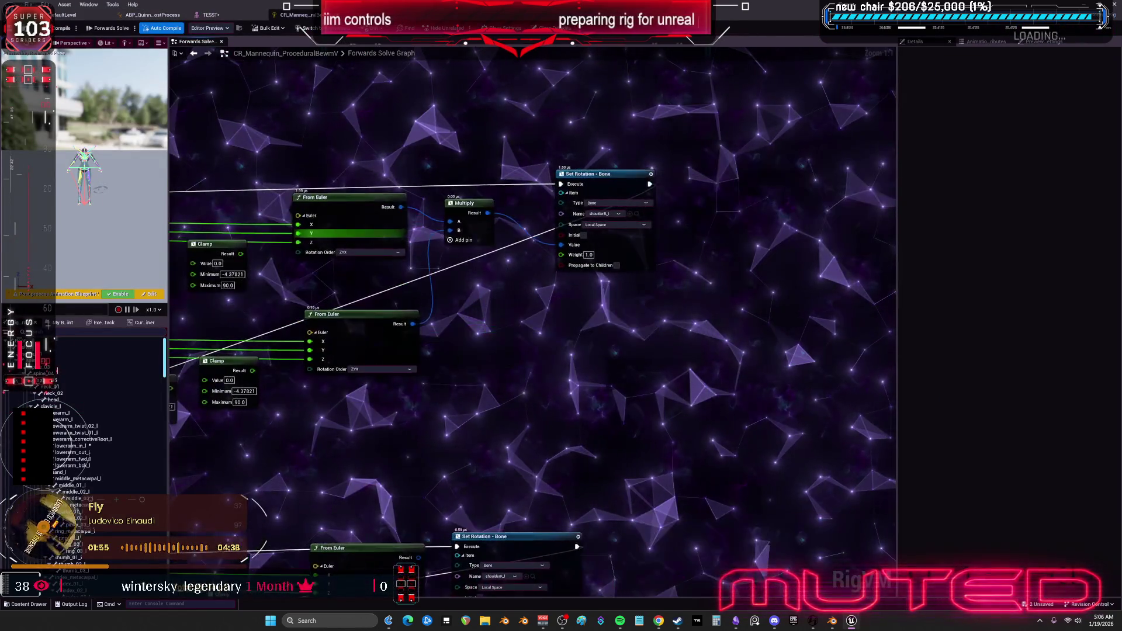
Rotate the upperarm_l bone in the TESST preview to test the rig.
click(210, 14)
scroll(578, 275, up, 5)
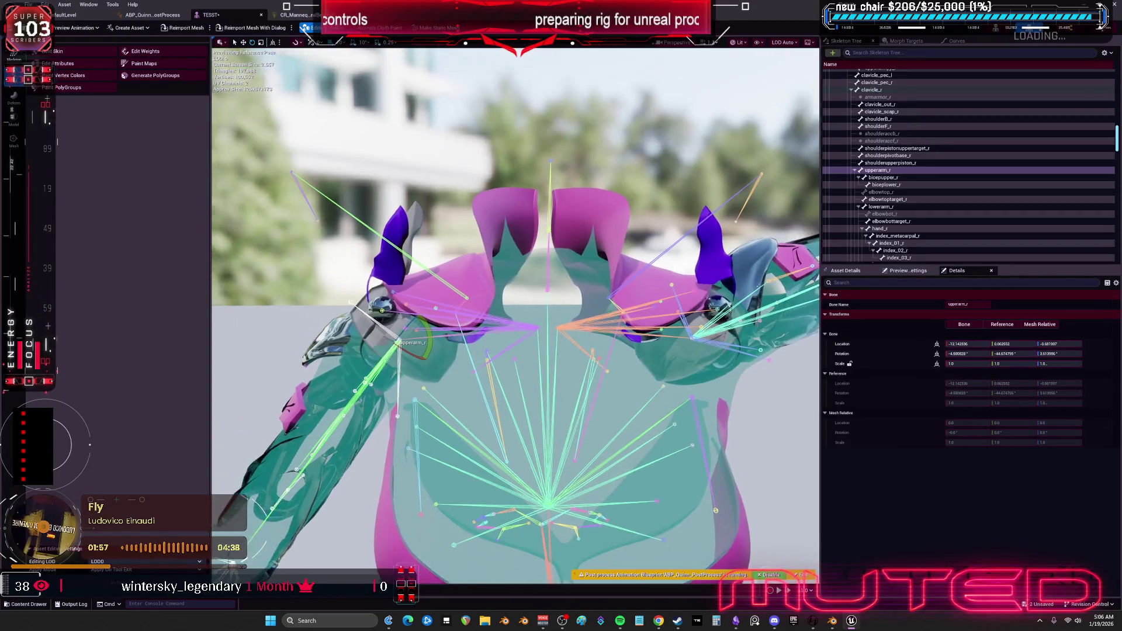
click(483, 350)
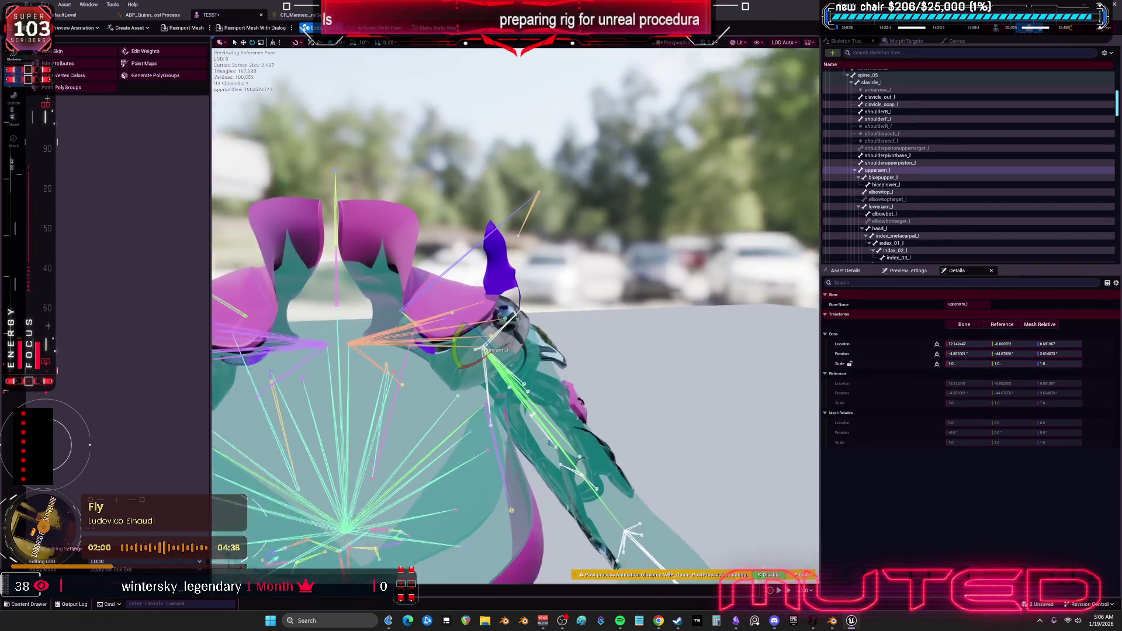
drag(483, 350, 321, 346)
mouse_move(484, 289)
mouse_down()
mouse_move(497, 300)
mouse_move(505, 264)
mouse_up()
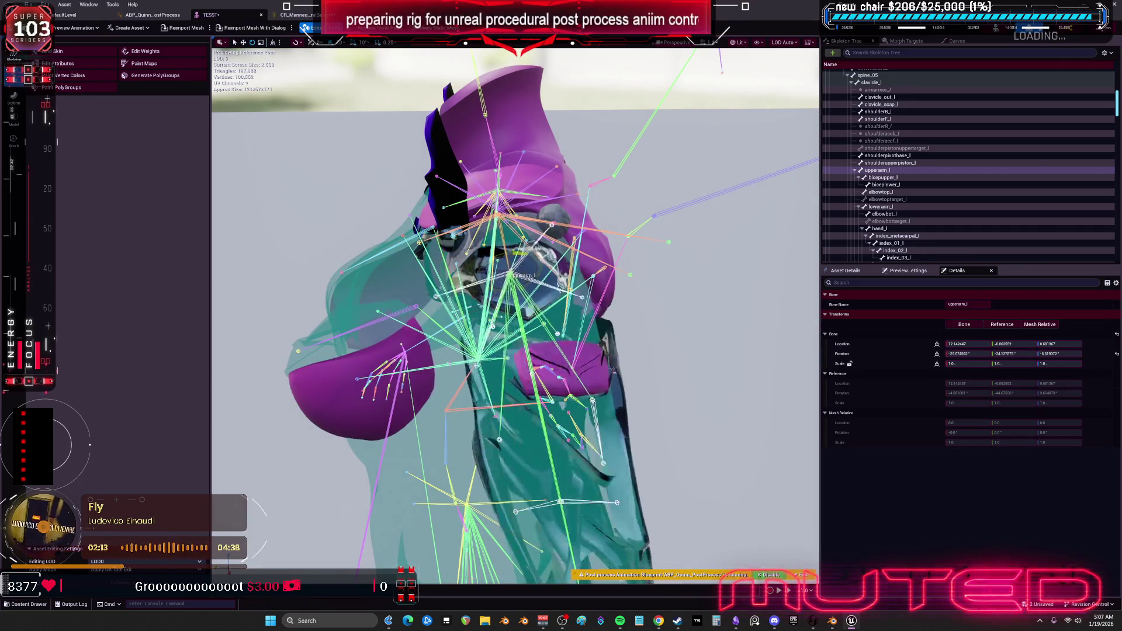
click(298, 15)
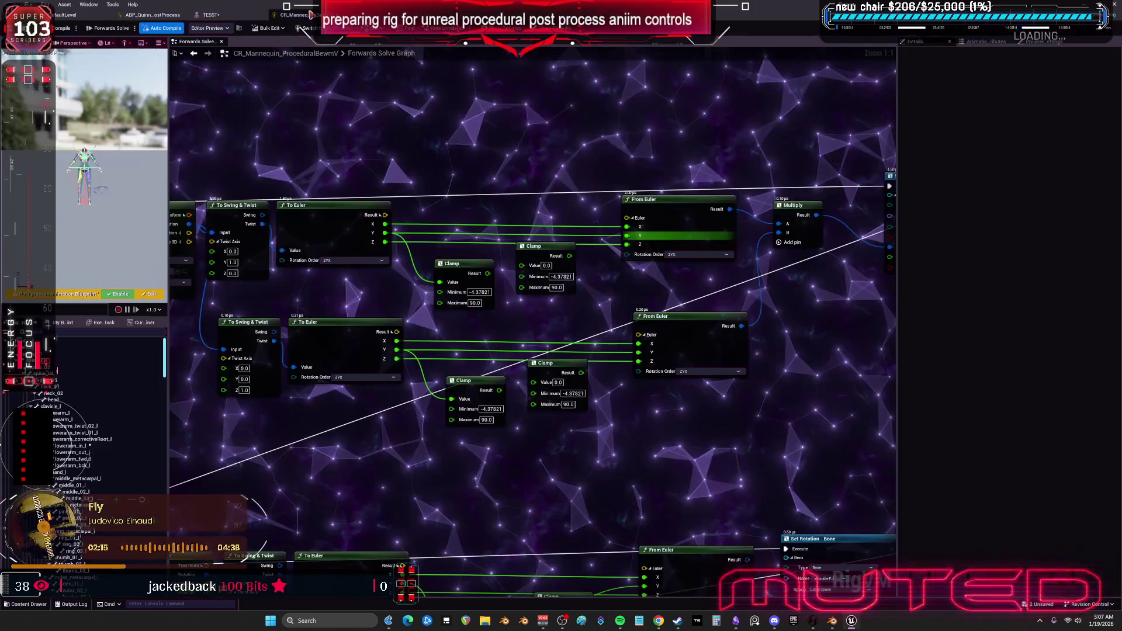
Pan to the To Euler and Clamp nodes, then frame the arm and torso in the TESST preview.
mouse_move(431, 243)
mouse_down()
mouse_move(711, 281)
mouse_move(418, 251)
mouse_up()
drag(598, 119, 627, 74)
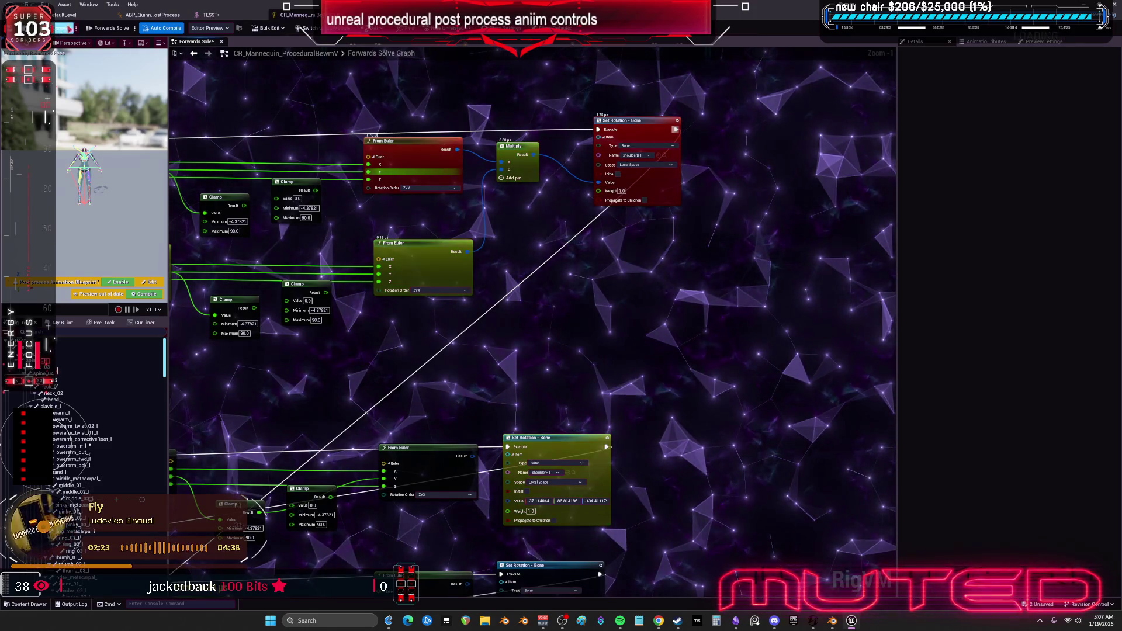
click(208, 14)
drag(615, 347, 614, 347)
drag(659, 221, 659, 221)
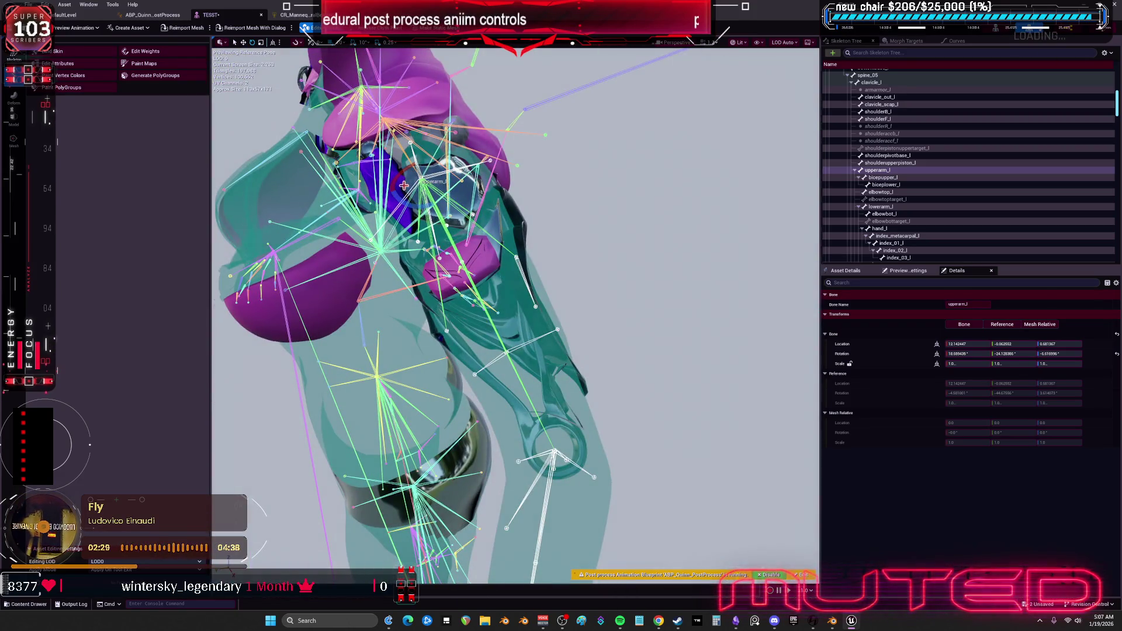
Swing upperarm_l through wide rotations and inspect the shoulder armour's response in the mesh preview.
mouse_move(404, 202)
mouse_down()
mouse_move(480, 231)
mouse_move(503, 170)
mouse_move(491, 233)
mouse_move(462, 251)
mouse_move(445, 239)
mouse_move(476, 252)
mouse_up()
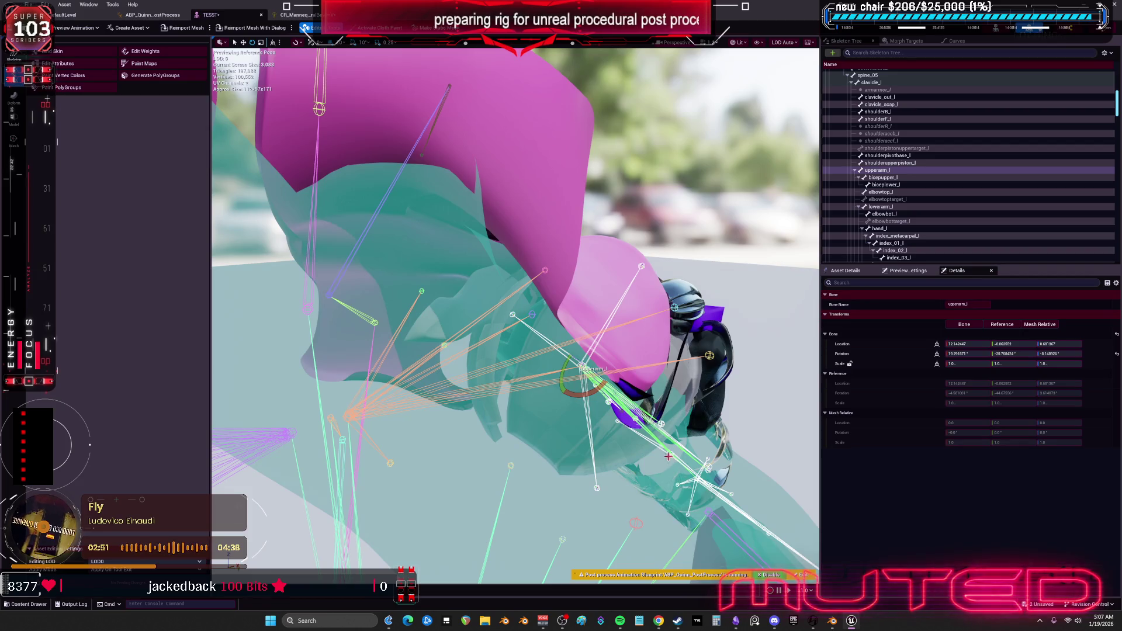
mouse_move(563, 369)
mouse_down()
mouse_move(577, 387)
mouse_move(608, 346)
mouse_move(582, 393)
mouse_move(488, 355)
mouse_up()
drag(543, 406, 509, 378)
drag(625, 365, 625, 366)
click(297, 15)
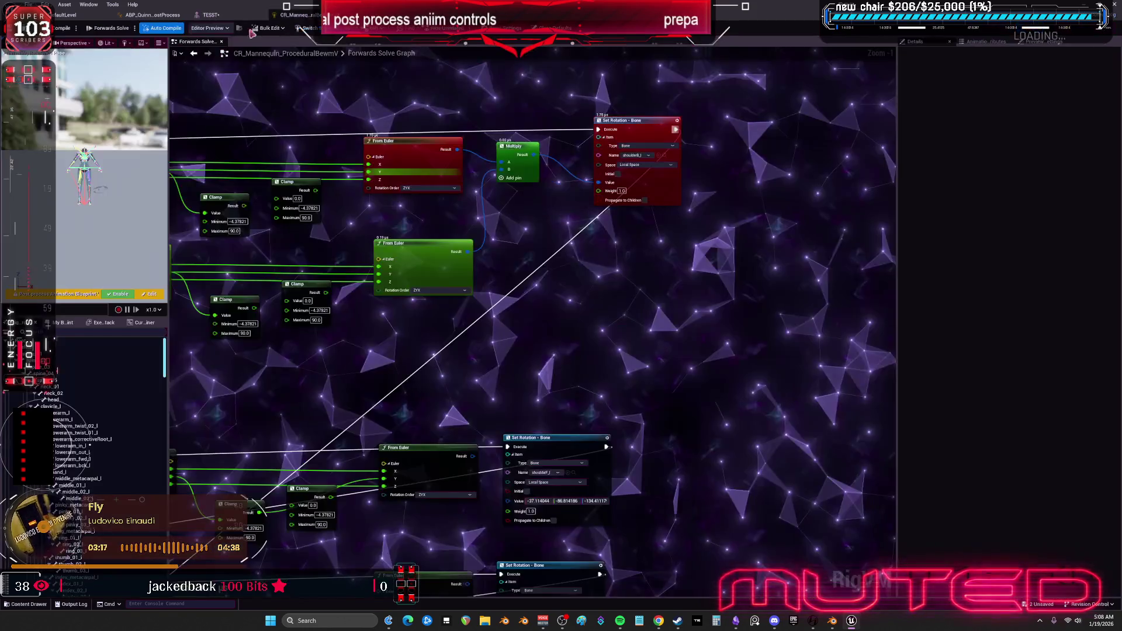
Rotate upperarm_l in the TESST preview to test the current rig.
mouse_move(357, 221)
mouse_down()
mouse_move(373, 103)
mouse_move(552, 108)
mouse_move(473, 174)
mouse_up()
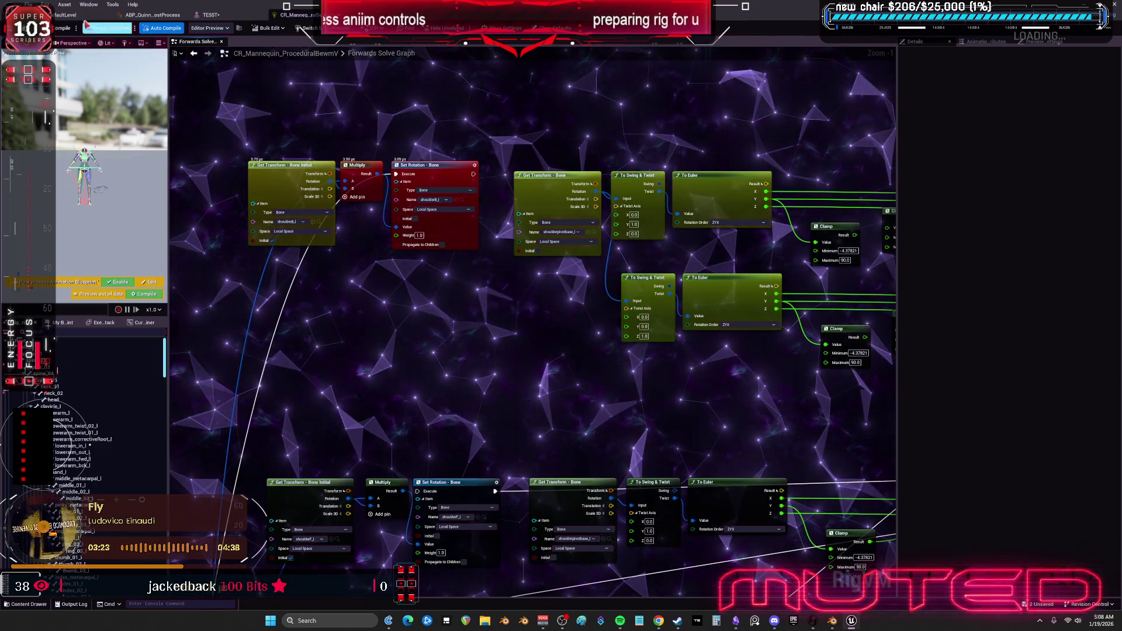
click(216, 17)
drag(514, 351, 501, 437)
mouse_move(439, 377)
mouse_down()
mouse_move(444, 420)
mouse_move(461, 405)
mouse_move(447, 409)
mouse_up()
click(304, 17)
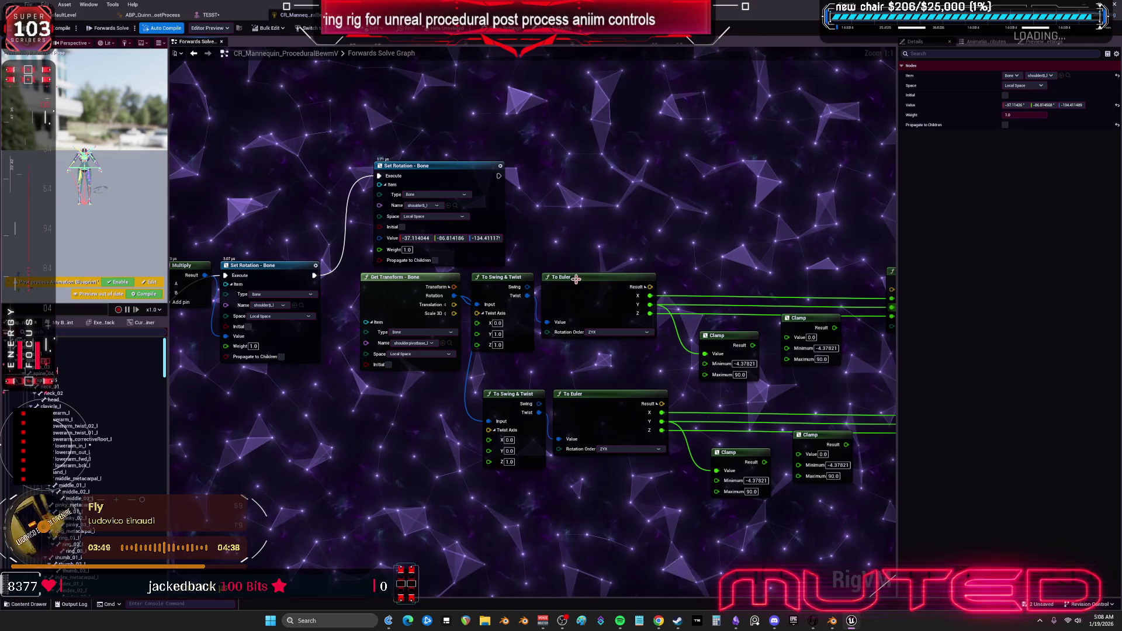
Rearrange the To Euler, Get Transform and To Swing & Twist nodes, then compile the rig.
drag(592, 282, 637, 207)
drag(520, 335, 394, 323)
drag(394, 323, 387, 347)
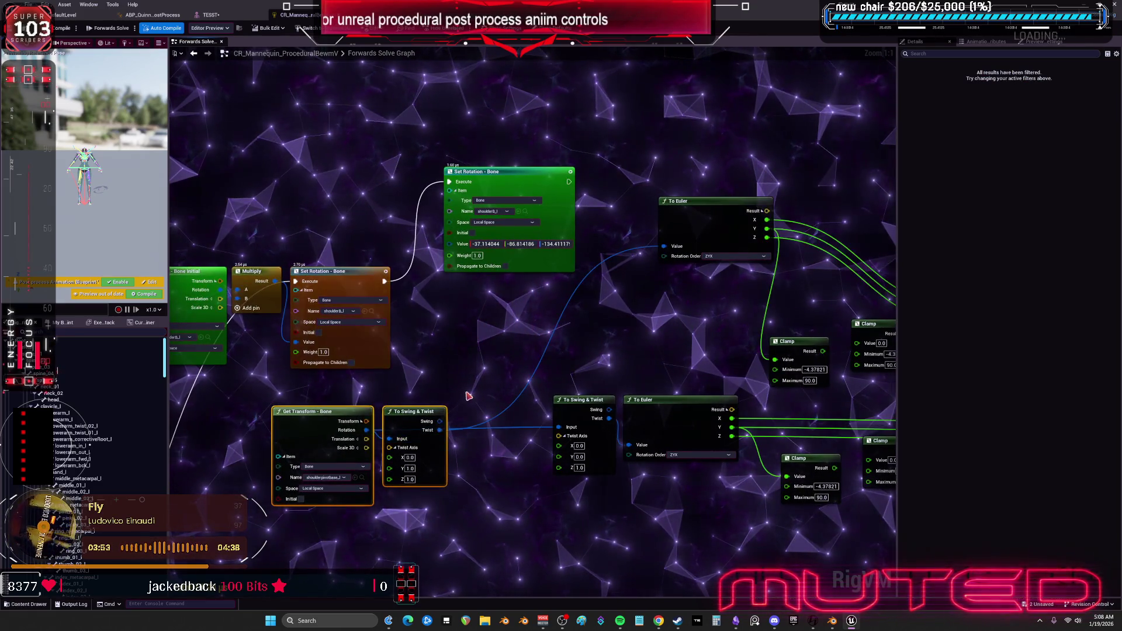
drag(425, 412, 462, 387)
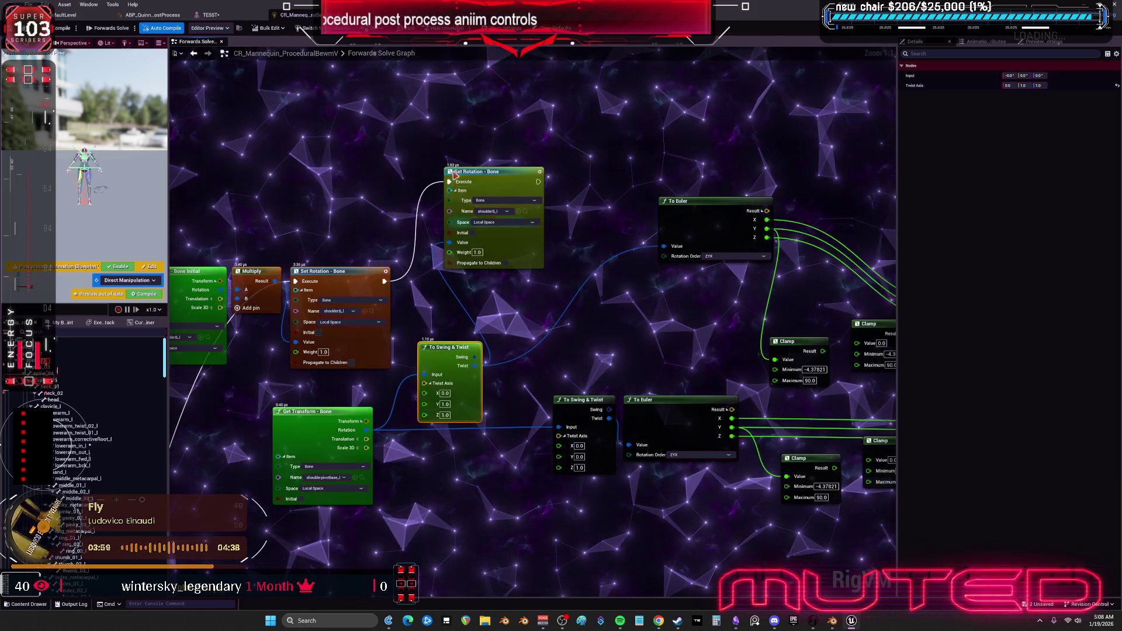
click(64, 29)
drag(196, 17, 288, 22)
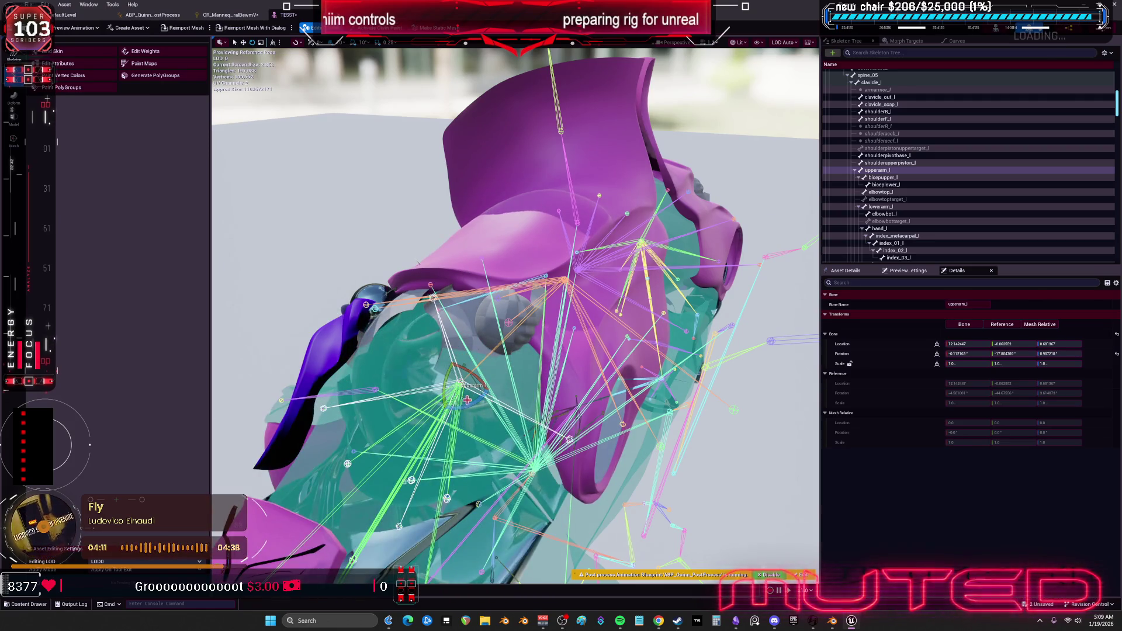
Switch back to the CR_Mannequin Forwards Solve graph.
click(226, 15)
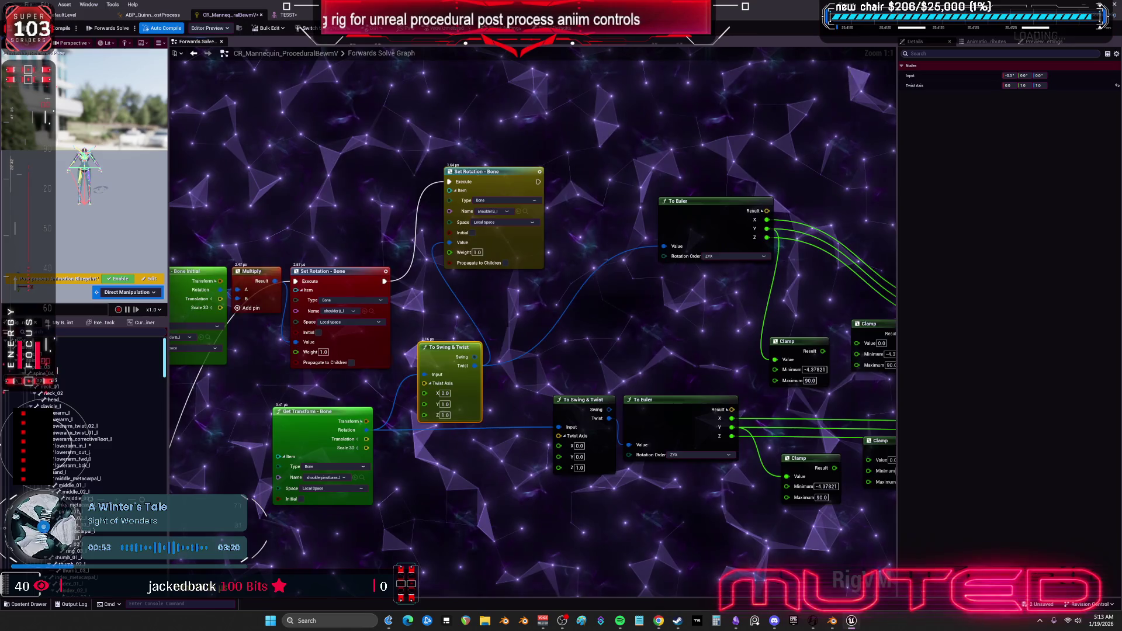
Box-select the shoulder node group and move it up and left in the graph.
drag(477, 385, 516, 376)
mouse_move(585, 346)
mouse_down()
mouse_move(690, 333)
mouse_move(584, 238)
mouse_move(351, 172)
mouse_up()
scroll(600, 303, down, 2)
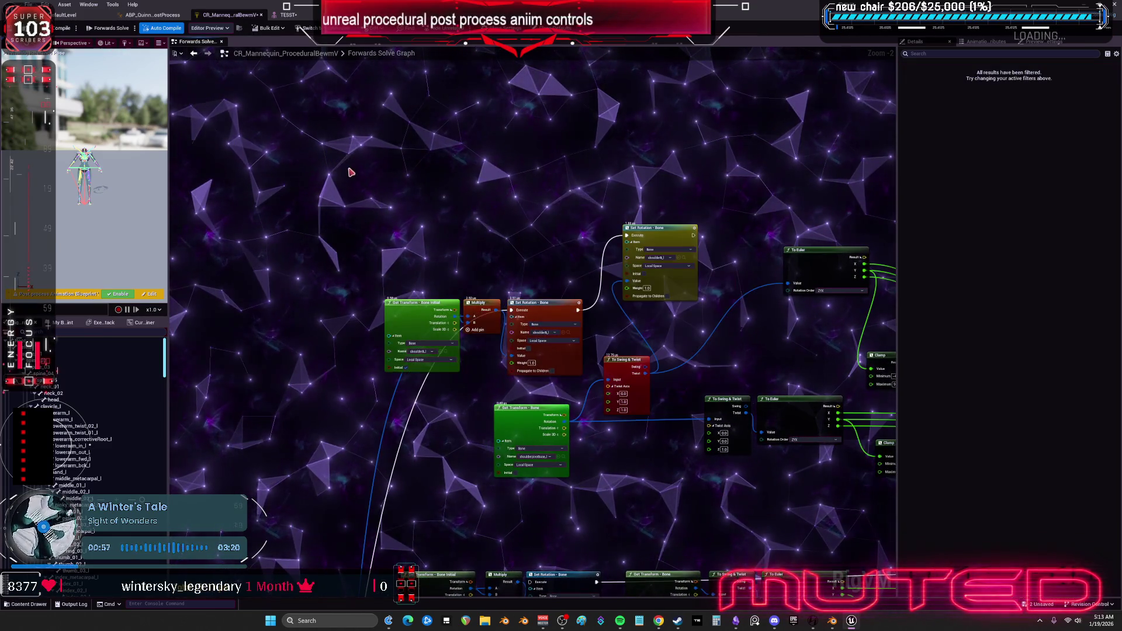
drag(687, 330, 685, 327)
drag(543, 328, 400, 280)
drag(847, 228, 530, 194)
scroll(768, 268, up, 3)
drag(768, 267, 504, 168)
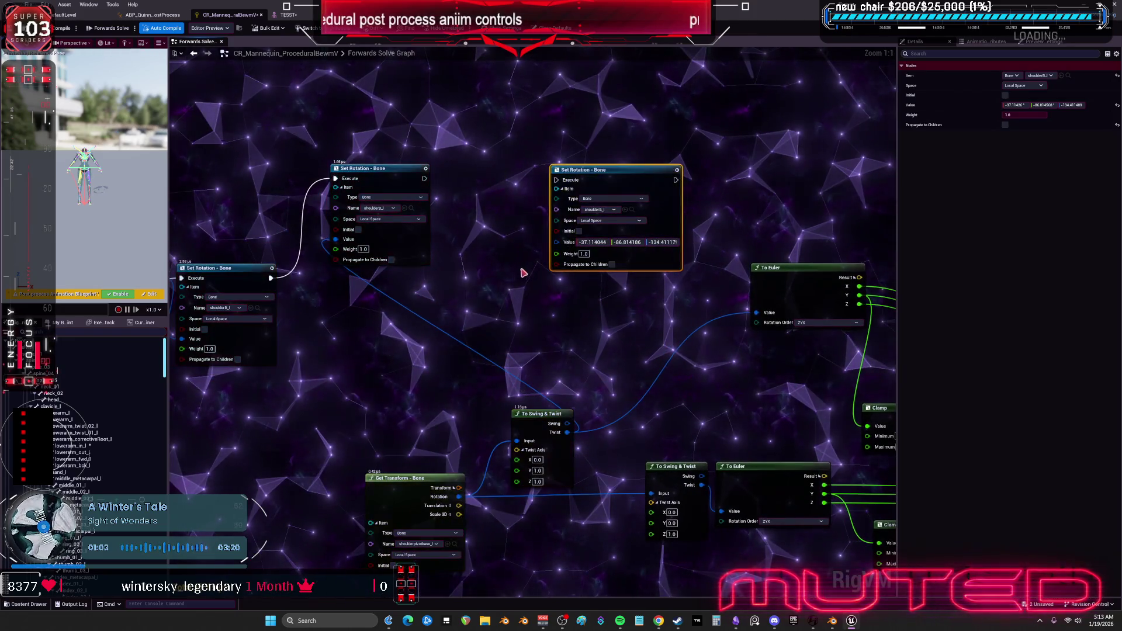
click(591, 367)
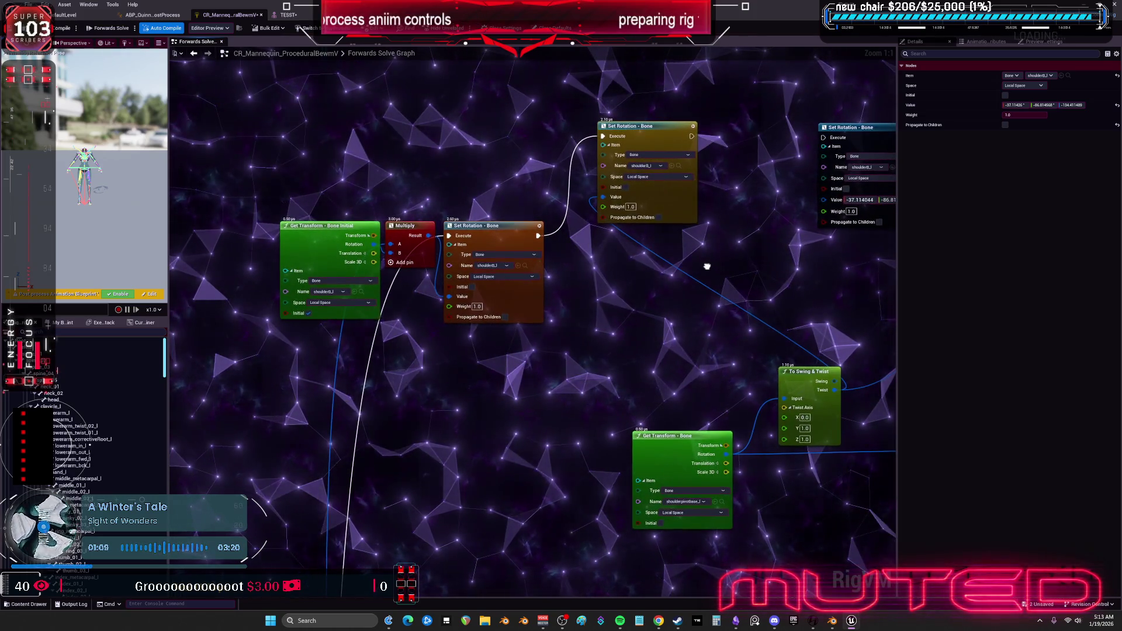
Place Get Transform and To Swing & Twist beside the Set Rotation node, then play the preview.
drag(707, 263, 673, 259)
drag(789, 496, 787, 495)
mouse_move(775, 376)
mouse_down()
mouse_move(561, 333)
mouse_move(587, 283)
mouse_up()
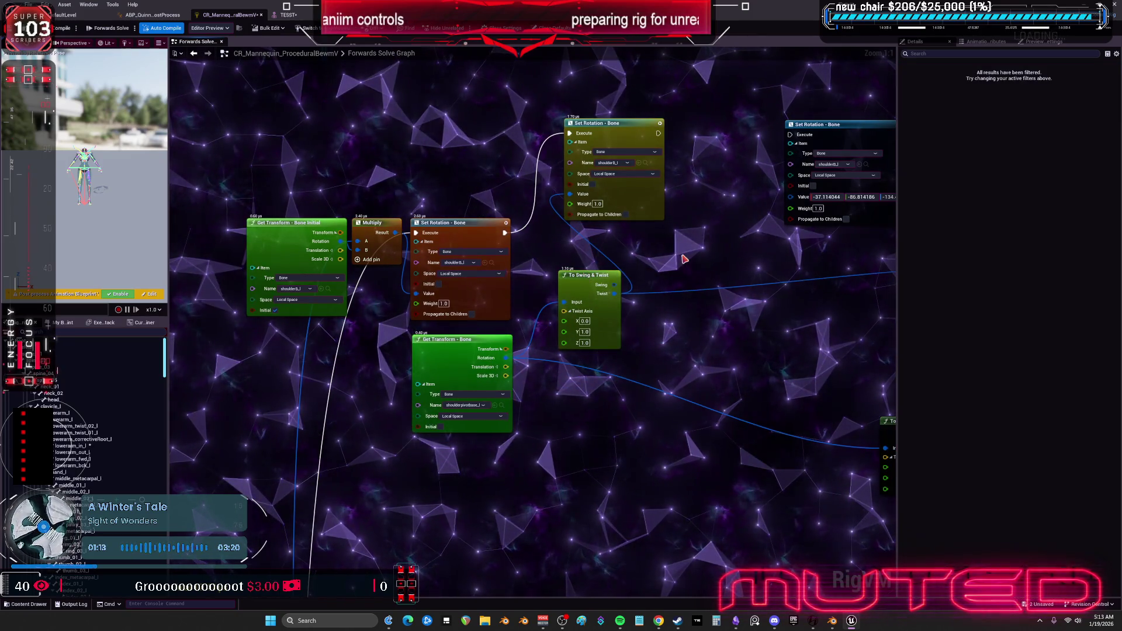
drag(682, 255, 671, 291)
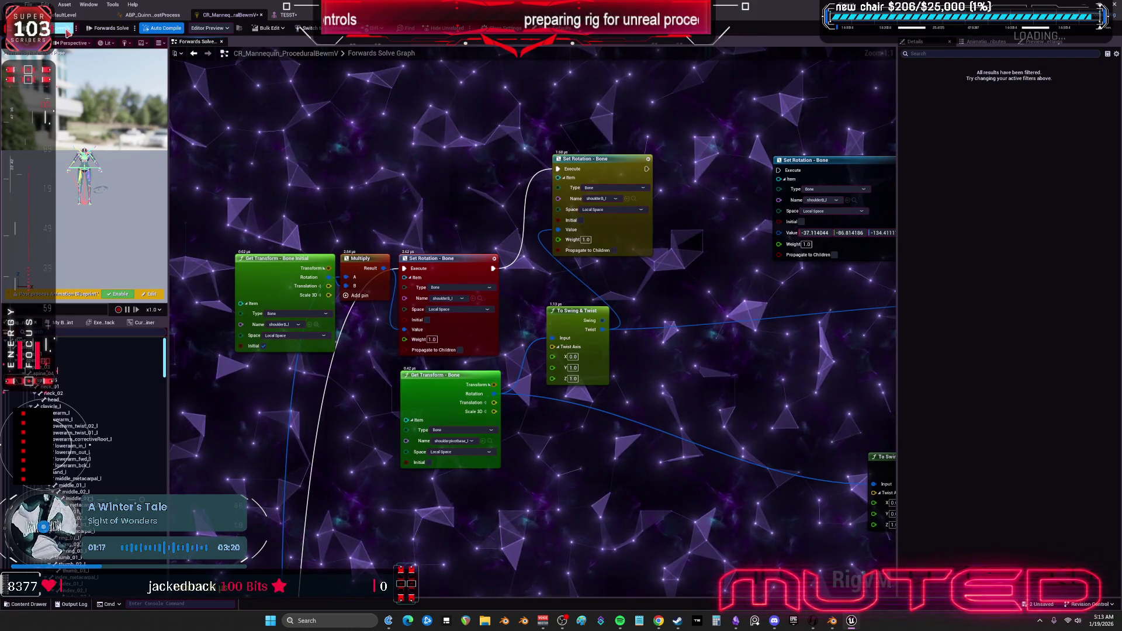
key(ctrl+Tab)
key(space)
Nudge upperarm_l, then undo in the graph to break the upper Set Rotation's execution link.
drag(470, 379, 453, 357)
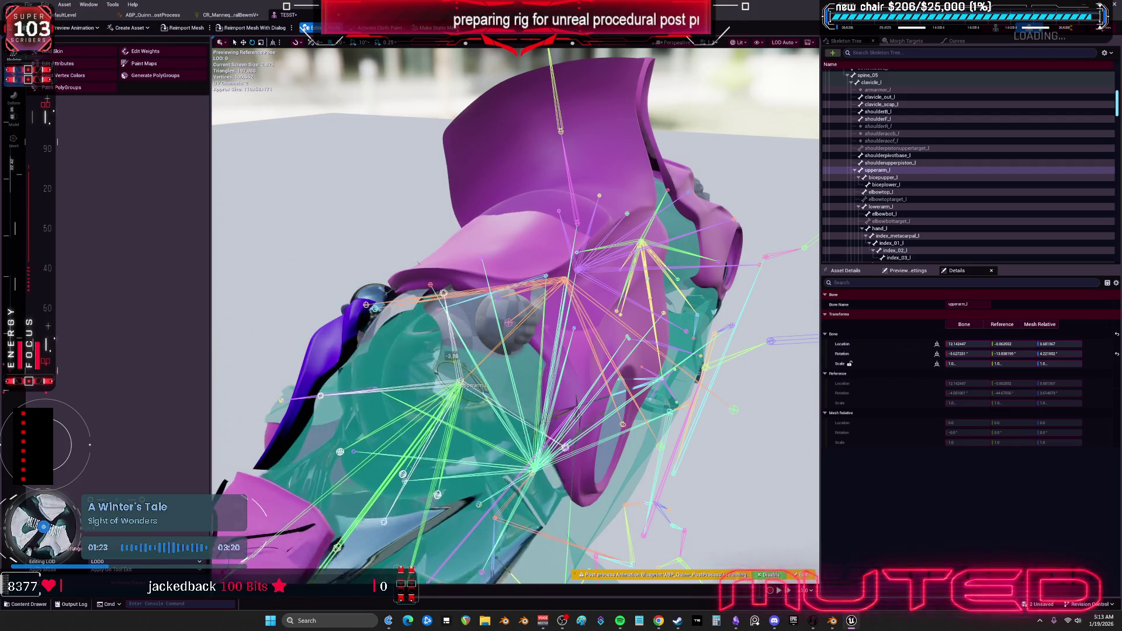
click(514, 321)
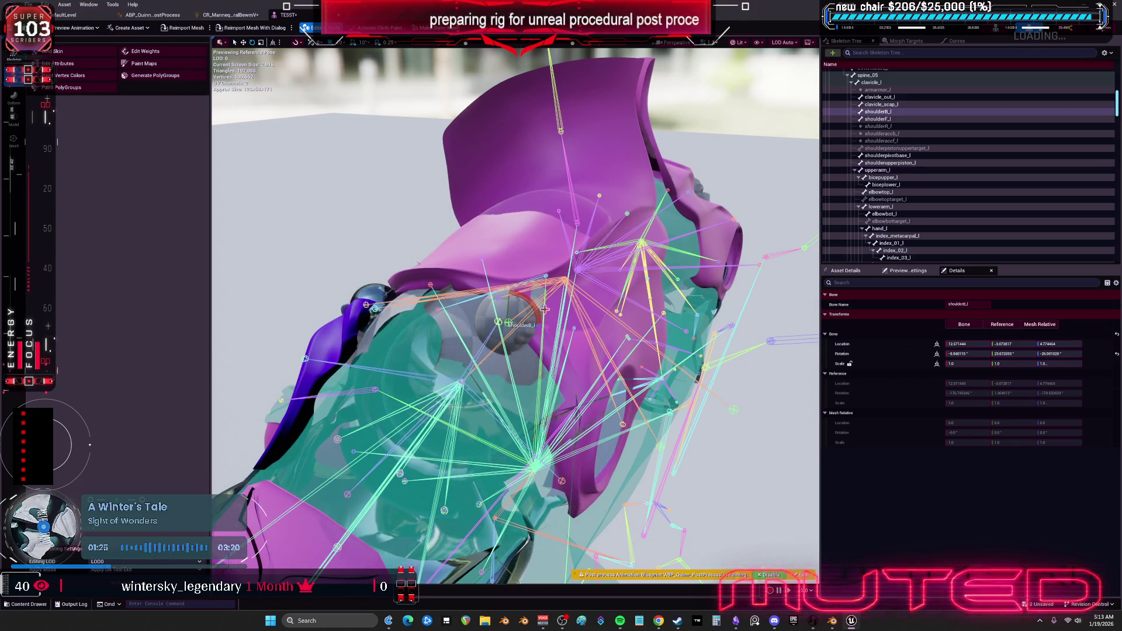
click(228, 15)
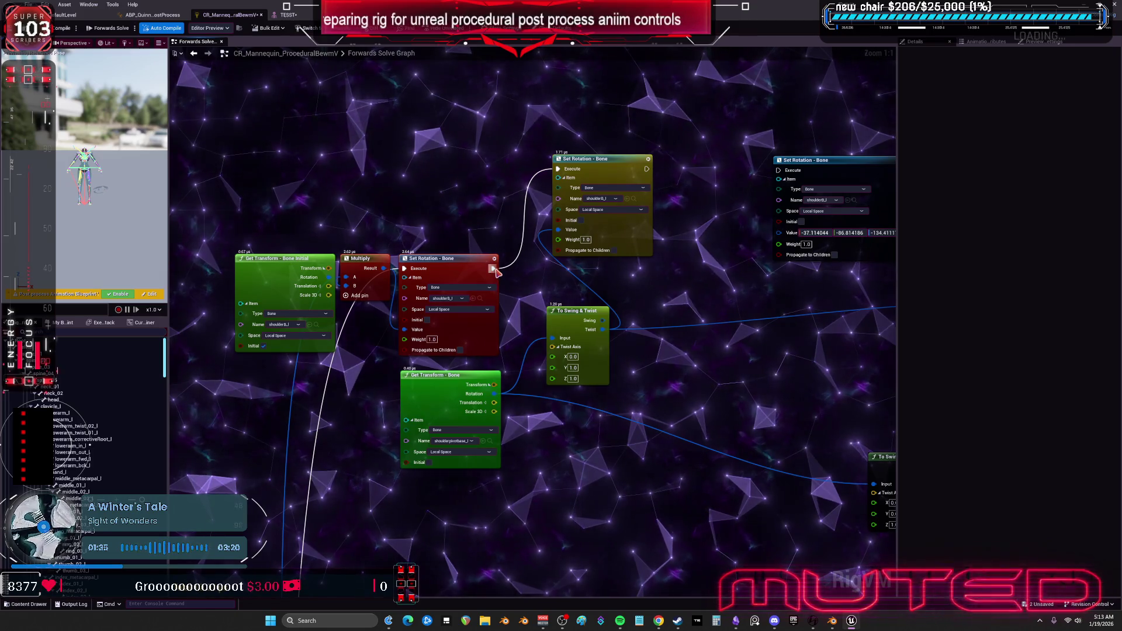
key(ctrl+z)
Frame upperarm_l and rotate it again to check the shoulder response without that node.
click(287, 14)
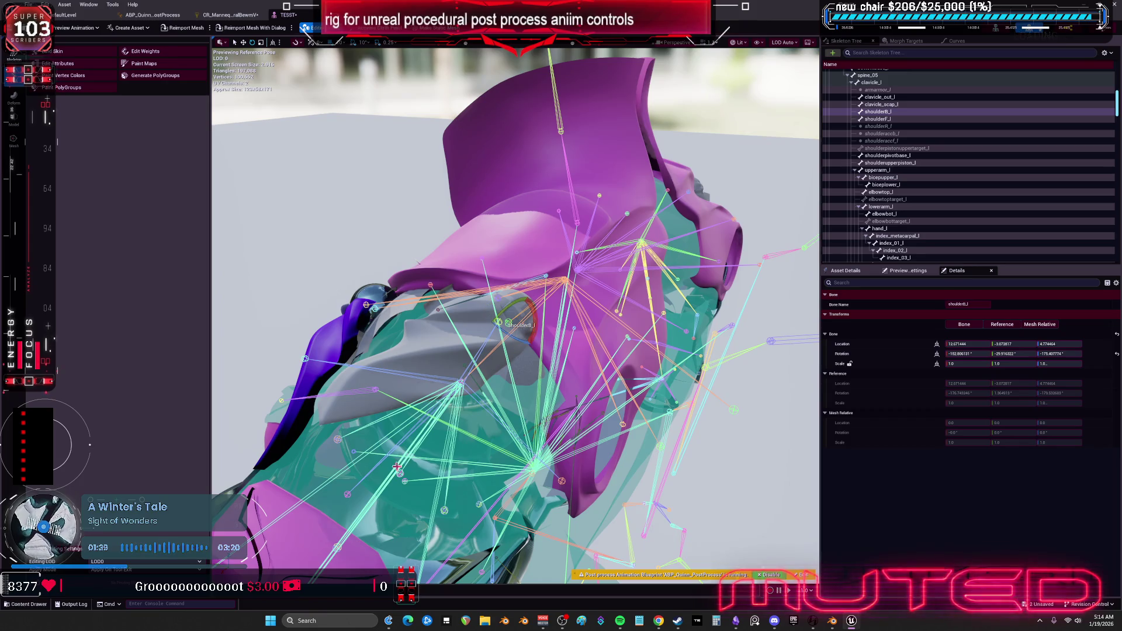
mouse_move(369, 319)
mouse_down()
mouse_move(401, 446)
mouse_move(375, 326)
mouse_up()
click(876, 170)
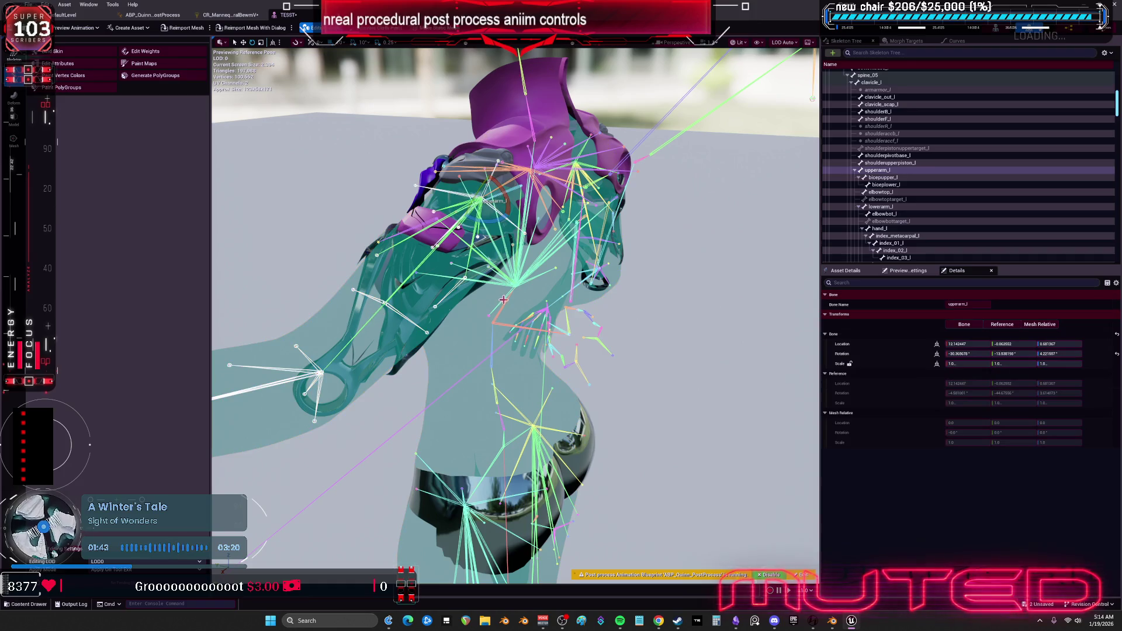
key(f)
mouse_move(441, 374)
mouse_down()
mouse_move(439, 329)
mouse_move(425, 349)
mouse_up()
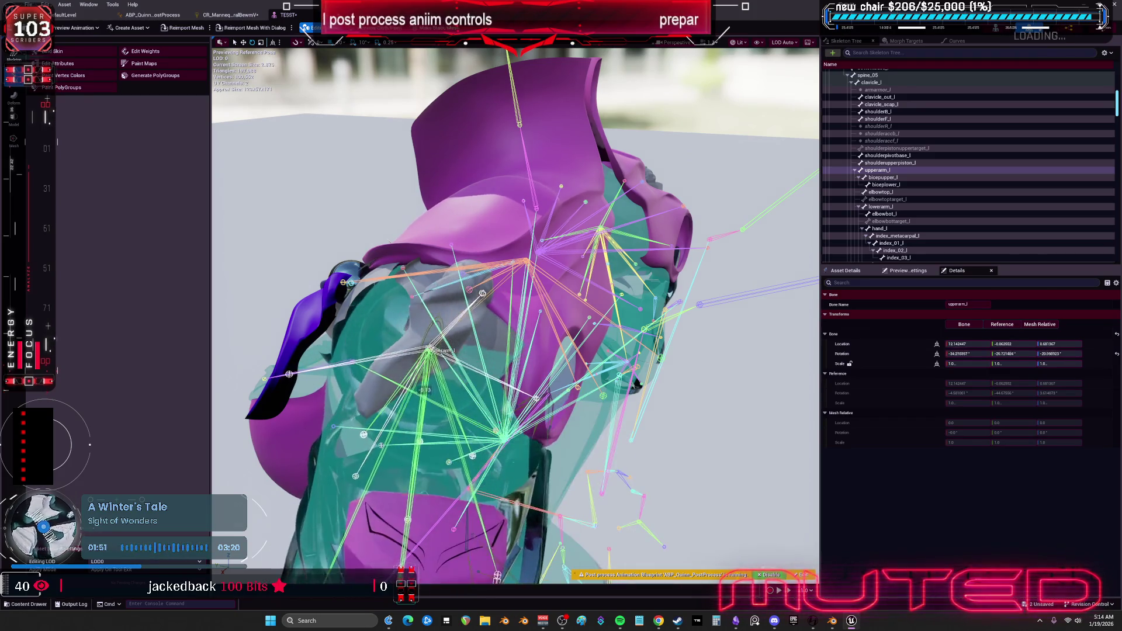
click(231, 15)
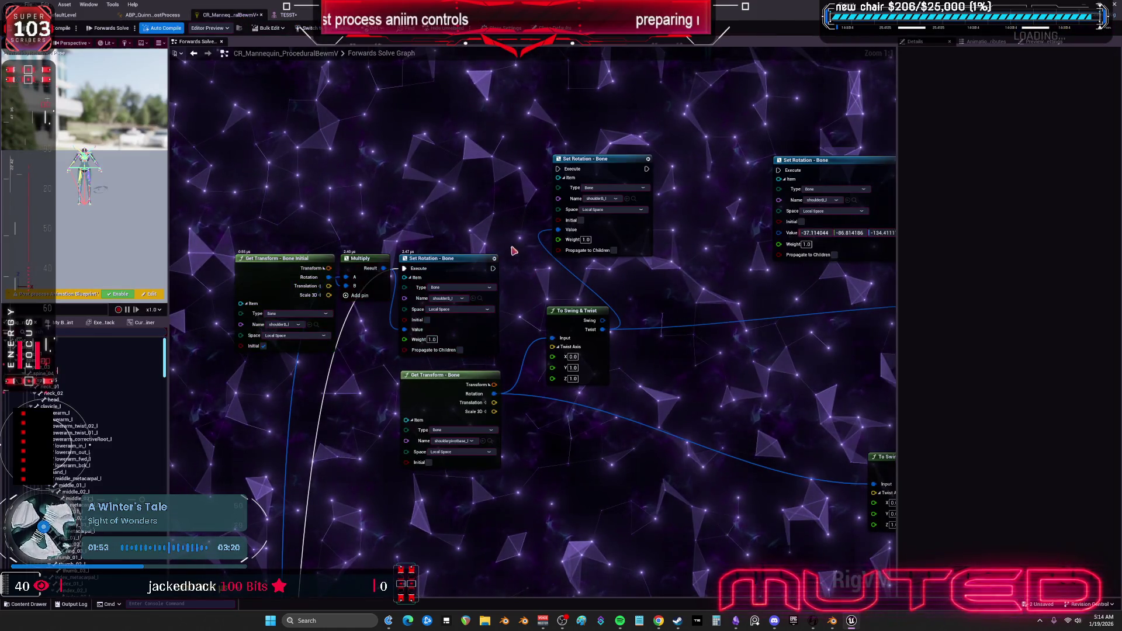
Wrap Get Transform, Multiply and Set Rotation in a 'copy rotations of arm' comment, moved up-left.
drag(447, 232, 316, 275)
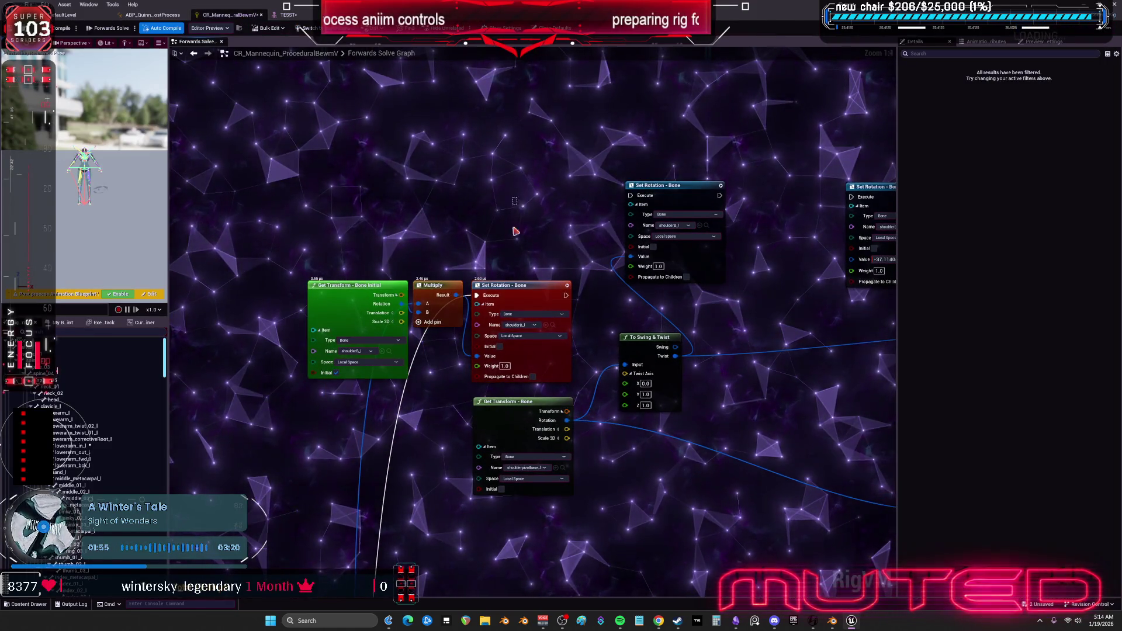
text(c)
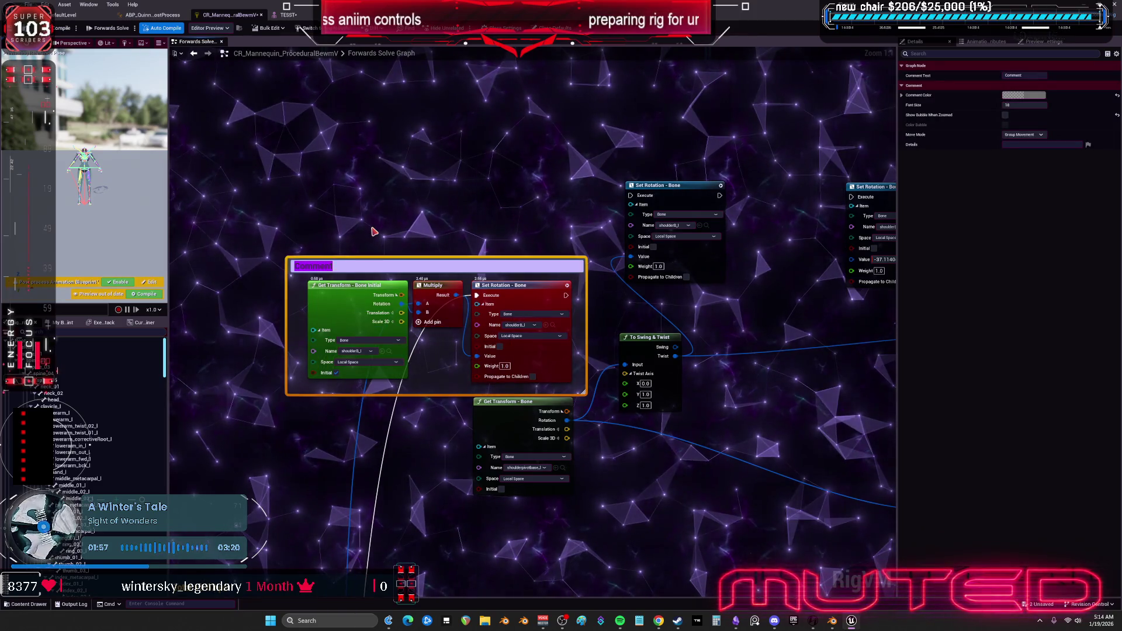
text(copy ro)
text(tatiuo)
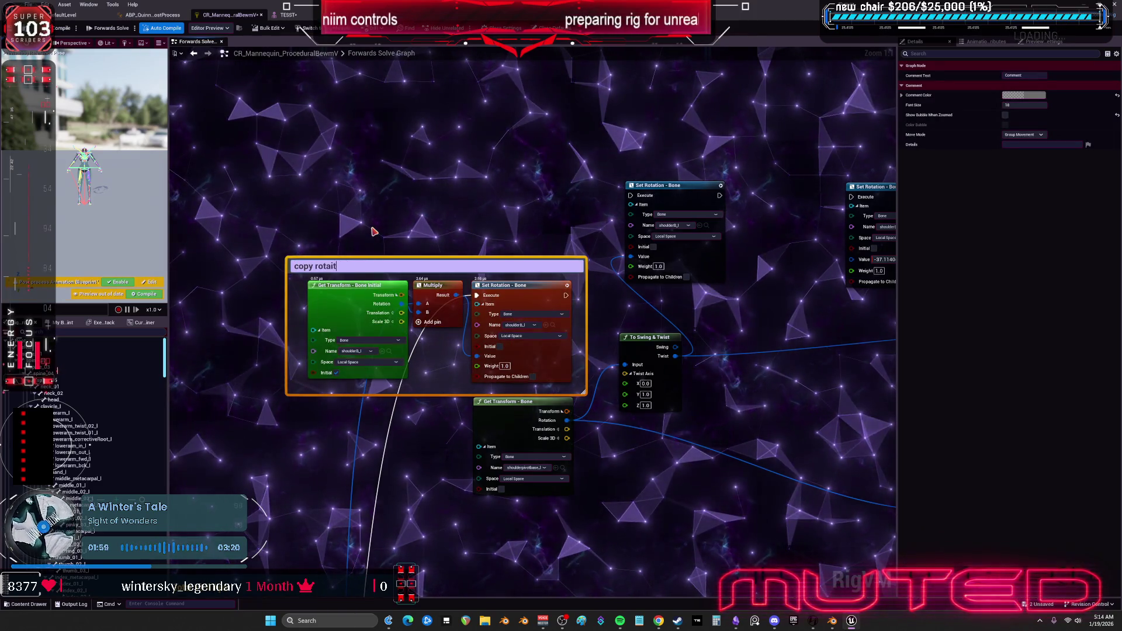
key(BackSpace)
key(BackSpace)
text(ons of arm)
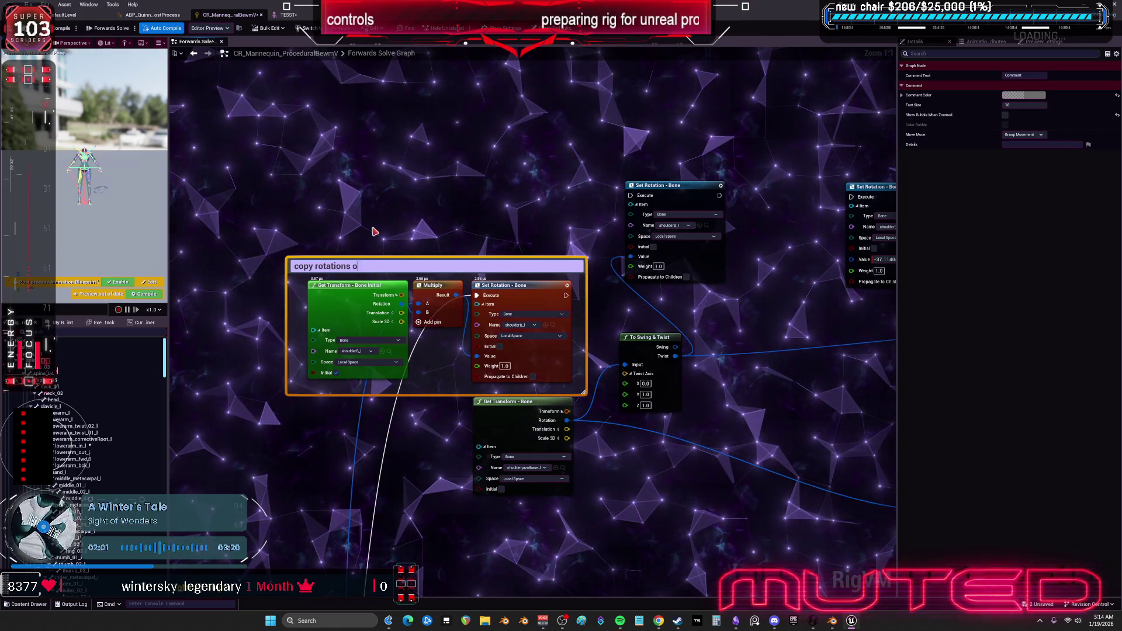
click(486, 301)
drag(467, 266, 378, 206)
click(613, 148)
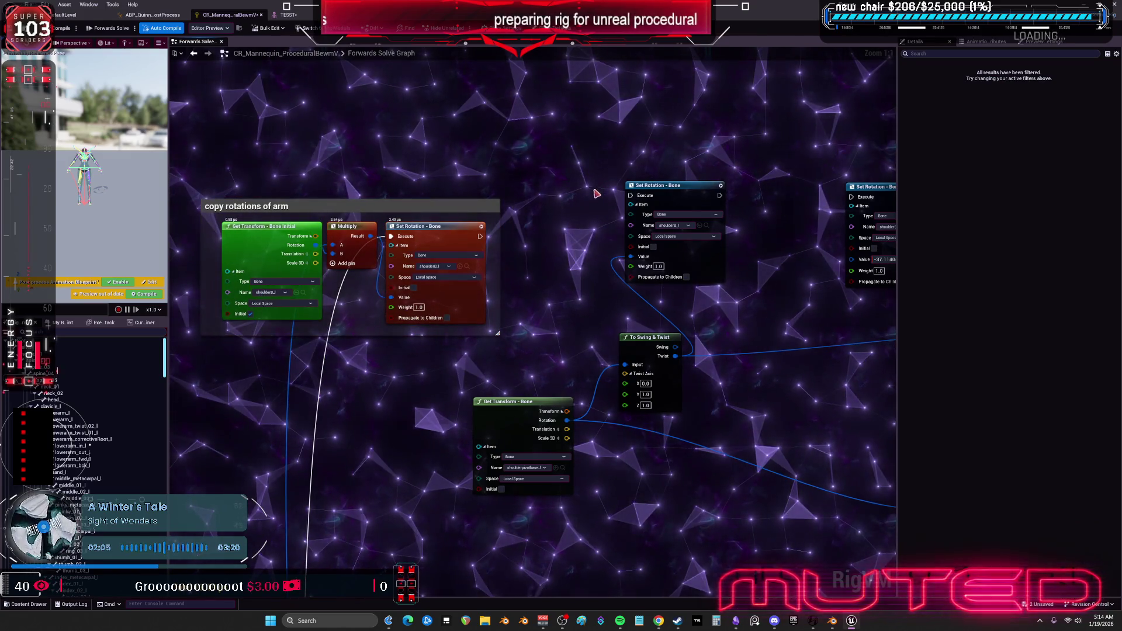
Add a To Euler node from the shoulder Rotation output via a 'quat' search.
mouse_move(514, 402)
mouse_down()
mouse_move(415, 396)
mouse_move(509, 456)
mouse_up()
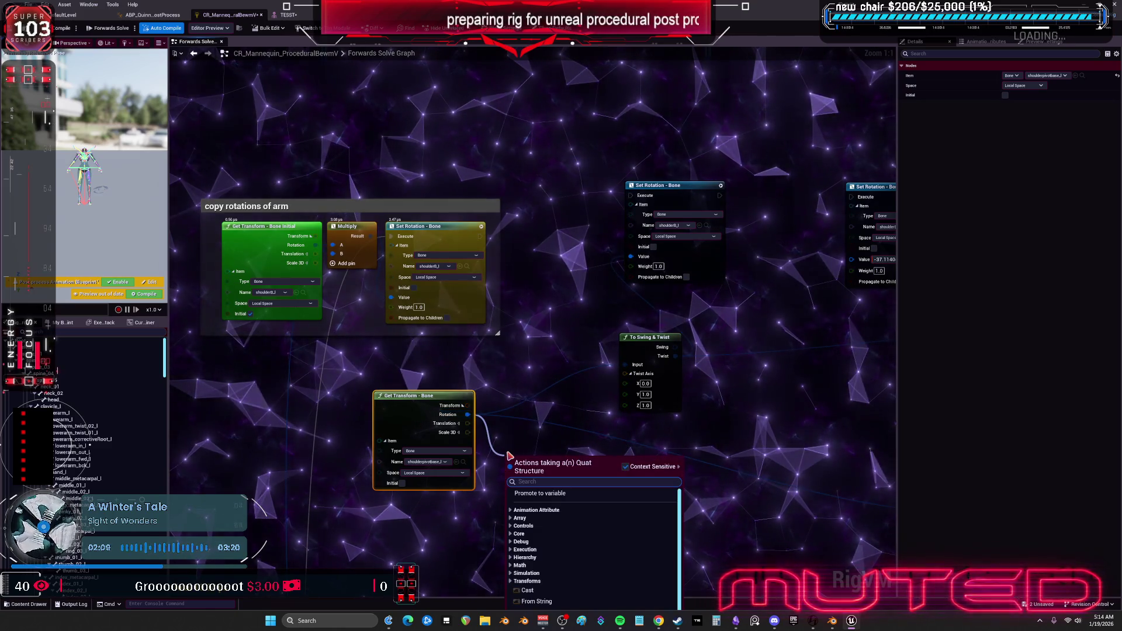
text(quat)
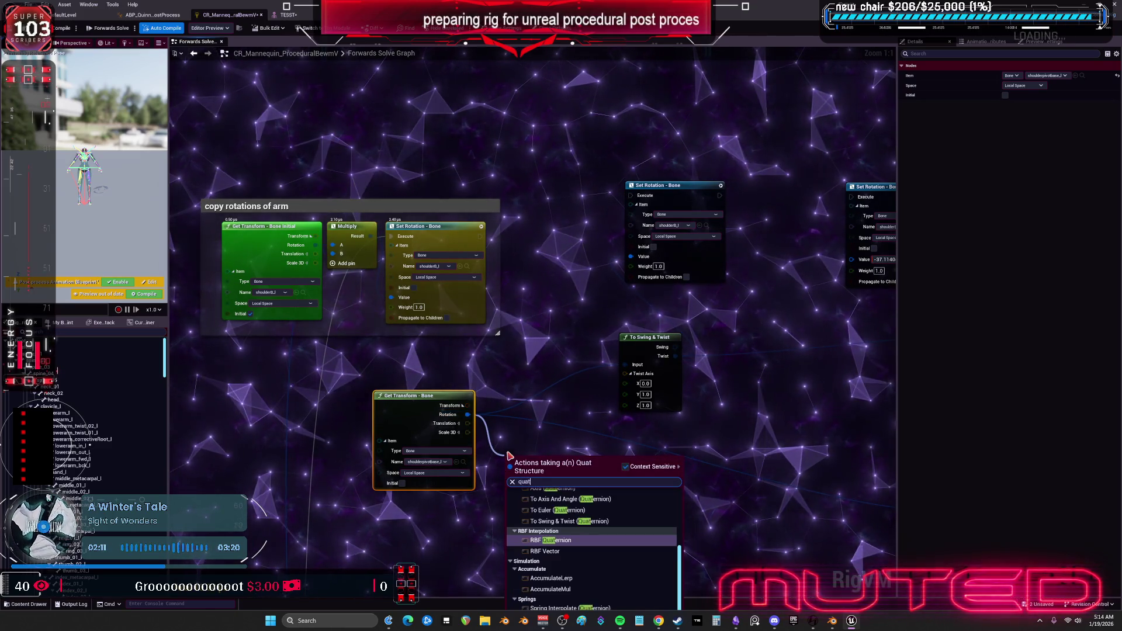
text( to)
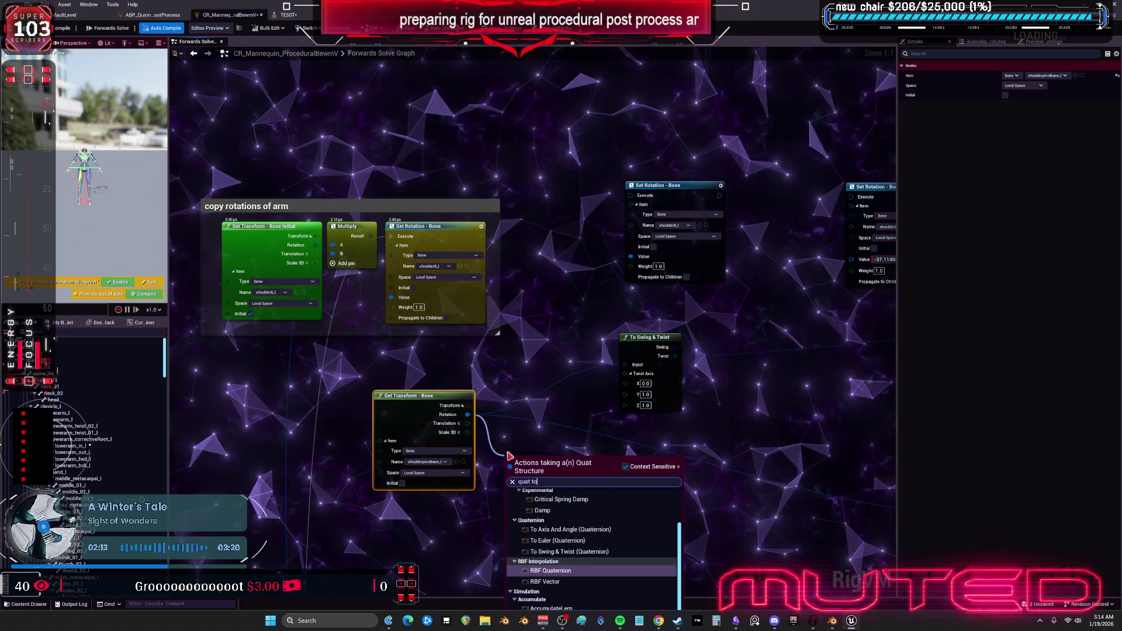
key(BackSpace)
key(BackSpace)
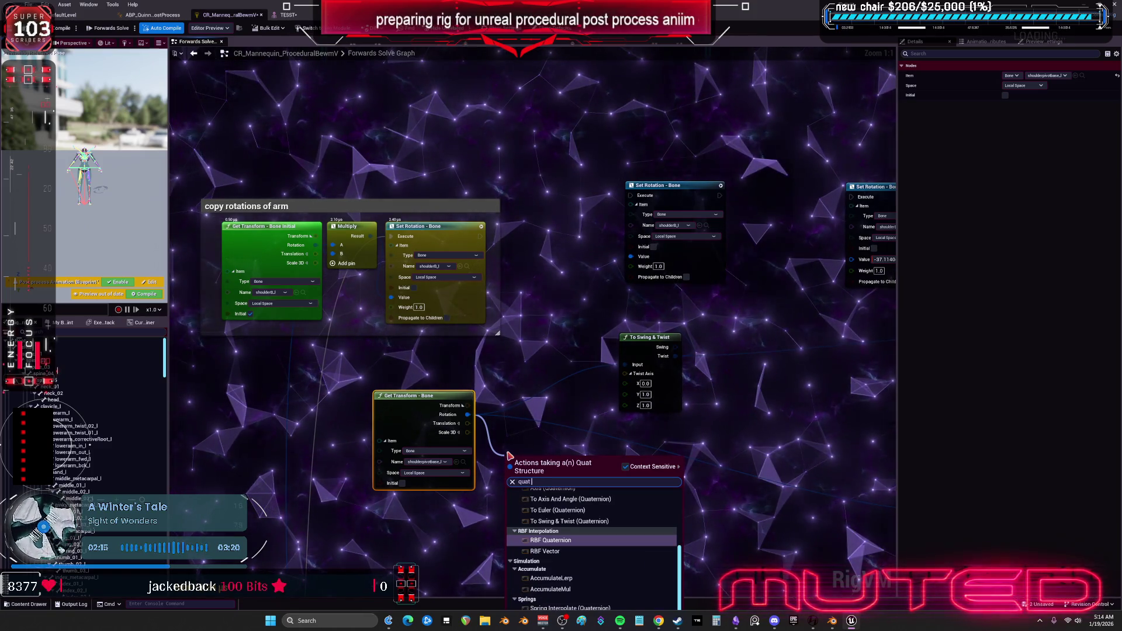
scroll(654, 541, up, 2)
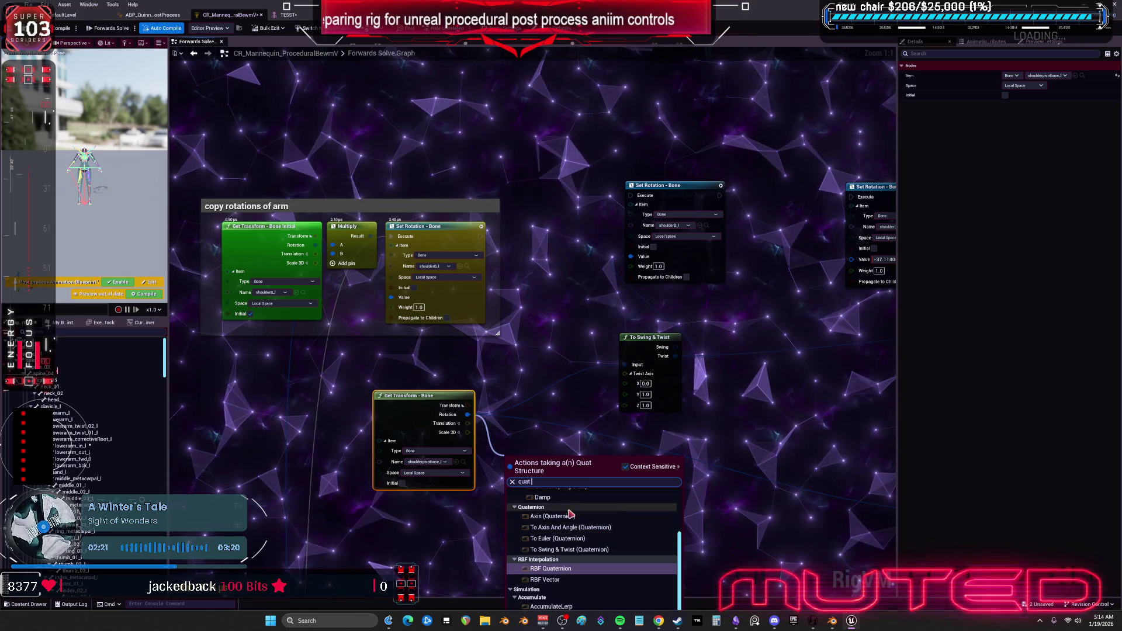
scroll(602, 544, up, 5)
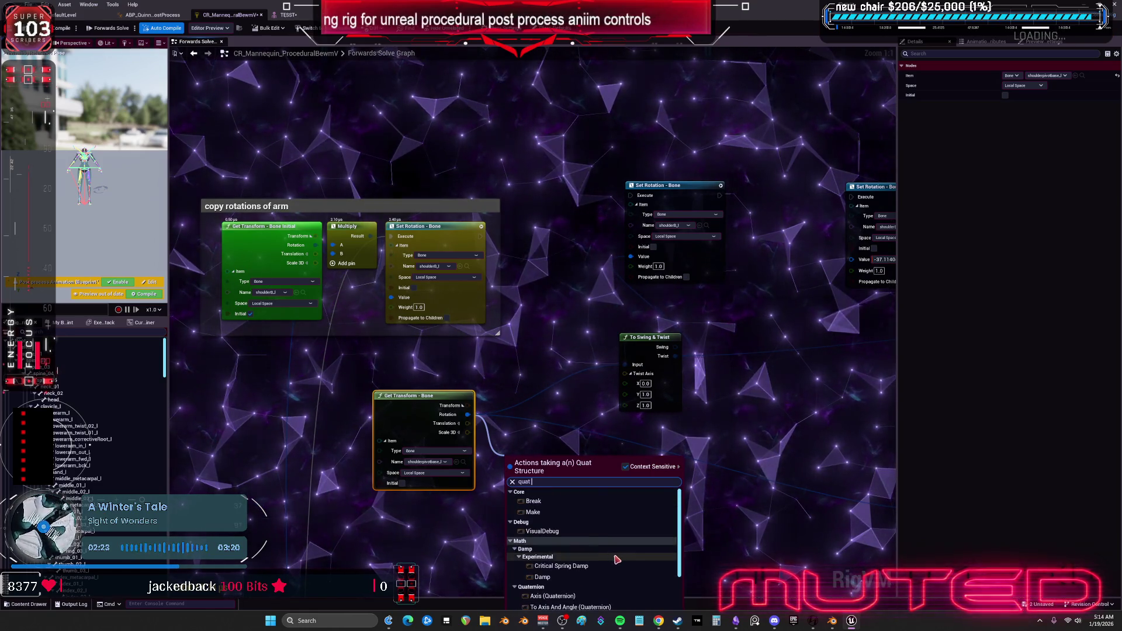
scroll(608, 550, down, 7)
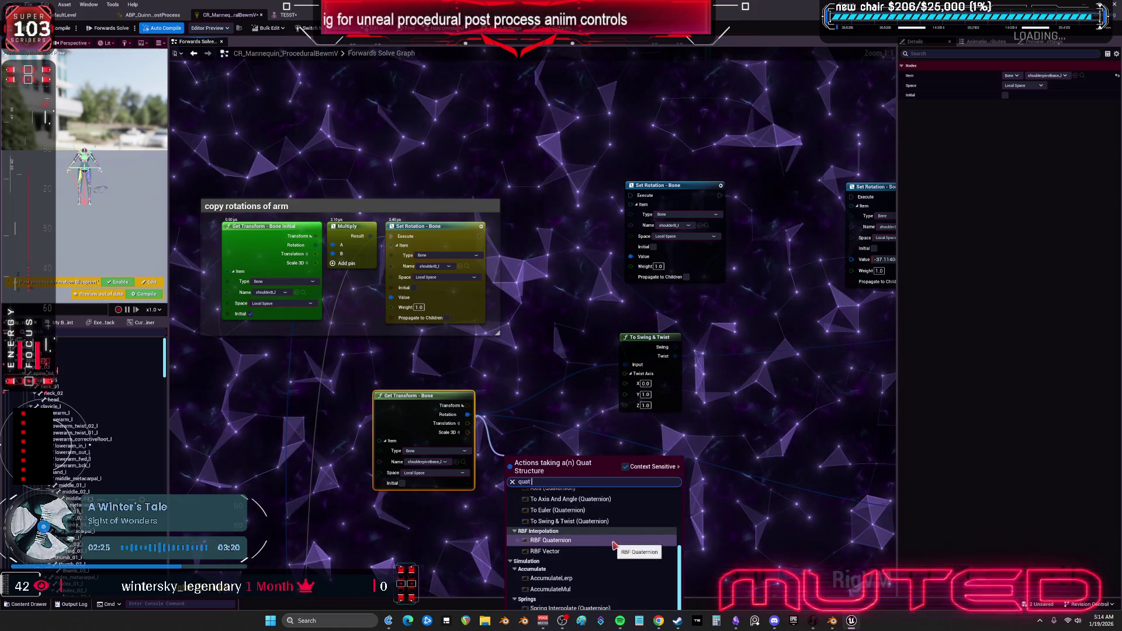
scroll(616, 544, up, 1)
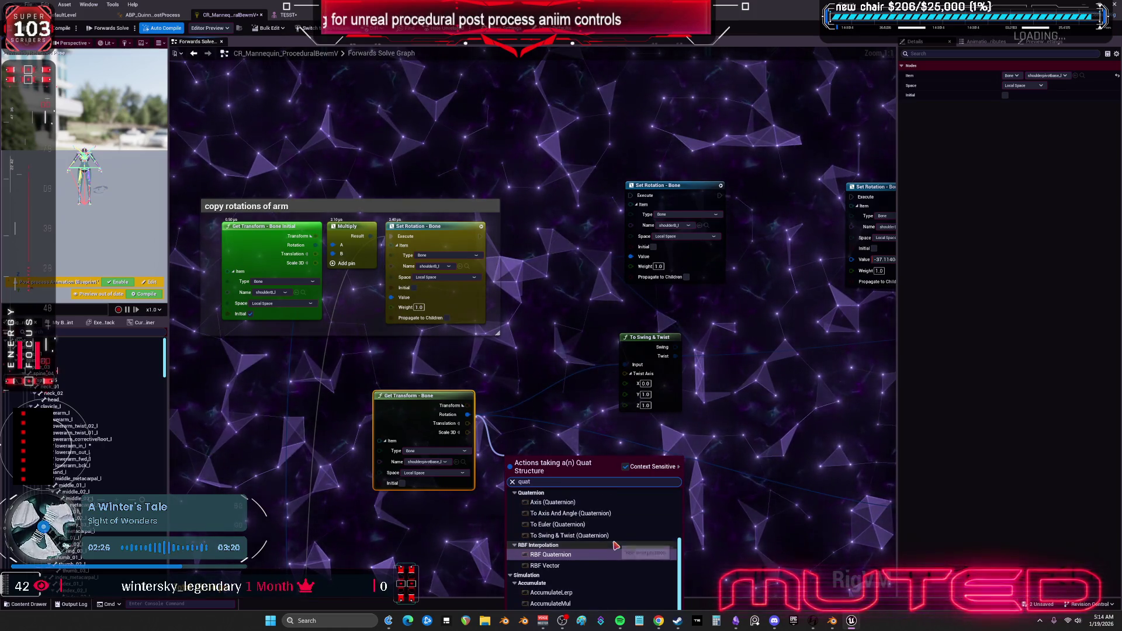
click(575, 525)
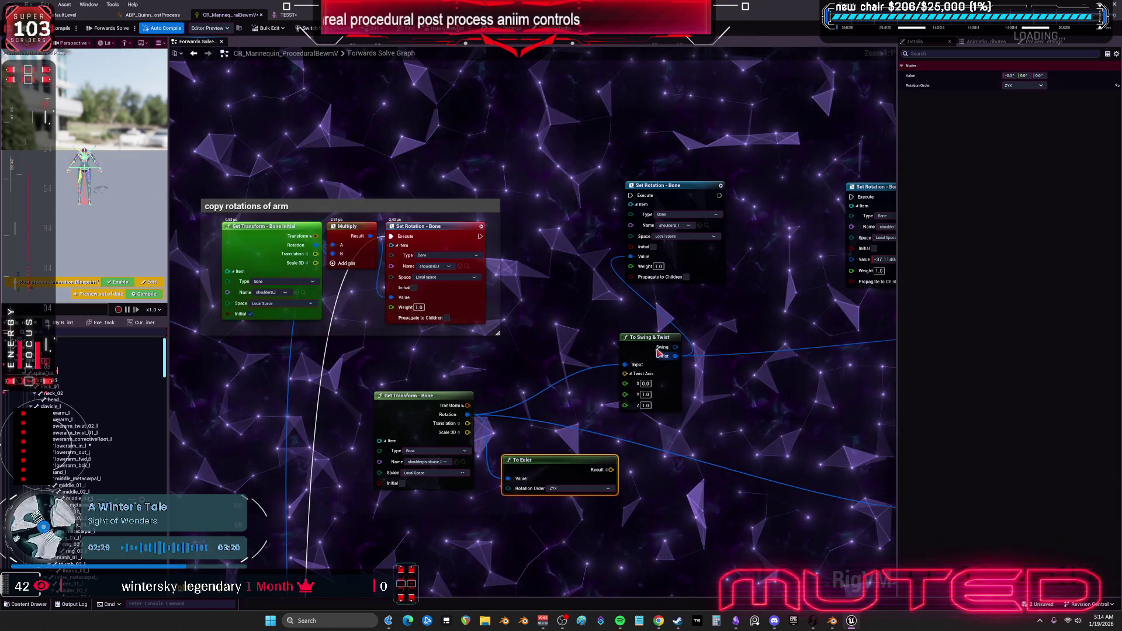
Move the To Swing & Twist node aside and check the To Euler node's settings.
drag(657, 350, 663, 350)
click(557, 466)
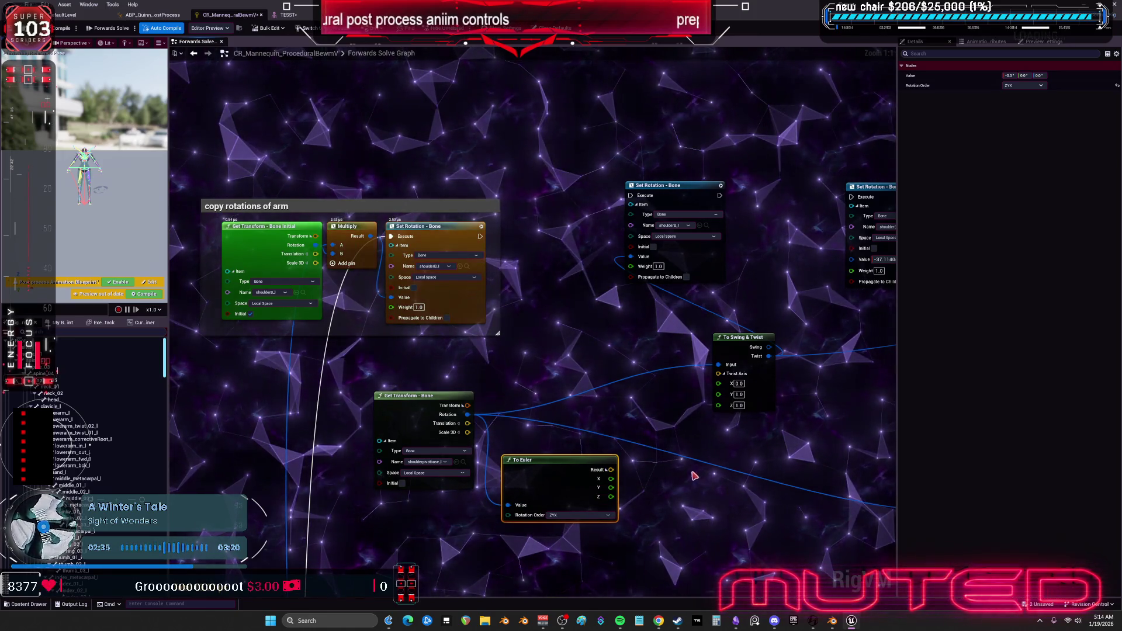
drag(665, 468, 647, 446)
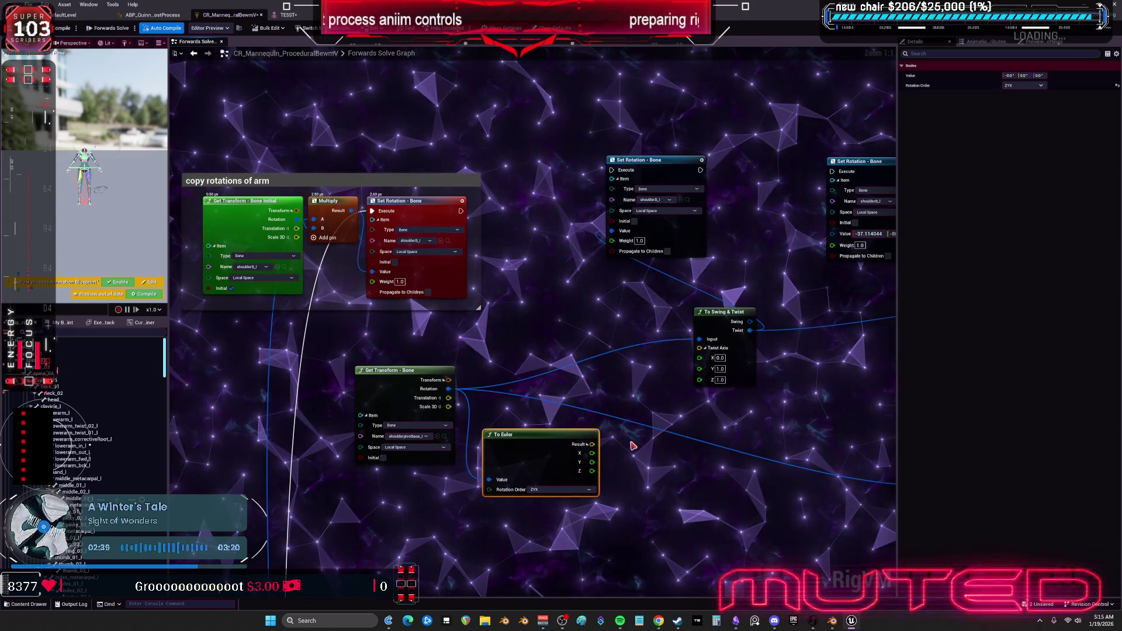
drag(643, 460, 636, 452)
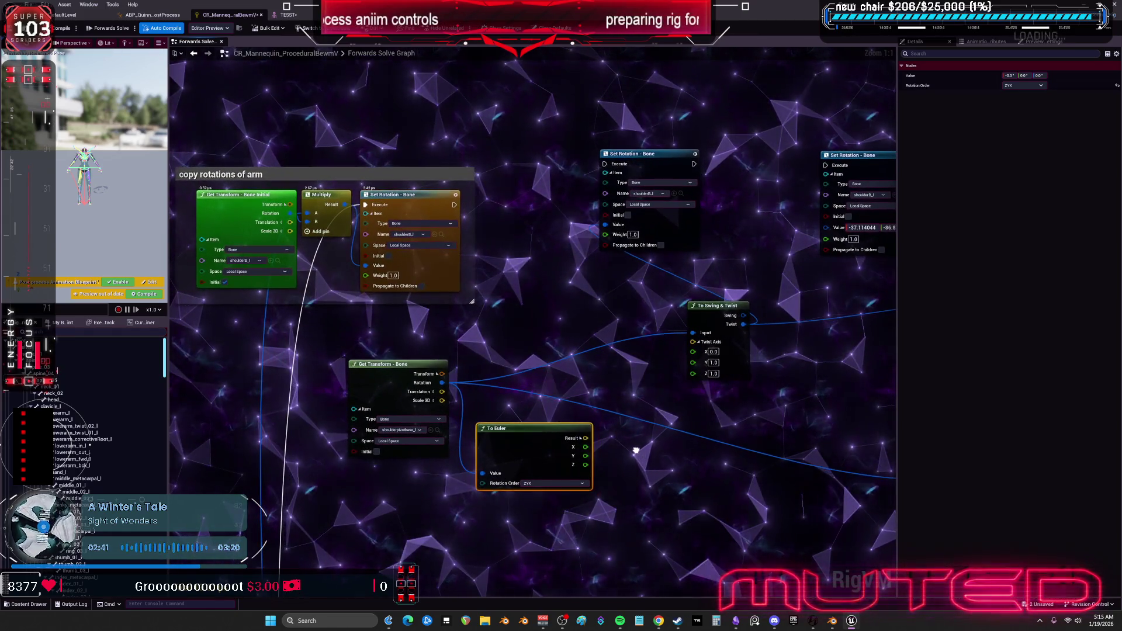
click(288, 14)
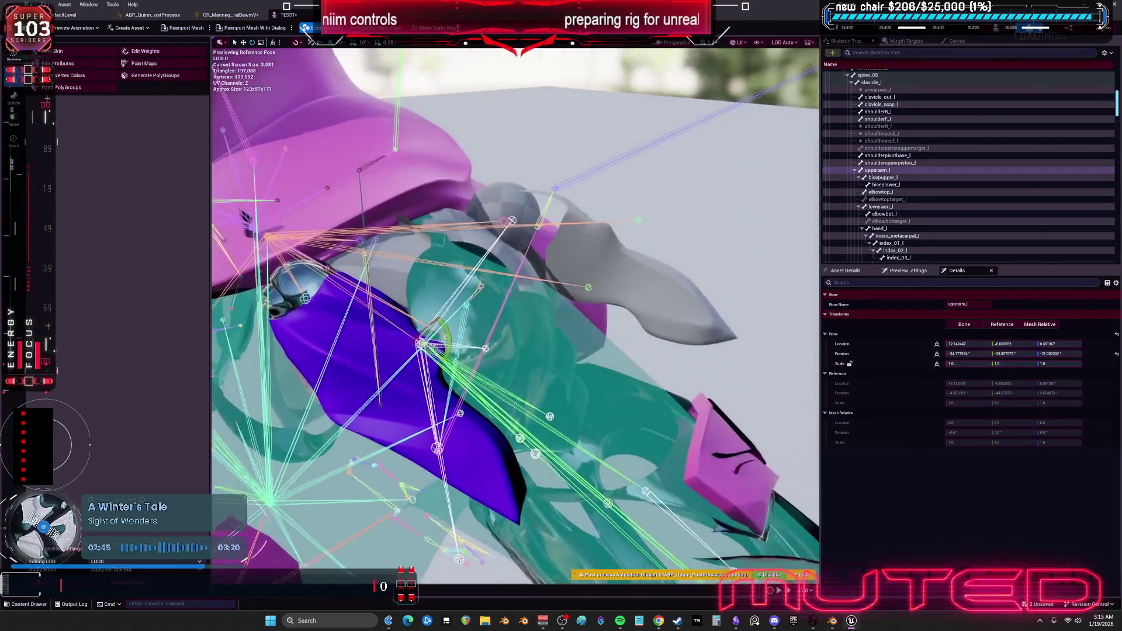
Inspect the wingbaserotate_l, upperarm_out_l and upperarmyy_l bones, framing upperarm_out_l.
drag(543, 309, 543, 308)
click(537, 291)
click(521, 277)
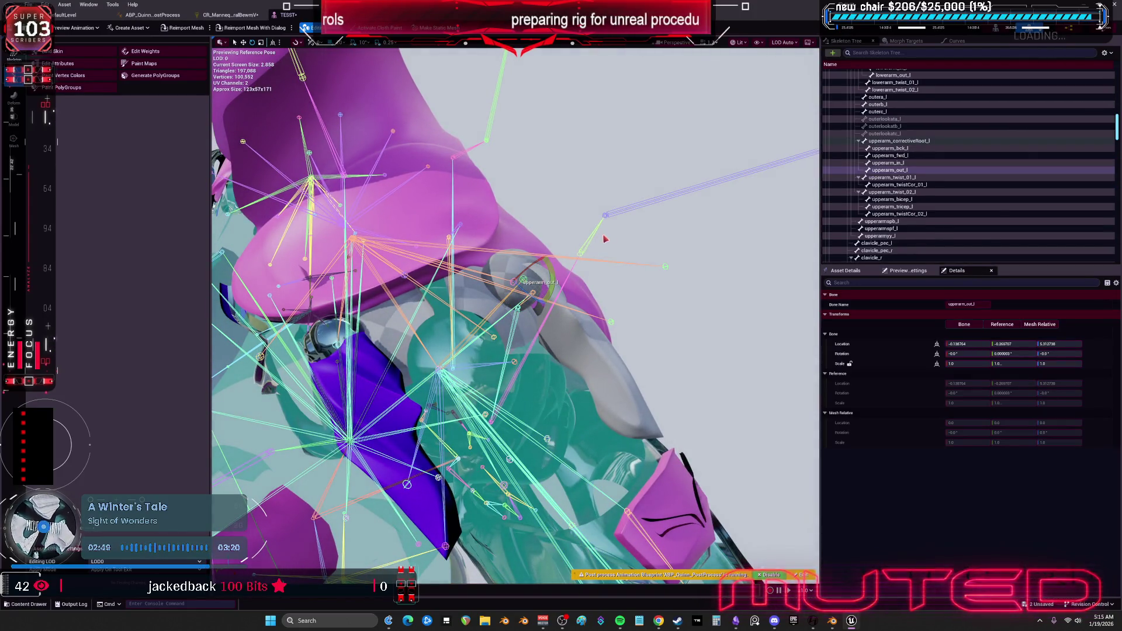
click(660, 267)
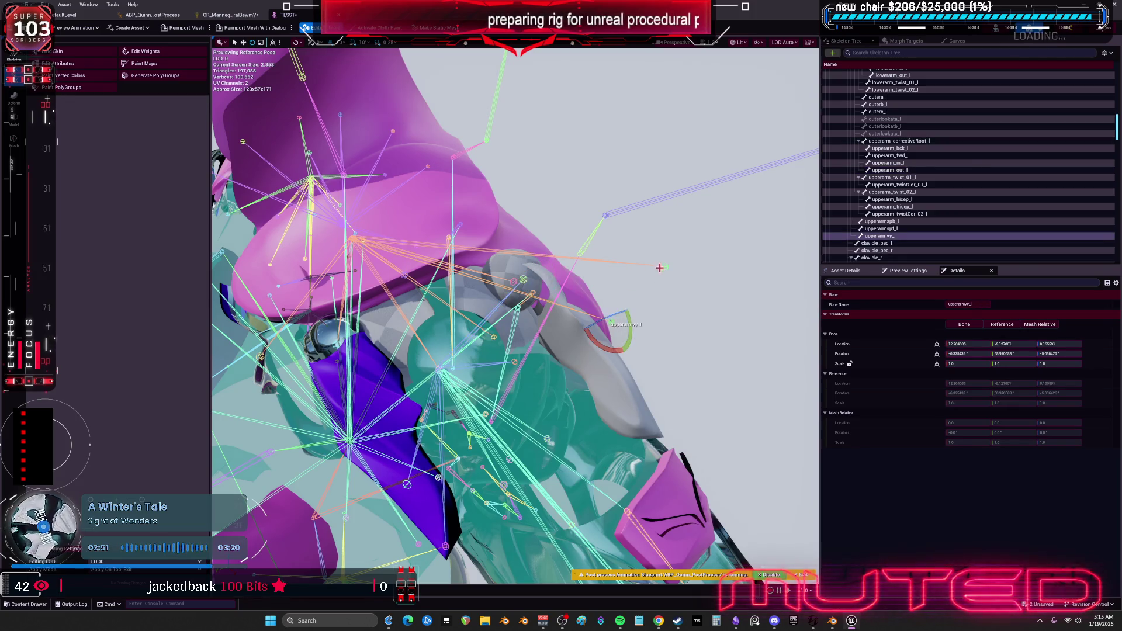
click(525, 285)
drag(553, 277, 503, 328)
key(f)
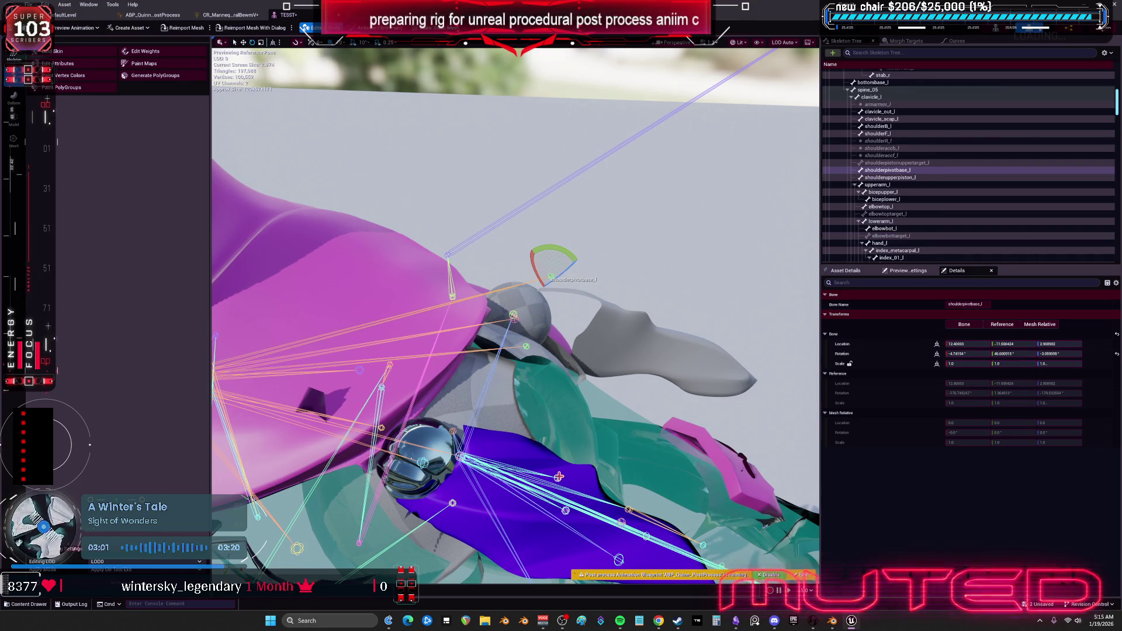
Select outerlookatc_l, wingbaserotate_l, upperarmyy_l, shoulderpivotbase_l and shoulderB_l in turn.
click(560, 477)
click(386, 369)
key(f)
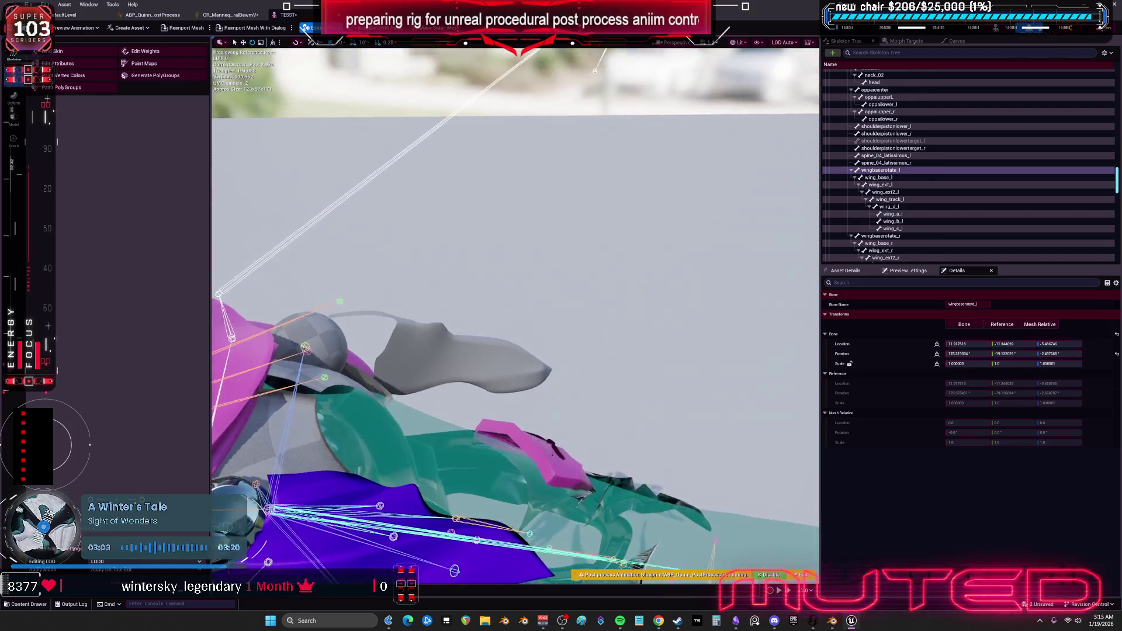
click(409, 194)
key(f)
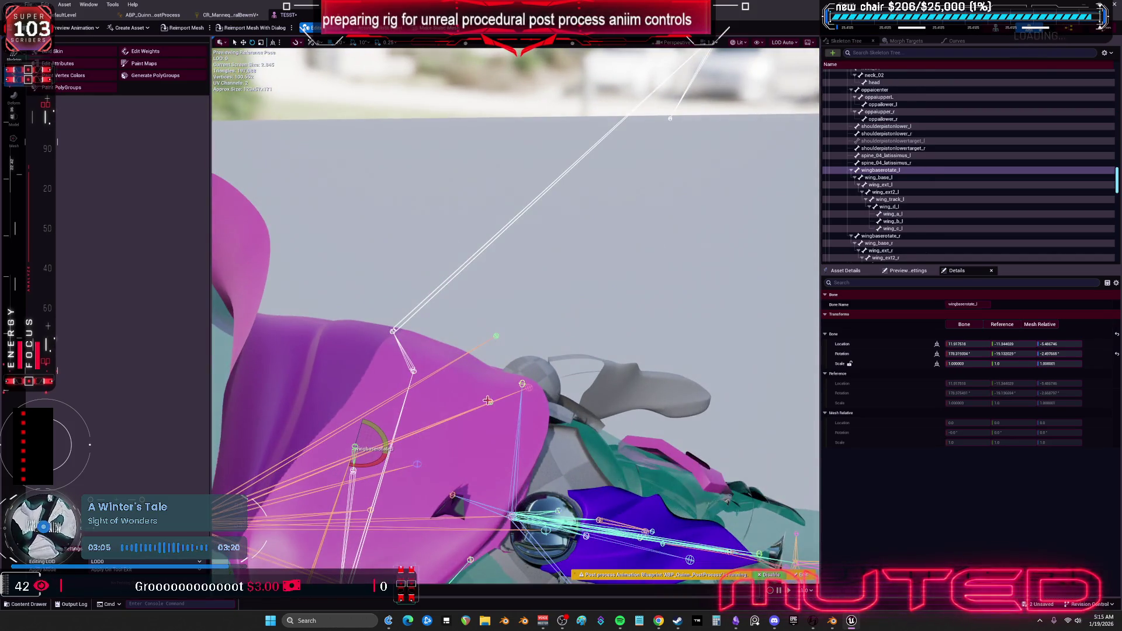
click(496, 337)
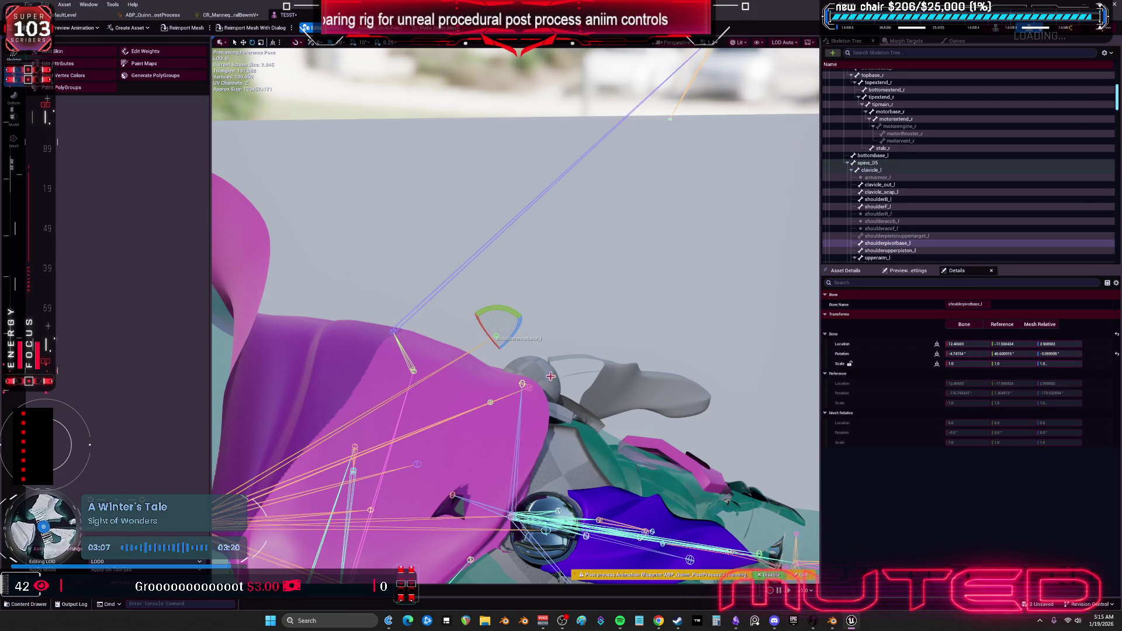
click(529, 388)
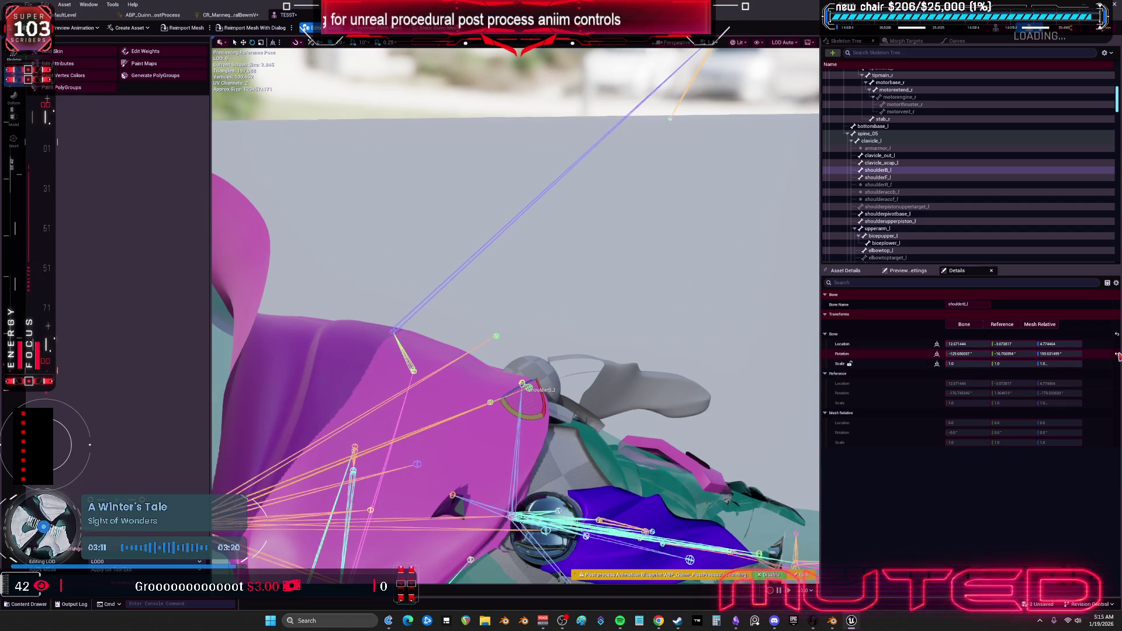
Set the arm-copy Set Rotation node's Weight to 0.0.
click(228, 17)
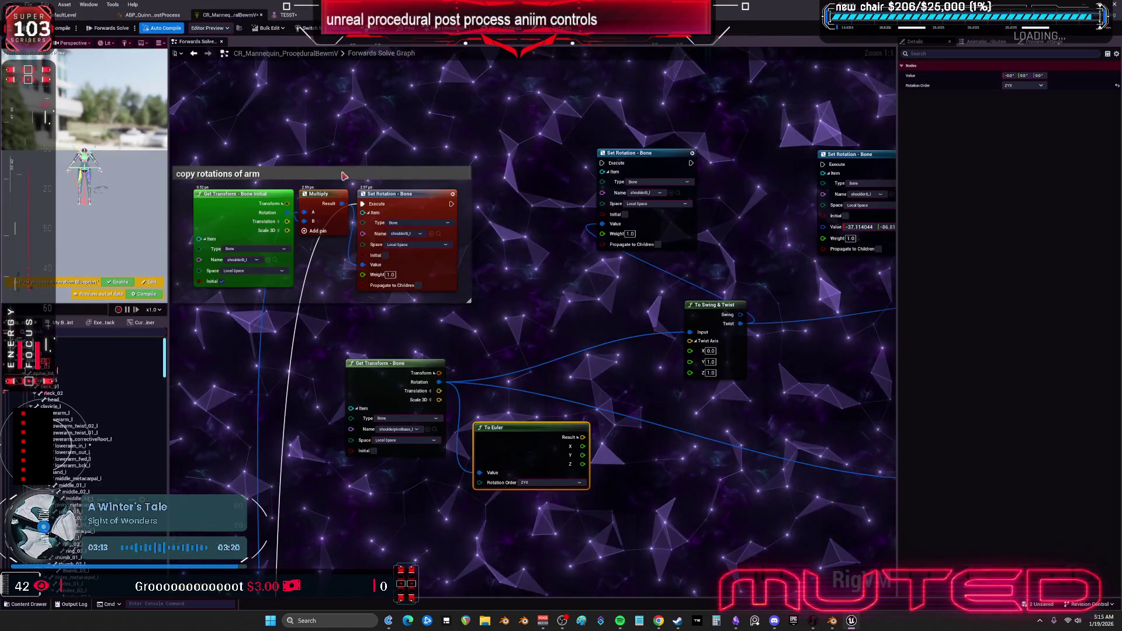
drag(419, 222, 540, 231)
click(512, 282)
text(0)
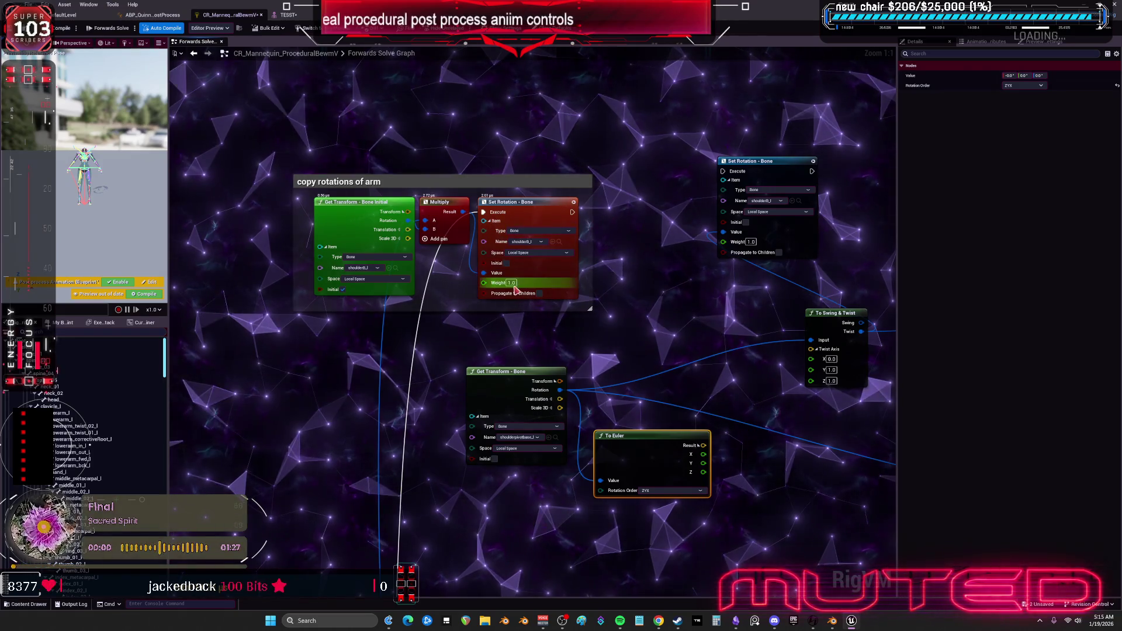
key(Return)
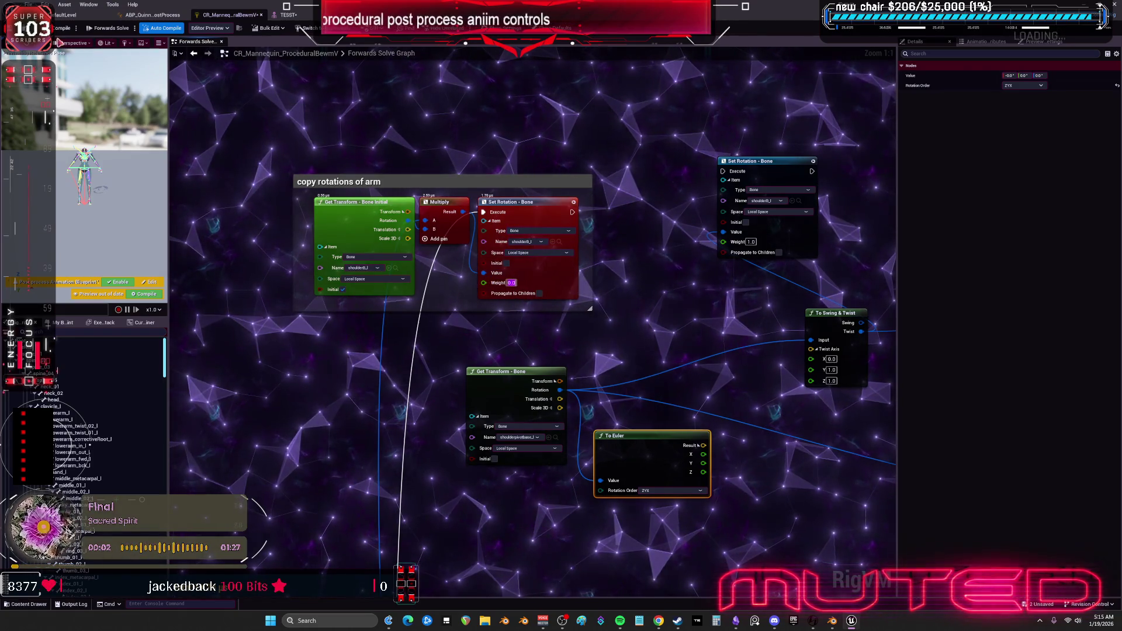
click(287, 15)
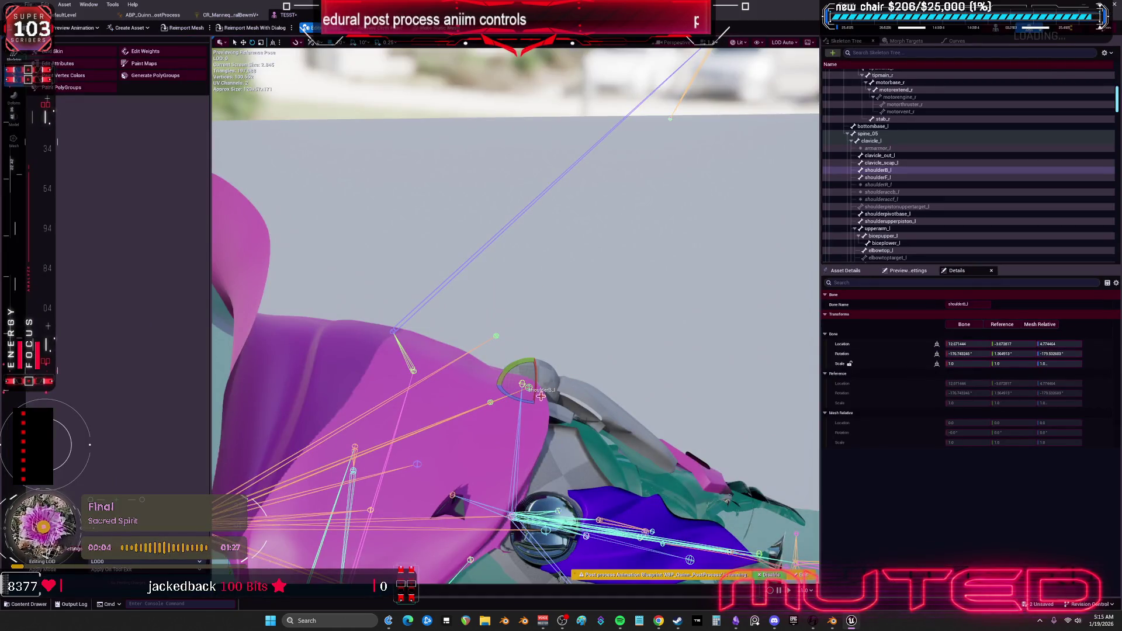
Rotate shoulderB_l twice, the second time further around its X axis, to test deformation.
mouse_move(515, 398)
mouse_down()
mouse_move(497, 388)
mouse_move(523, 370)
mouse_move(531, 397)
mouse_move(473, 415)
mouse_move(586, 378)
mouse_up()
drag(506, 338, 385, 242)
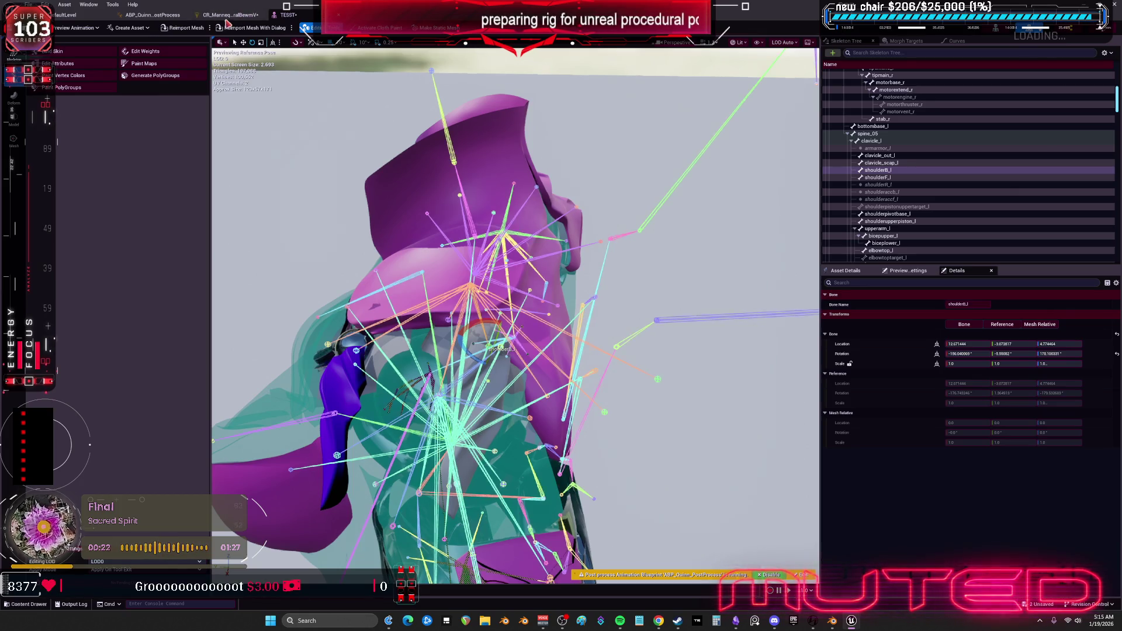
click(231, 14)
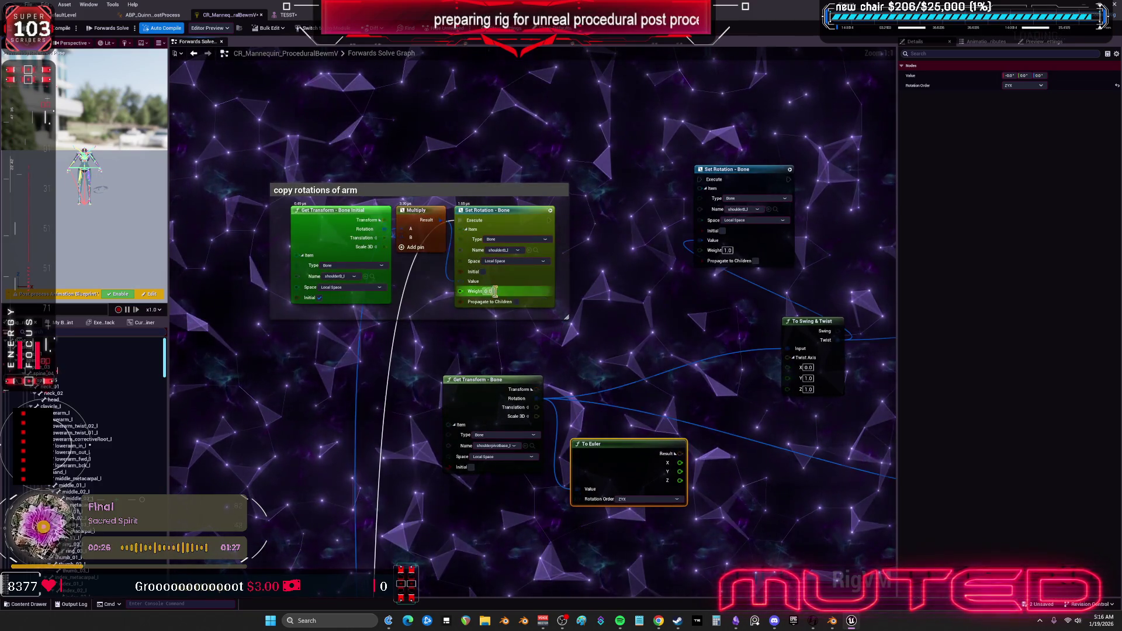
Set the arm-copy Set Rotation node's weight back to 1.0.
double_click(489, 291)
text(1)
key(Return)
Add a Clamp node fed by the To Euler node's Z angle output.
mouse_move(681, 277)
mouse_down()
mouse_move(658, 318)
mouse_move(622, 188)
mouse_up()
click(586, 366)
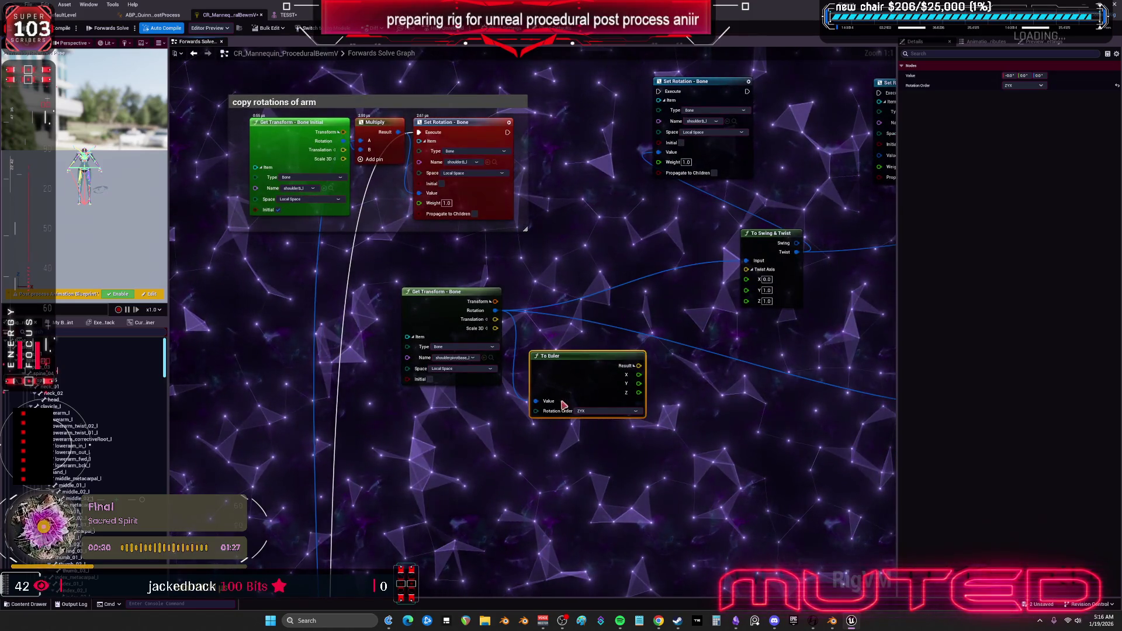
mouse_move(699, 382)
mouse_down()
mouse_move(599, 376)
mouse_move(637, 405)
mouse_up()
text(clamp)
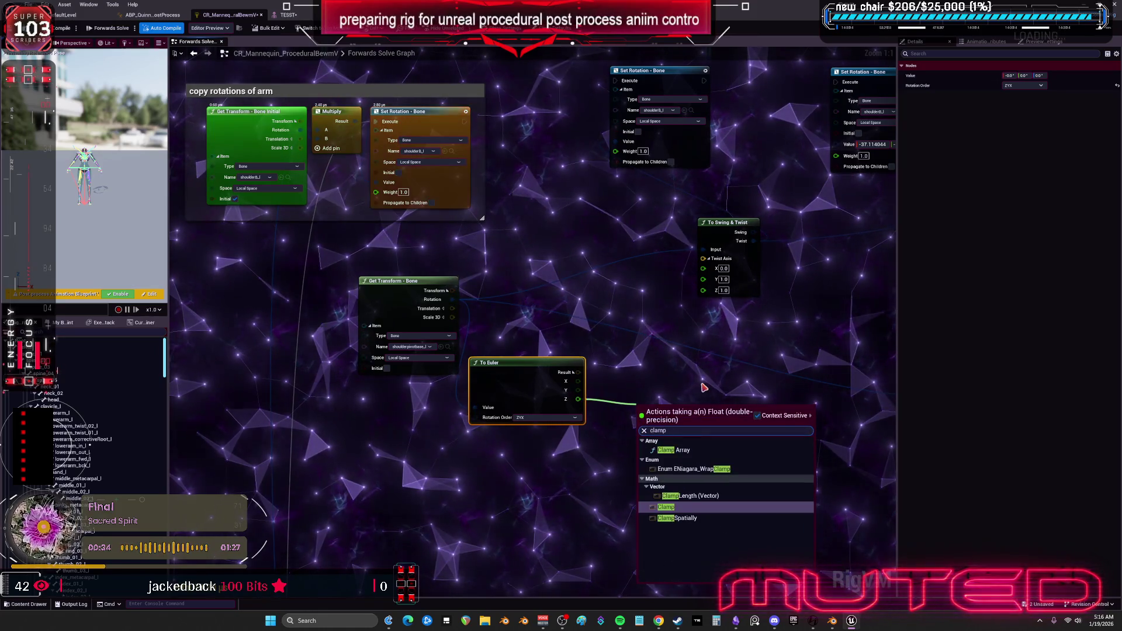
key(Return)
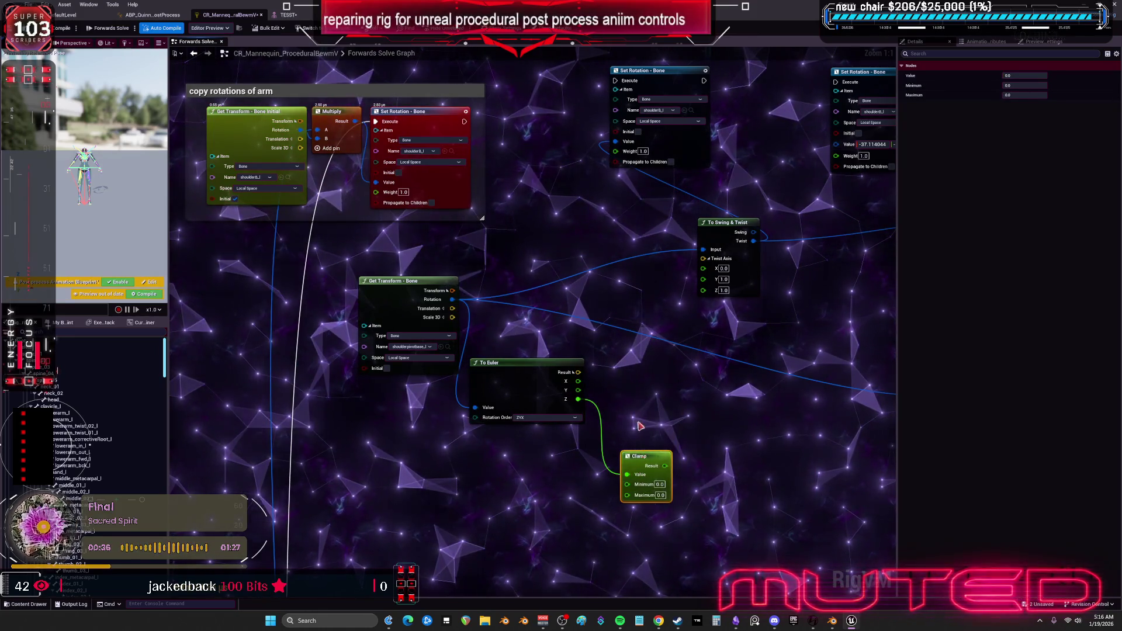
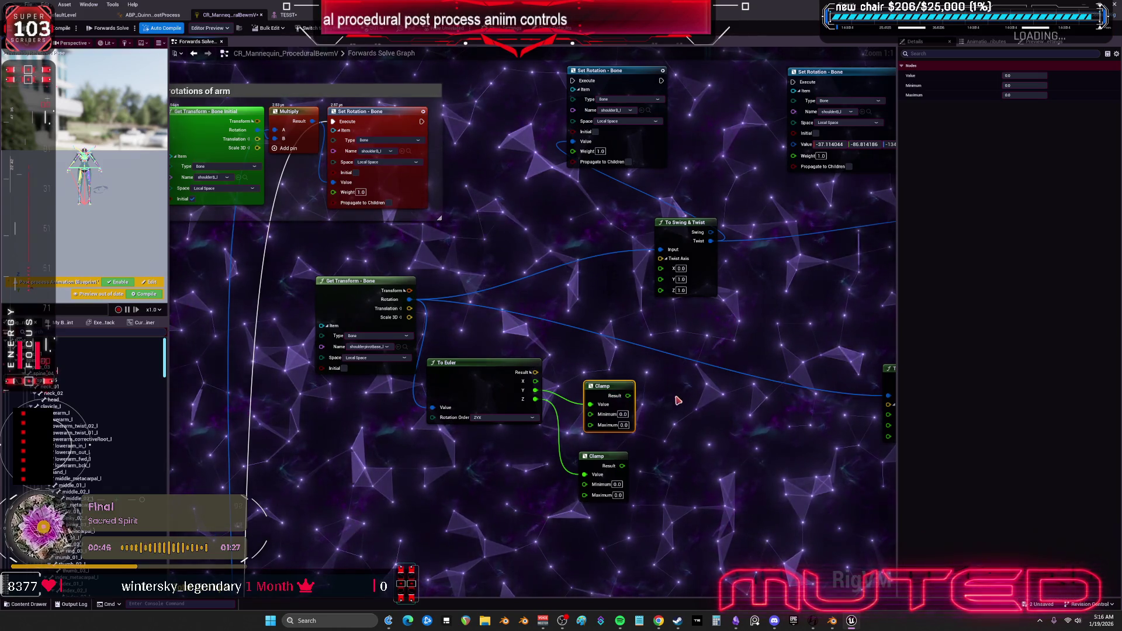
Shift the To Swing & Twist node and paste a copy of the From Euler node.
drag(656, 333, 610, 307)
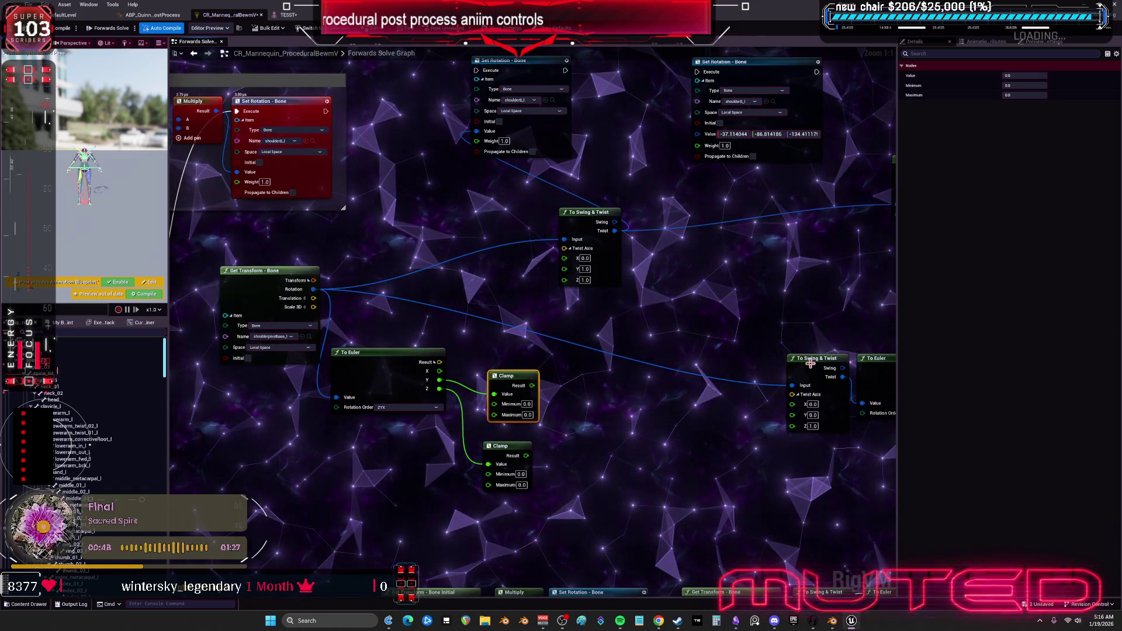
drag(809, 367, 774, 361)
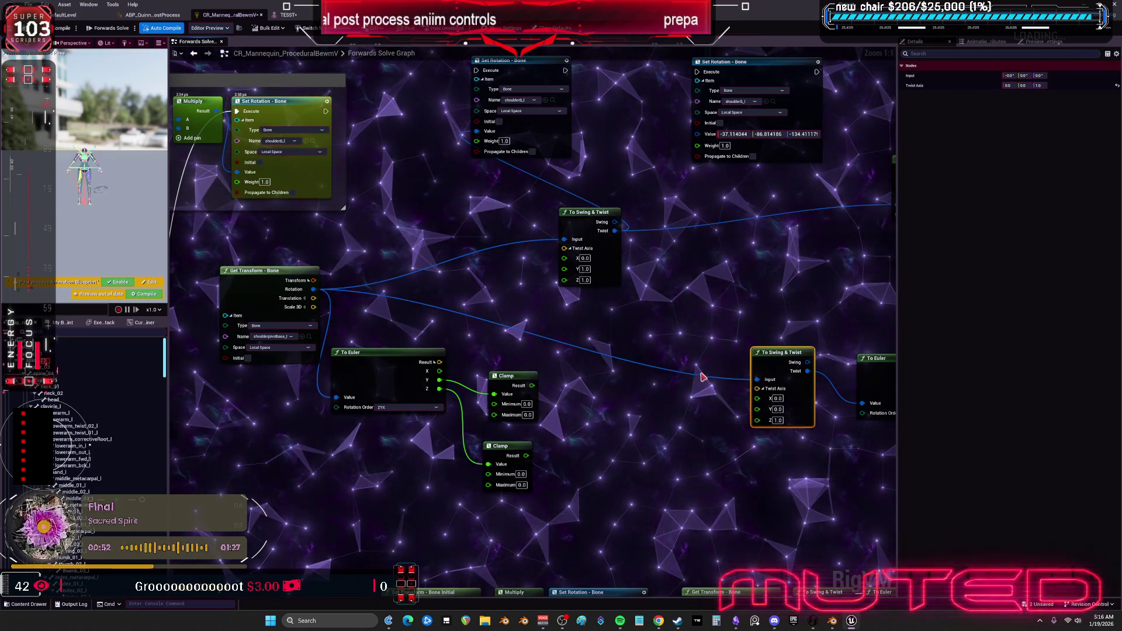
drag(703, 377, 638, 366)
drag(699, 317, 542, 313)
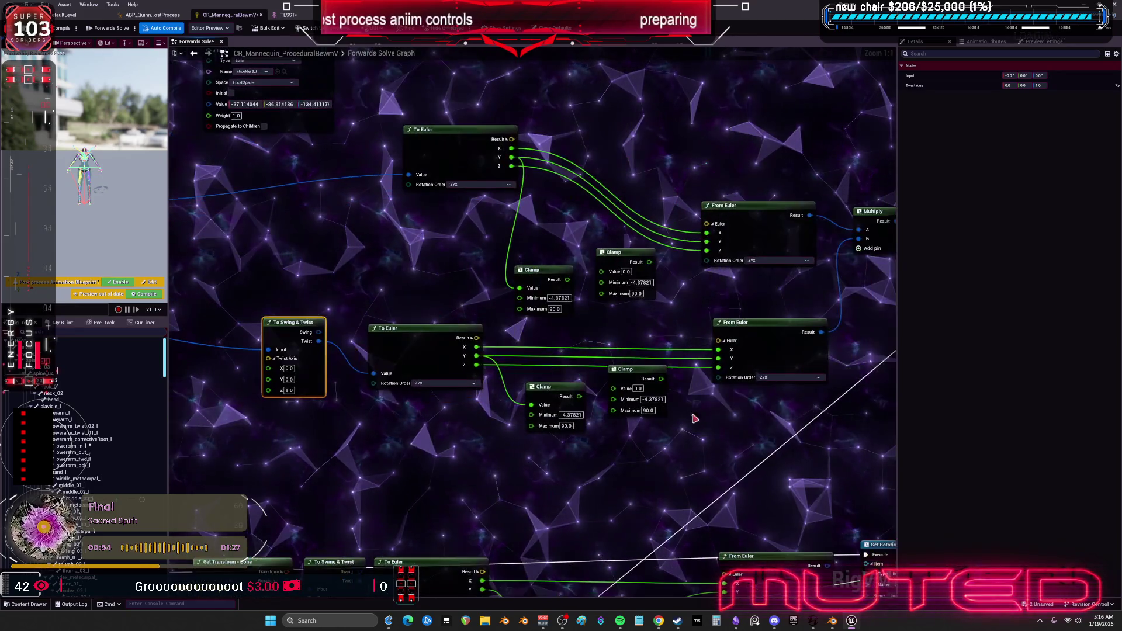
key(ctrl+z)
key(ctrl+z)
key(ctrl+z)
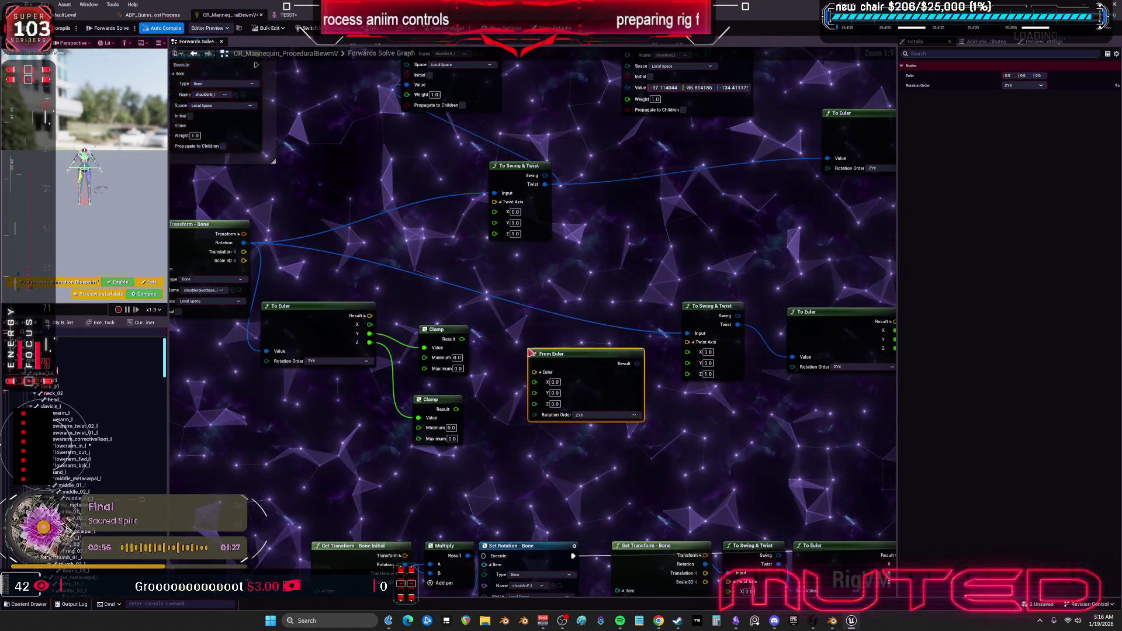
Wire both Clamp results into From Euler X and Y and link execution into Set Rotation - Bone.
mouse_move(387, 335)
mouse_down()
mouse_move(342, 372)
mouse_move(298, 369)
mouse_up()
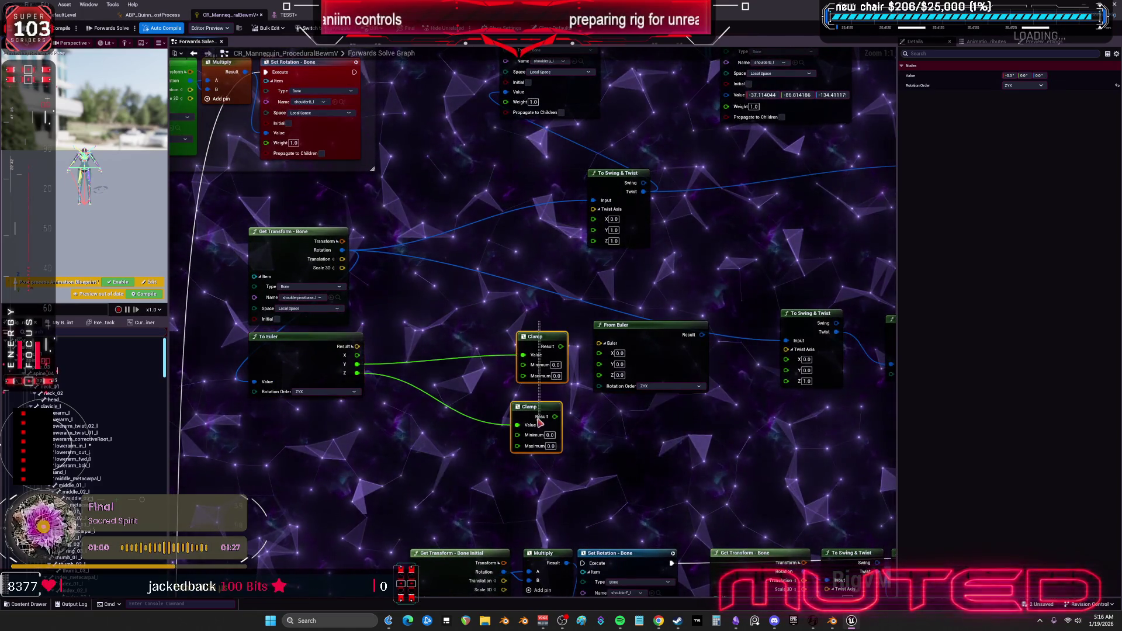
drag(541, 422, 506, 428)
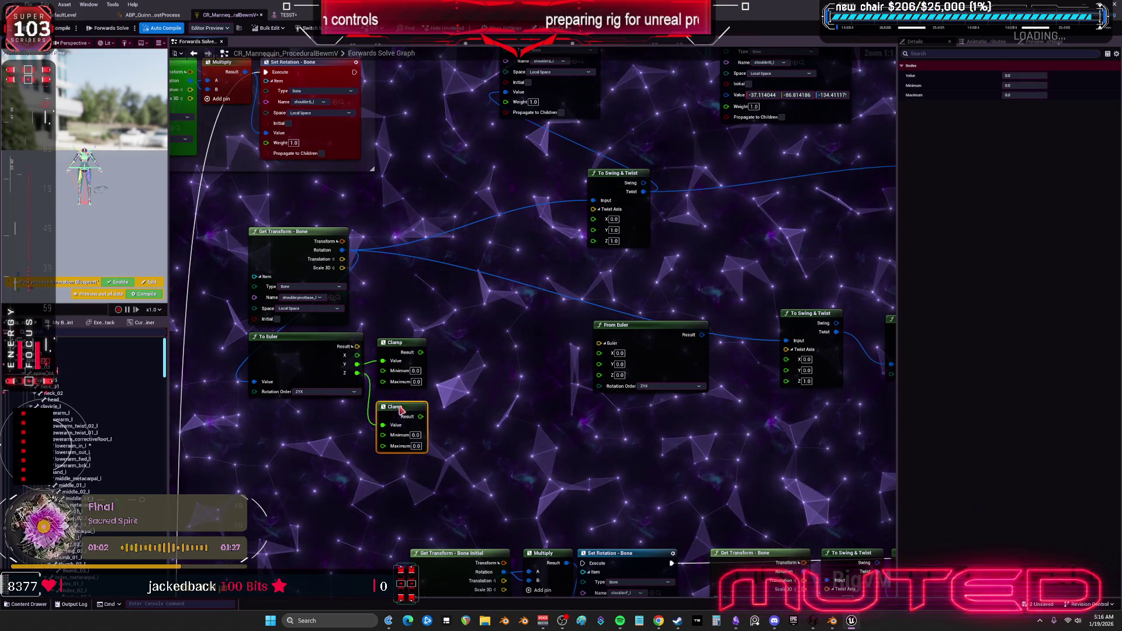
drag(602, 357, 497, 354)
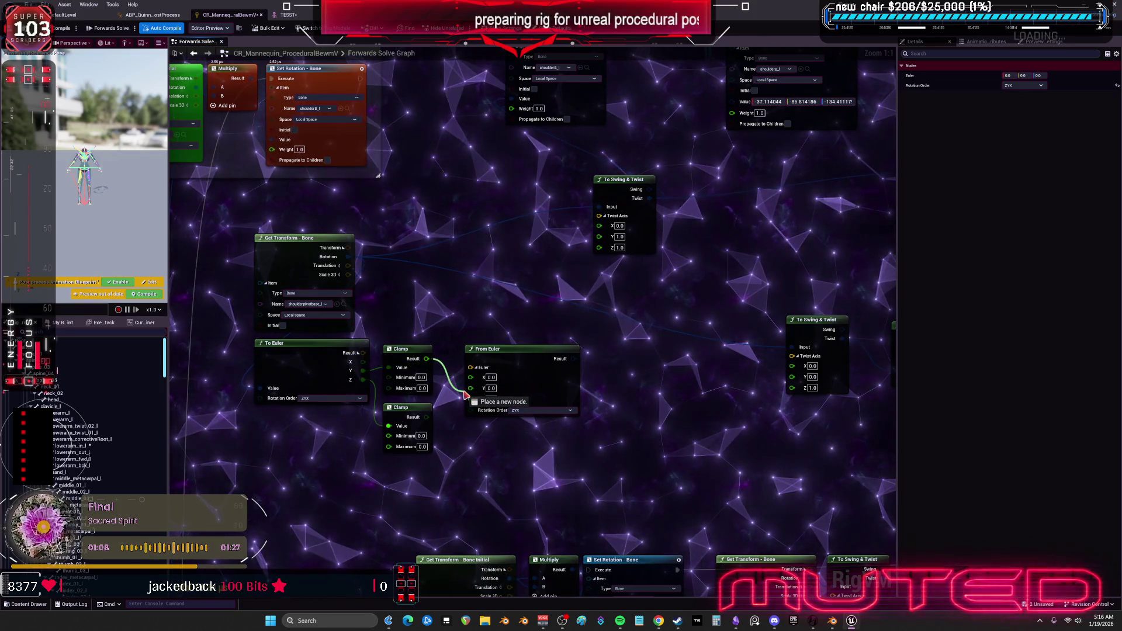
drag(470, 391, 472, 378)
click(537, 417)
drag(550, 374, 524, 238)
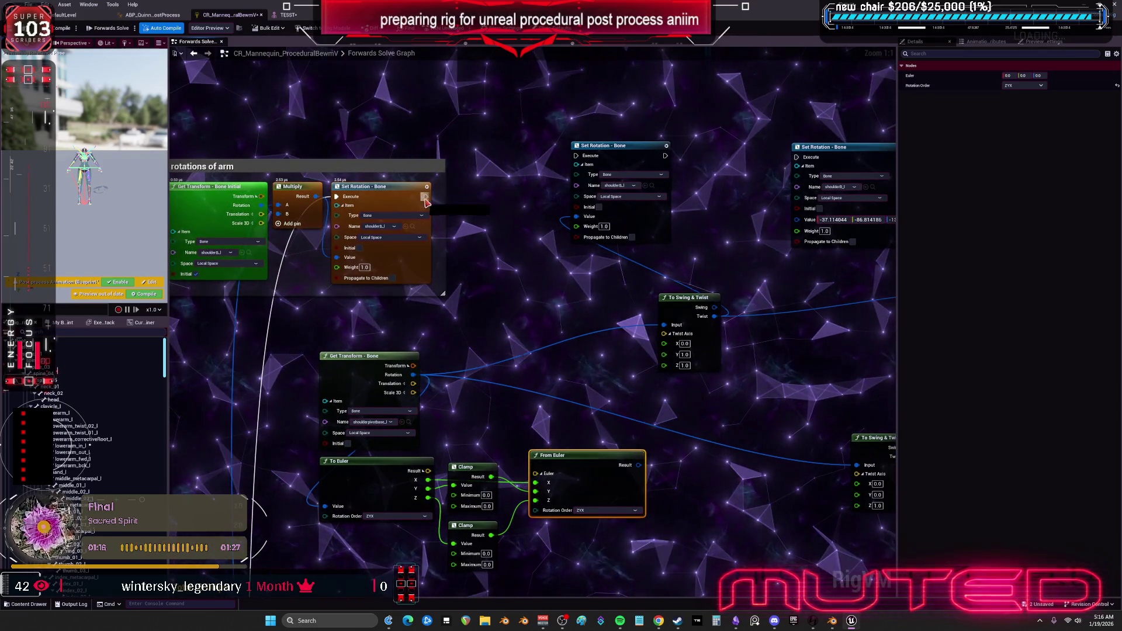
drag(577, 160, 578, 158)
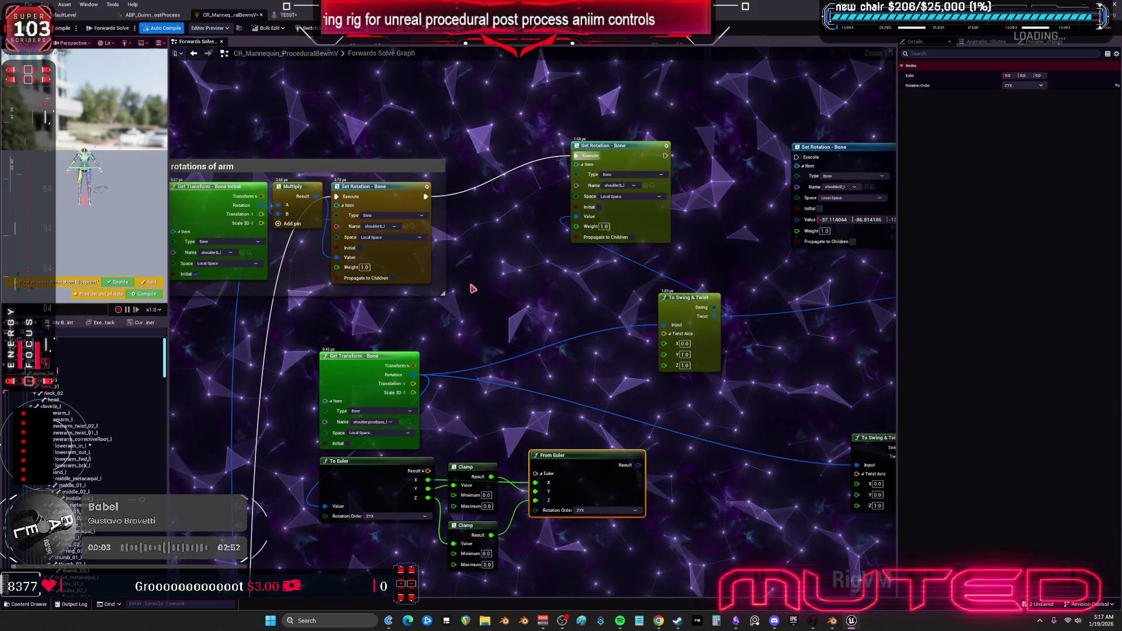
Give the Clamp nodes a minimum of -180 and maximum of 180, then go to the skeletal mesh editor.
drag(473, 288, 506, 283)
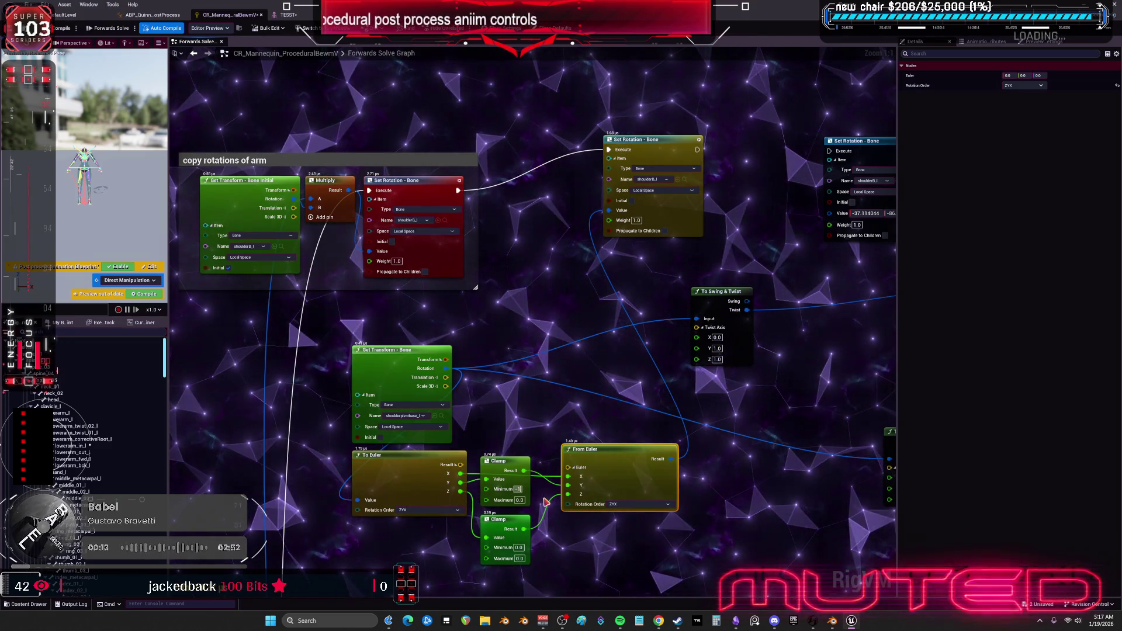
text(80)
key(Tab)
text(180)
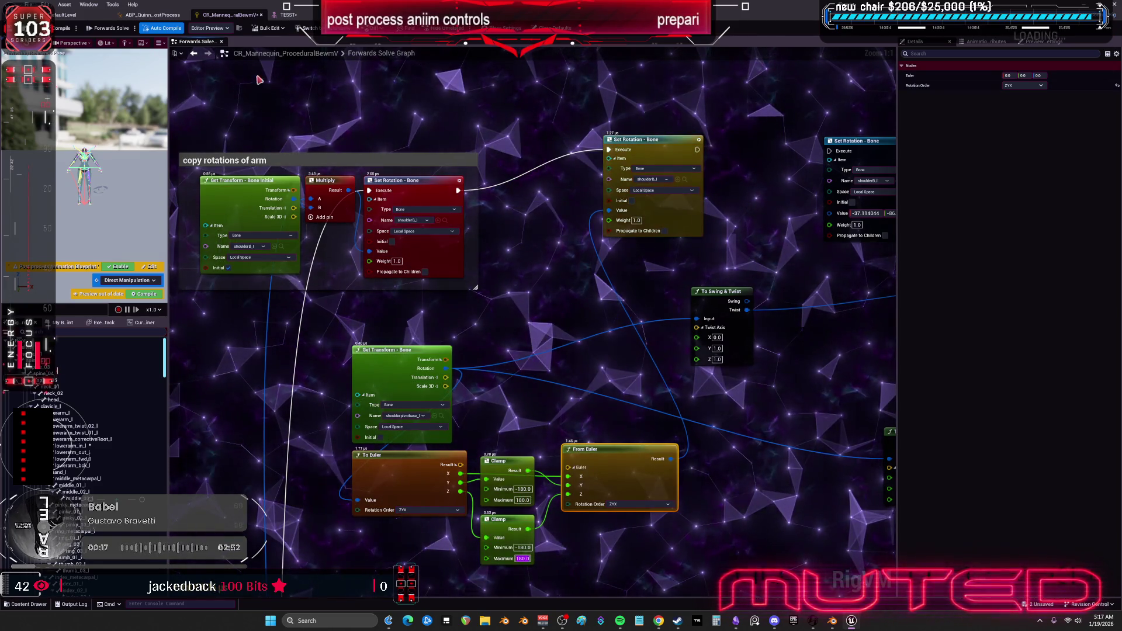
key(Return)
click(287, 14)
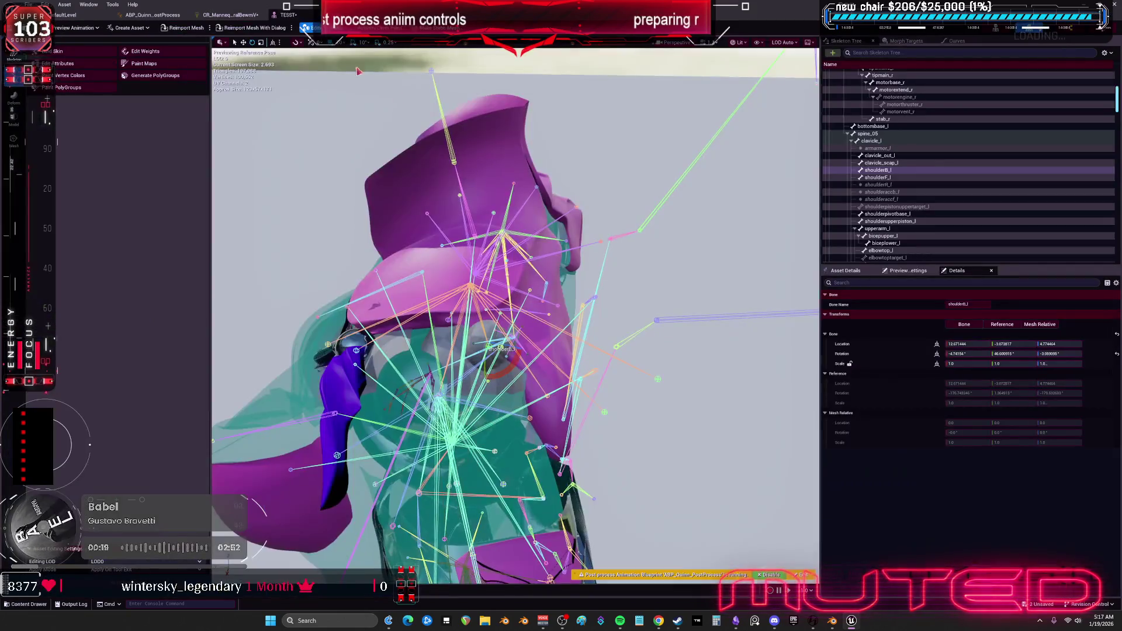
Select upperarm_l and rotate it outward in the mesh preview, then go back to the CR_Mannequin graph.
drag(558, 343, 532, 422)
click(438, 395)
drag(439, 395, 359, 451)
mouse_move(634, 252)
mouse_down()
mouse_move(647, 233)
mouse_move(627, 256)
mouse_up()
key(XF86AudioLowerVolume)
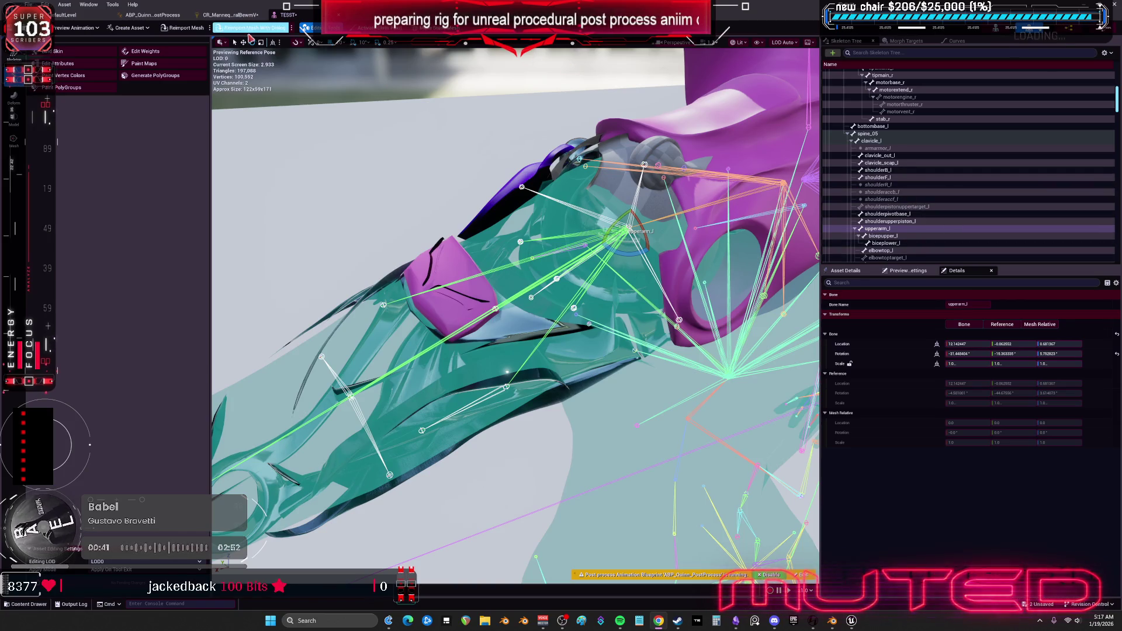
click(227, 15)
drag(514, 331, 549, 298)
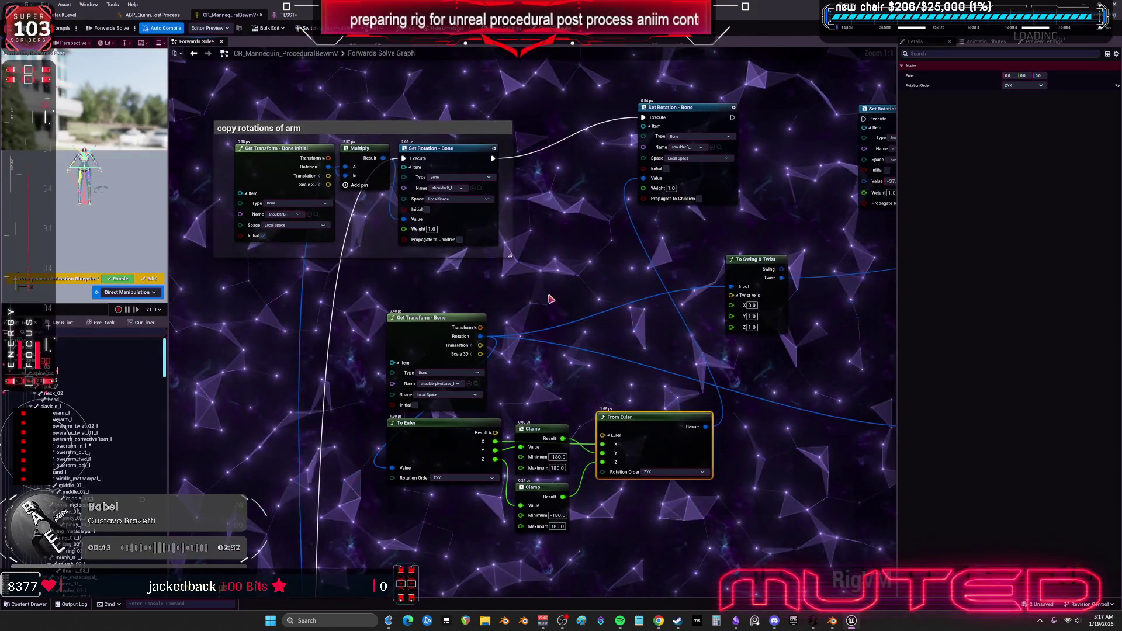
Reposition the Get Transform - Bone node and the right Set Rotation node.
click(441, 327)
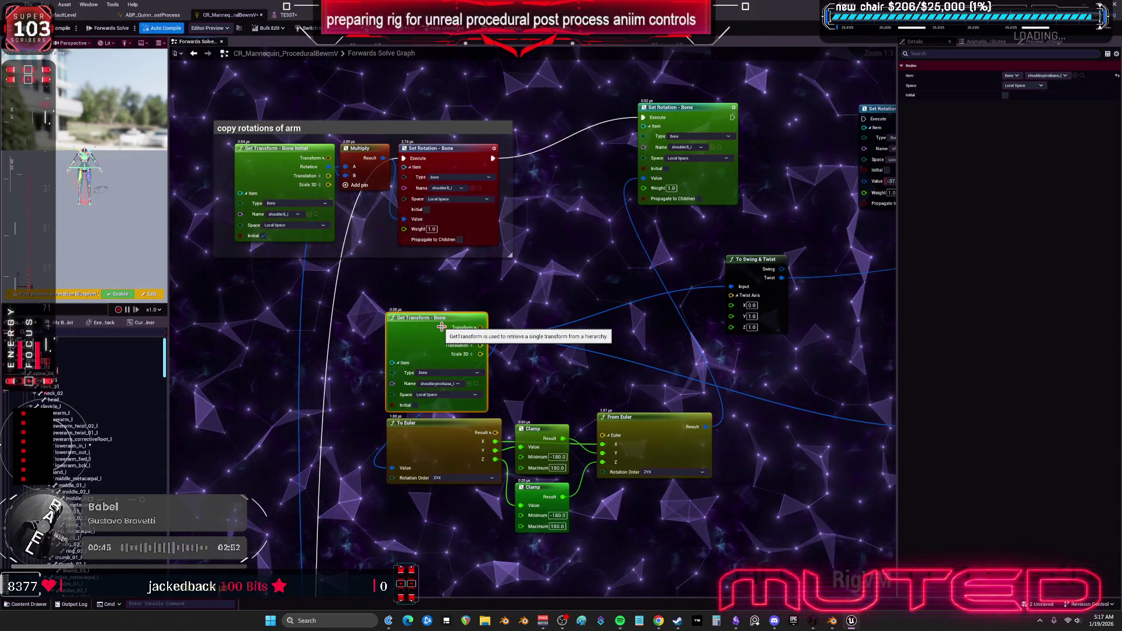
drag(692, 118, 660, 157)
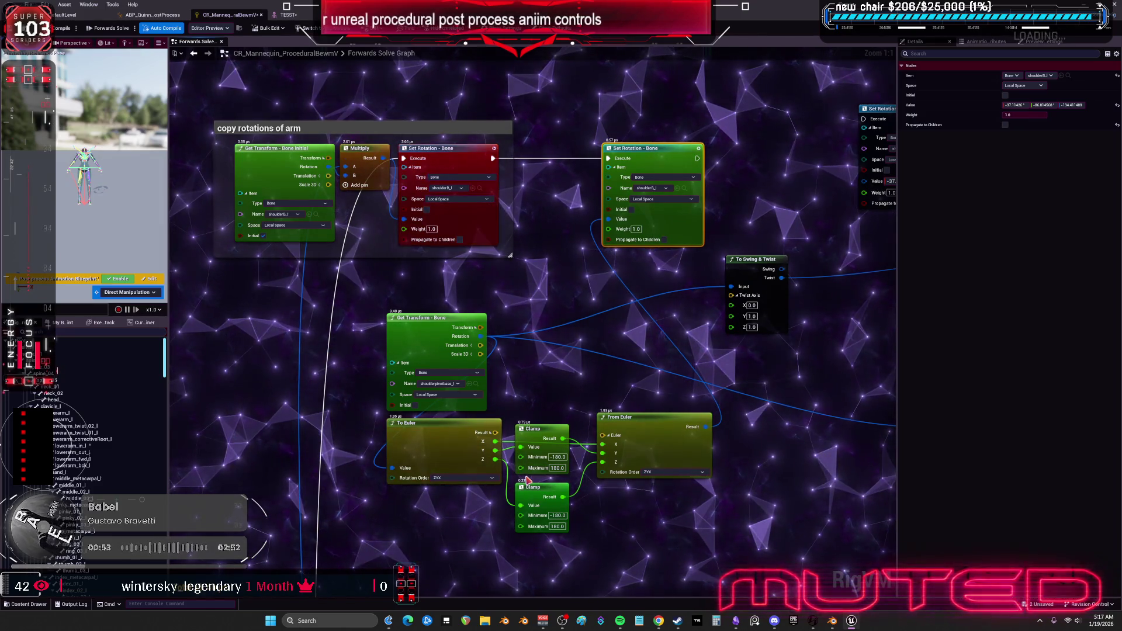
click(427, 336)
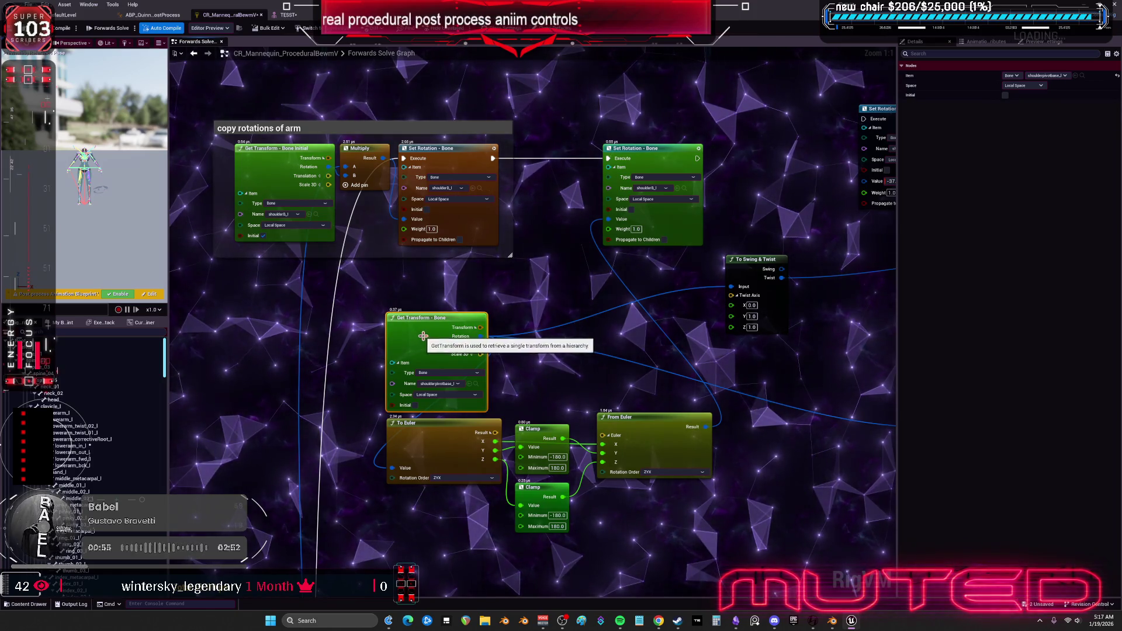
drag(423, 337, 441, 310)
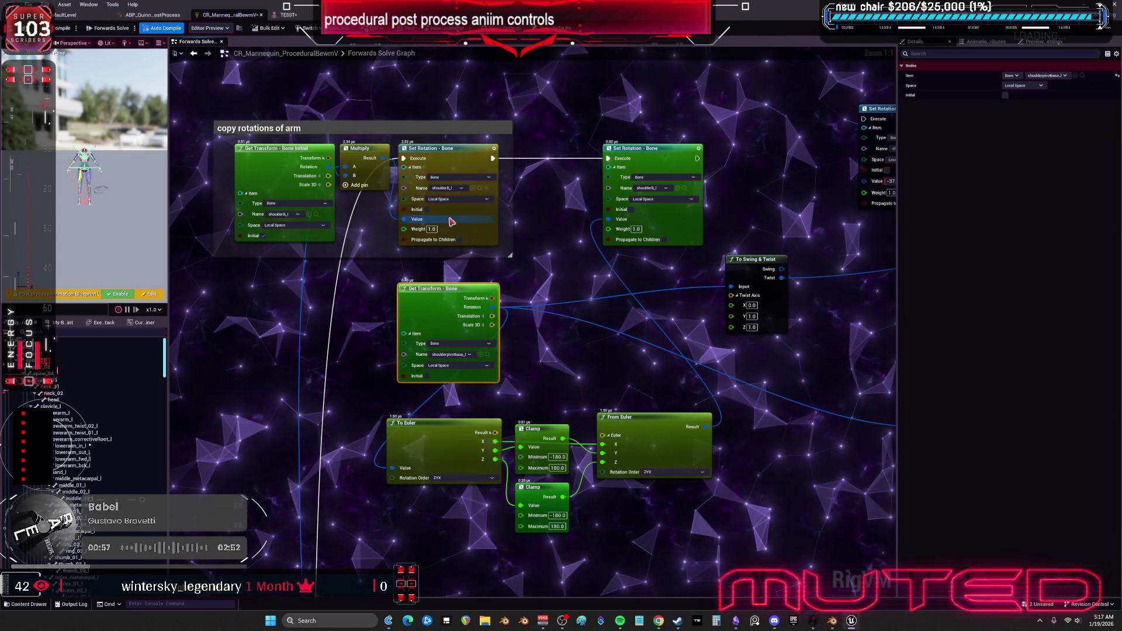
Set the Get Transform bone to shoulderB_l and test by rotating upperarm_l in the mesh editor.
text(shoulderb)
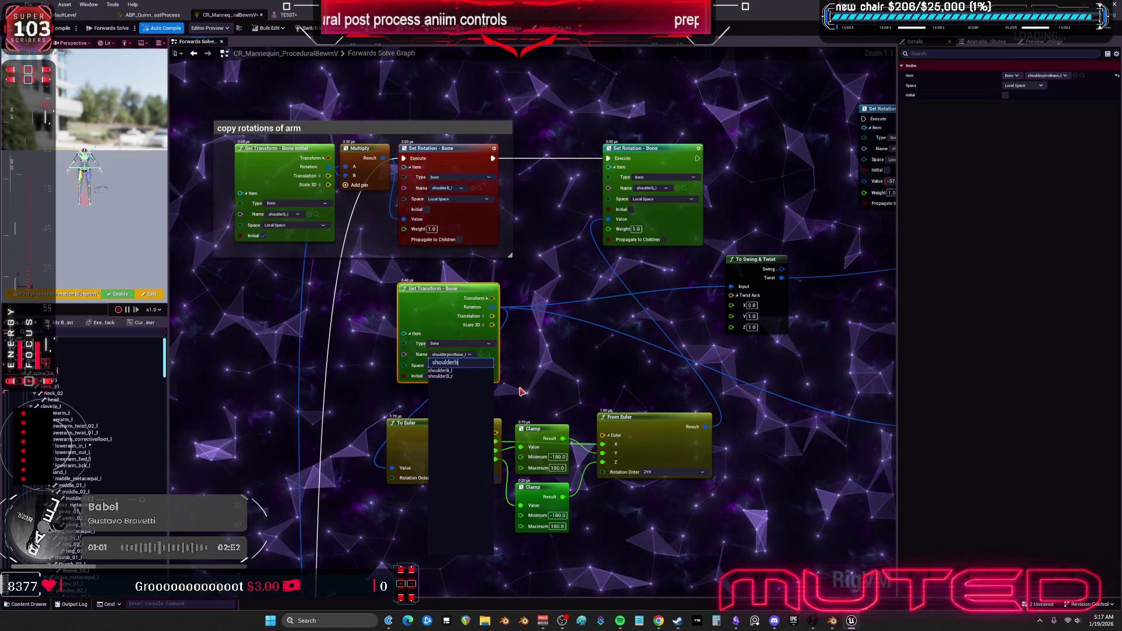
click(474, 377)
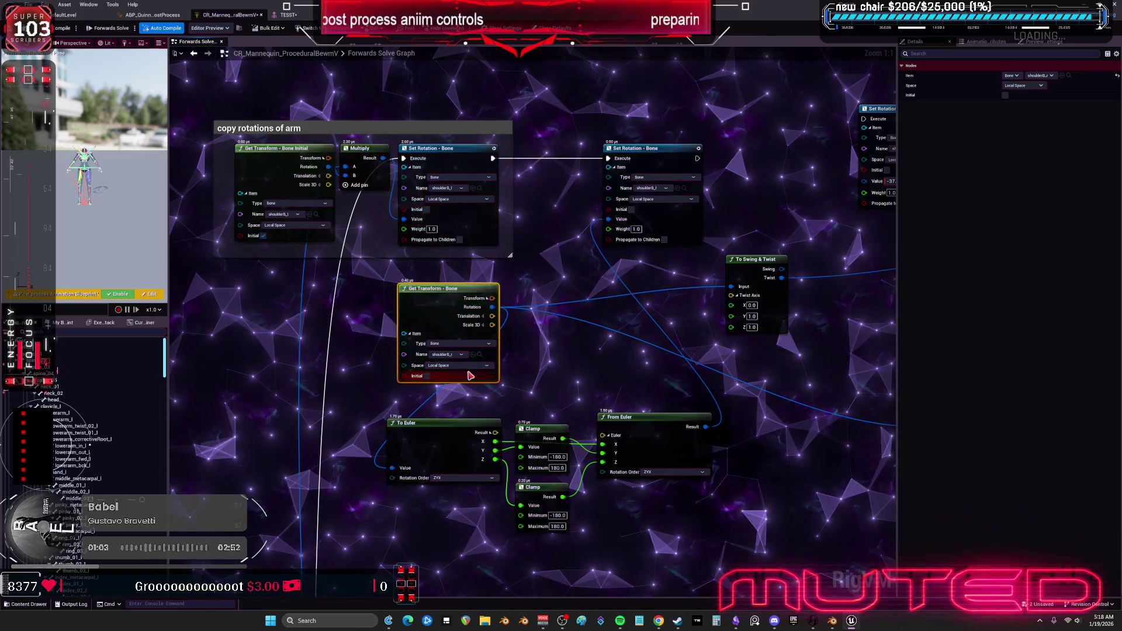
text(shoulder)
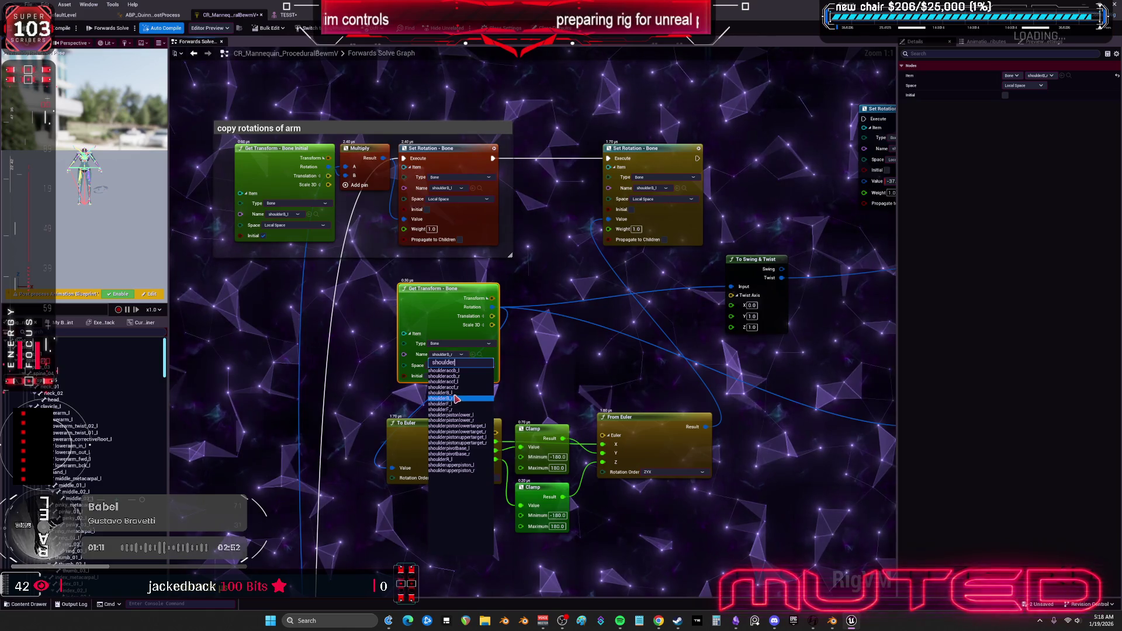
click(451, 393)
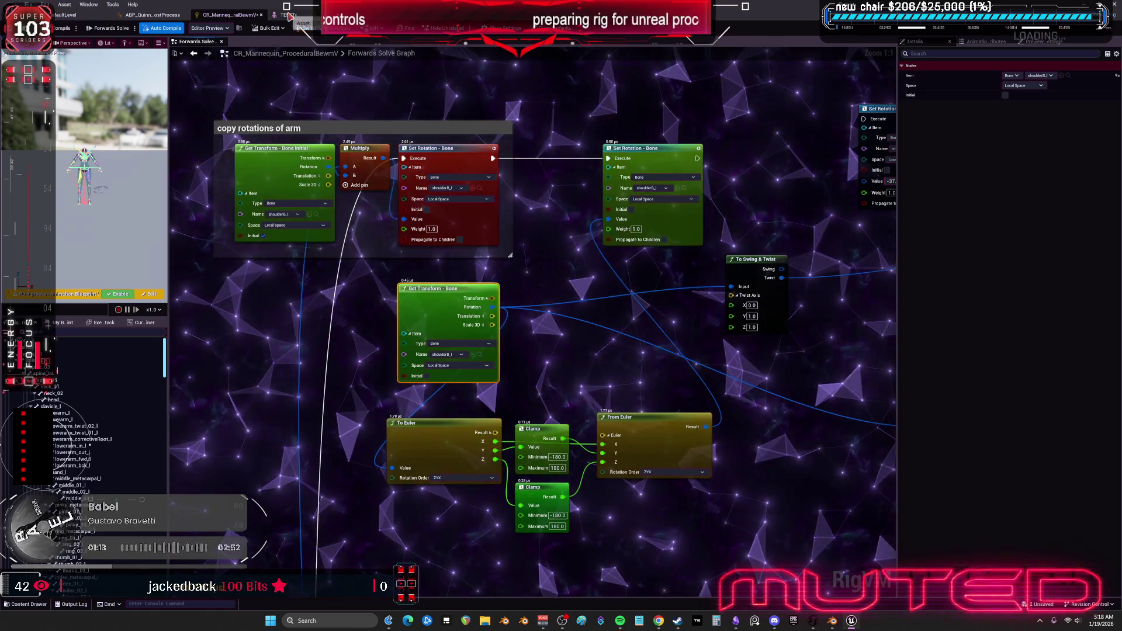
click(288, 15)
mouse_move(624, 256)
mouse_down()
mouse_move(606, 245)
mouse_move(657, 221)
mouse_up()
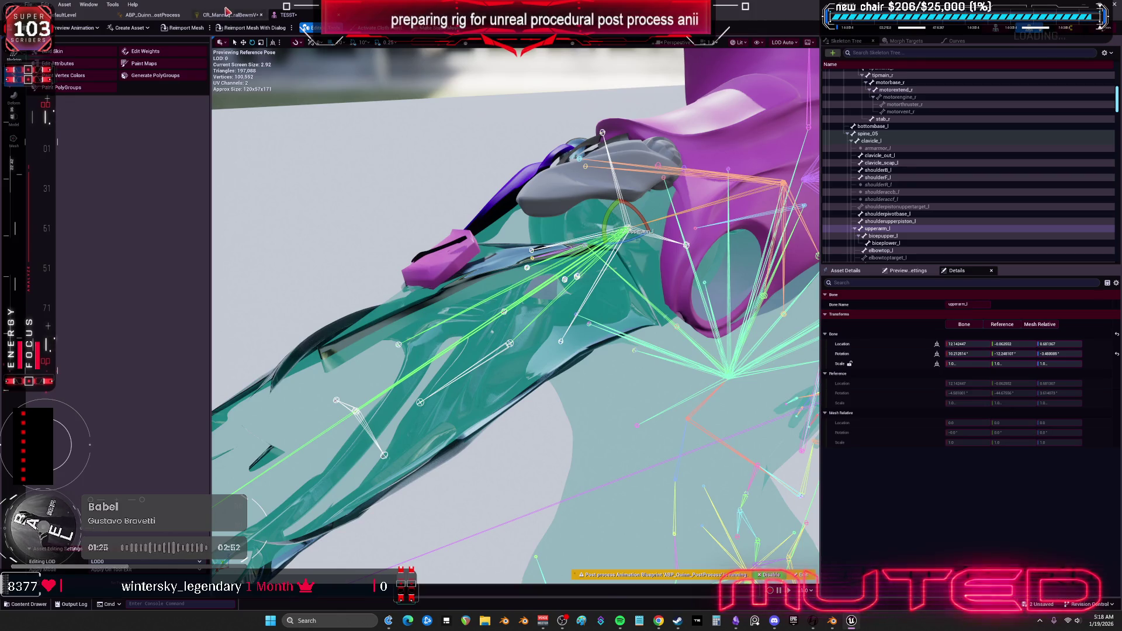
Move the Clamp nodes down and duplicate a Clamp node to make a third one above them.
click(228, 12)
drag(543, 455, 559, 456)
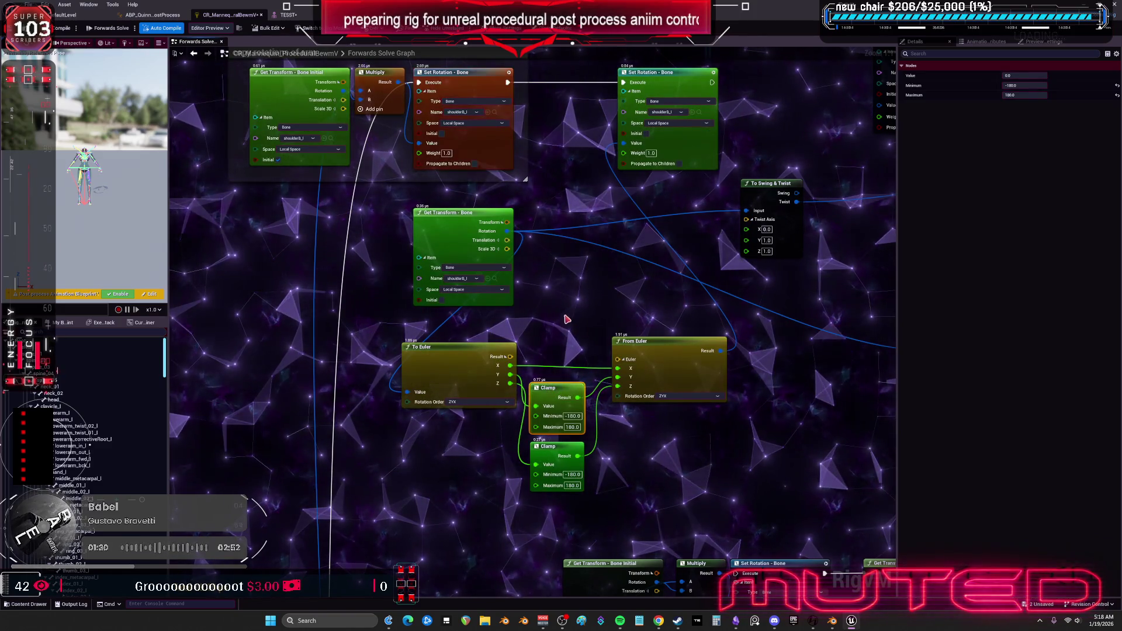
key(ctrl+c)
key(ctrl+v)
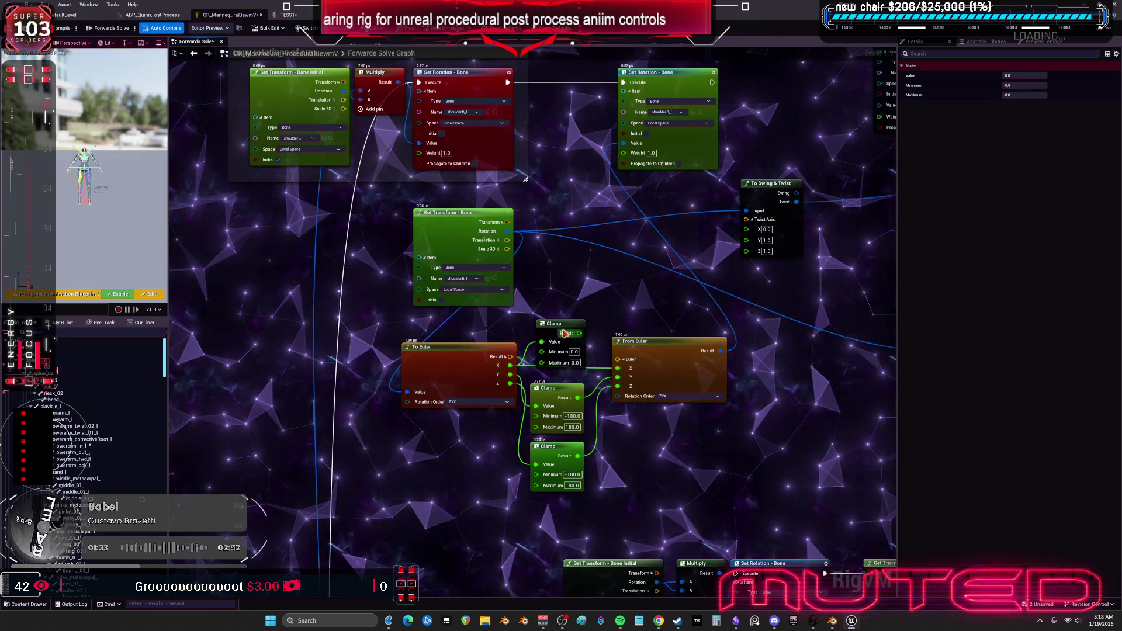
drag(565, 333, 558, 345)
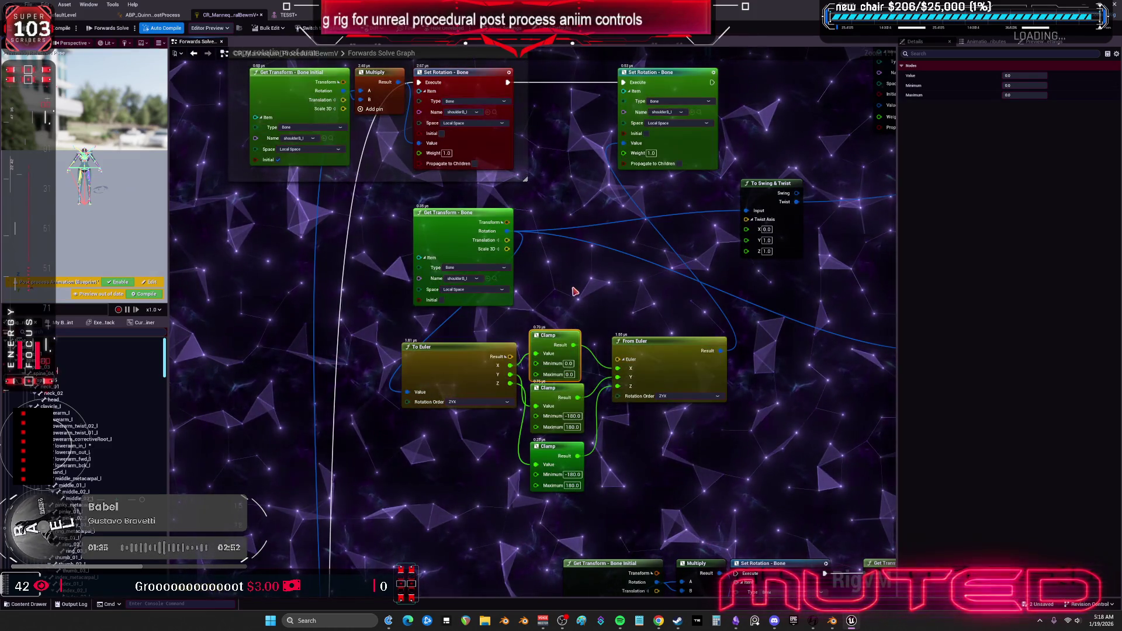
Rotate upperarm_l on the TESST mesh through further test angles, then go back to the graph.
click(286, 15)
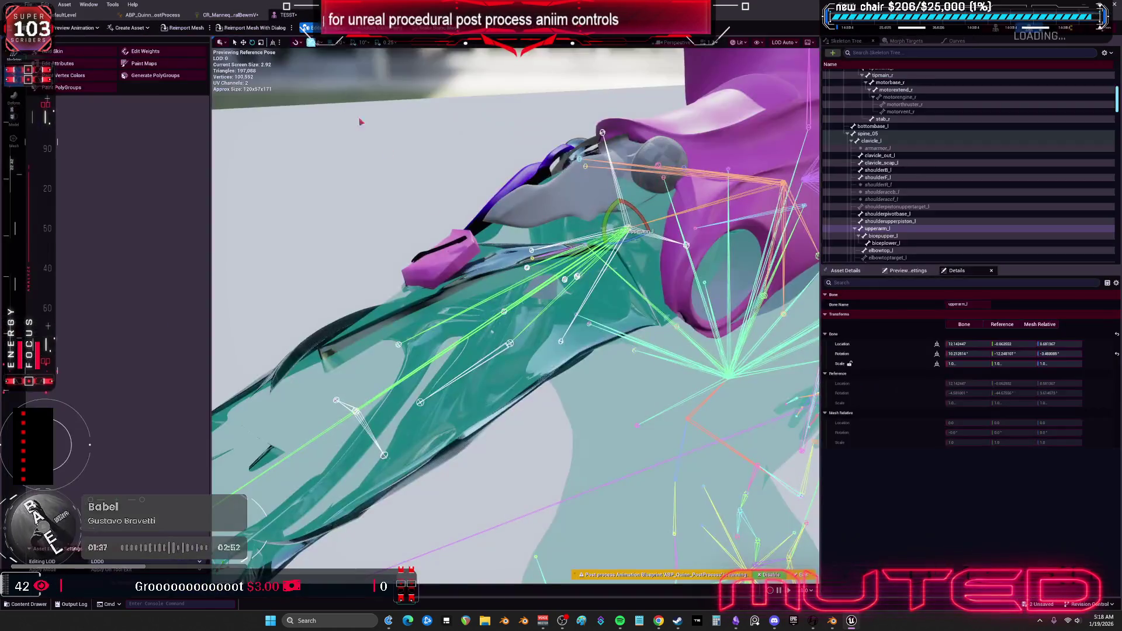
mouse_move(636, 209)
mouse_down()
mouse_move(654, 246)
mouse_move(630, 207)
mouse_move(603, 225)
mouse_move(597, 257)
mouse_move(620, 233)
mouse_move(578, 224)
mouse_move(690, 215)
mouse_move(654, 233)
mouse_up()
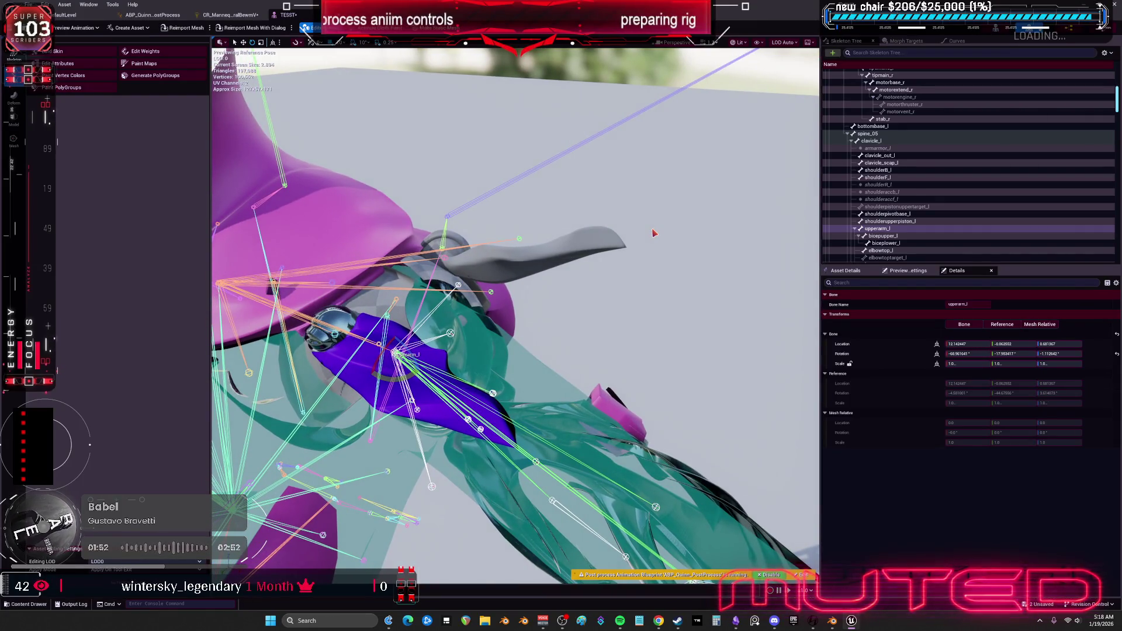
mouse_move(419, 351)
mouse_down()
mouse_move(434, 365)
mouse_move(424, 354)
mouse_up()
click(228, 15)
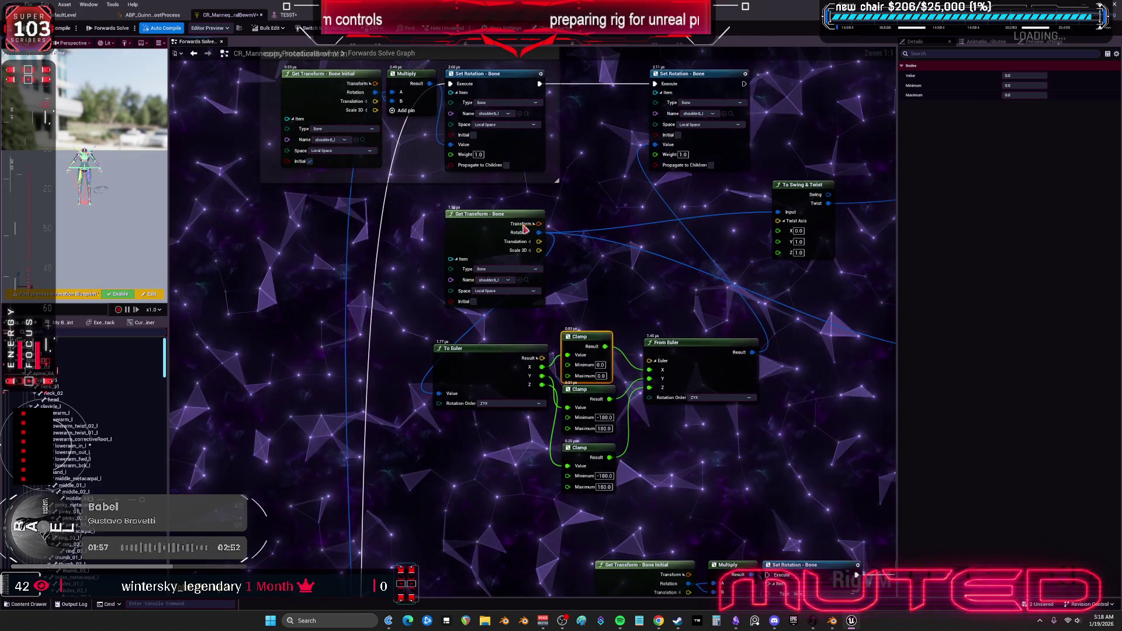
Line up Get Transform, To Swing & Twist, To Euler and From Euler nodes side by side.
drag(515, 214, 372, 217)
drag(799, 196, 504, 224)
mouse_move(739, 194)
mouse_down()
mouse_move(498, 245)
mouse_move(323, 246)
mouse_up()
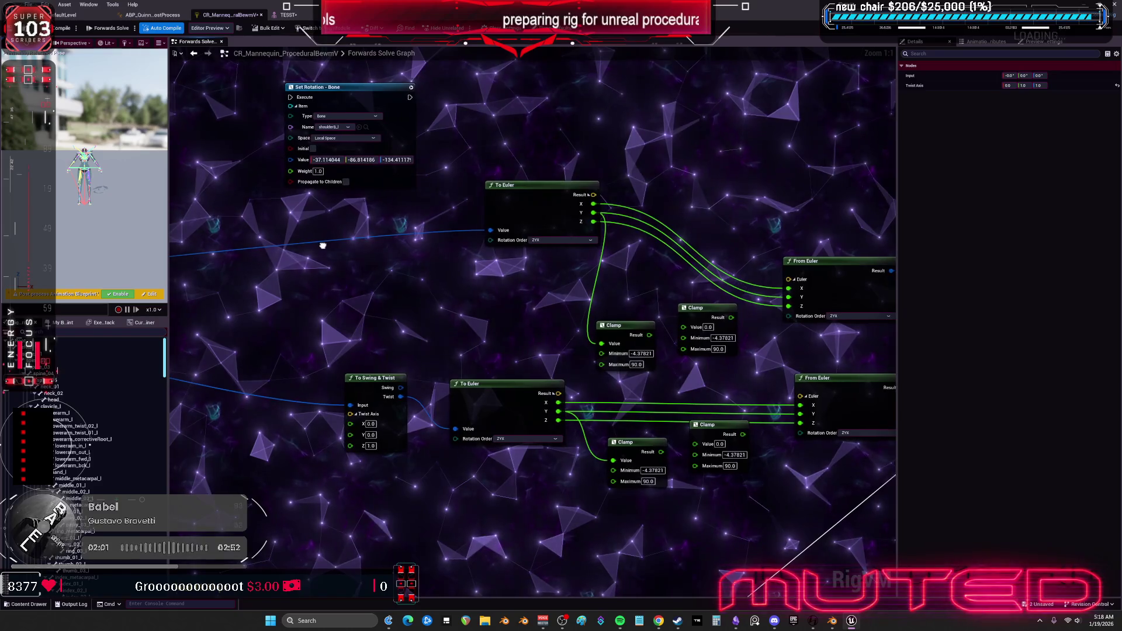
drag(511, 216, 513, 201)
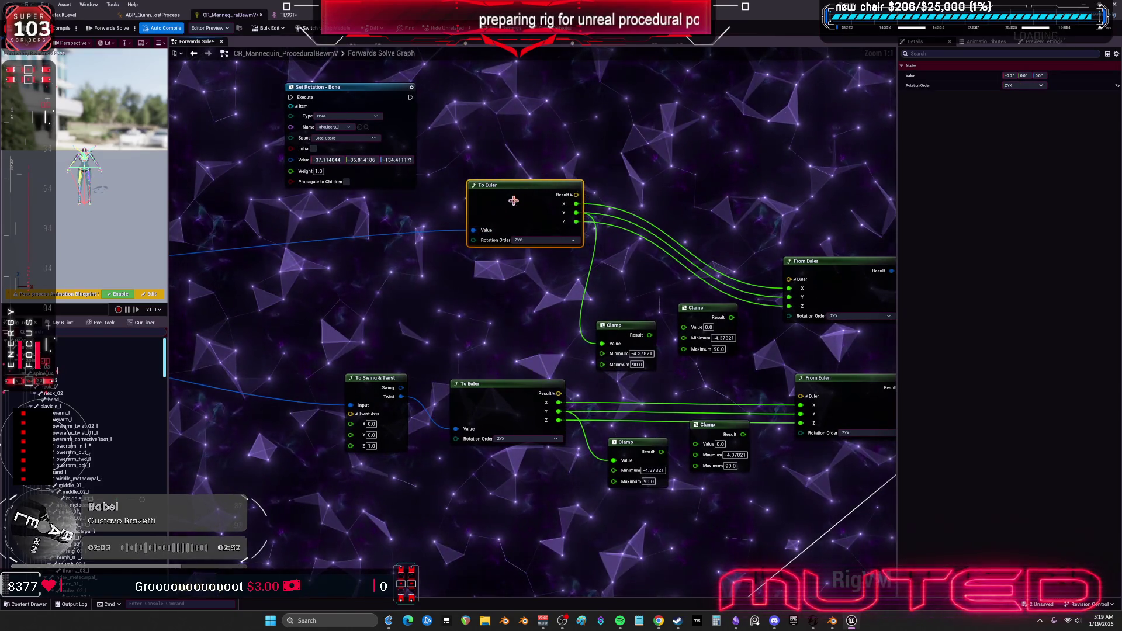
scroll(608, 152, down, 3)
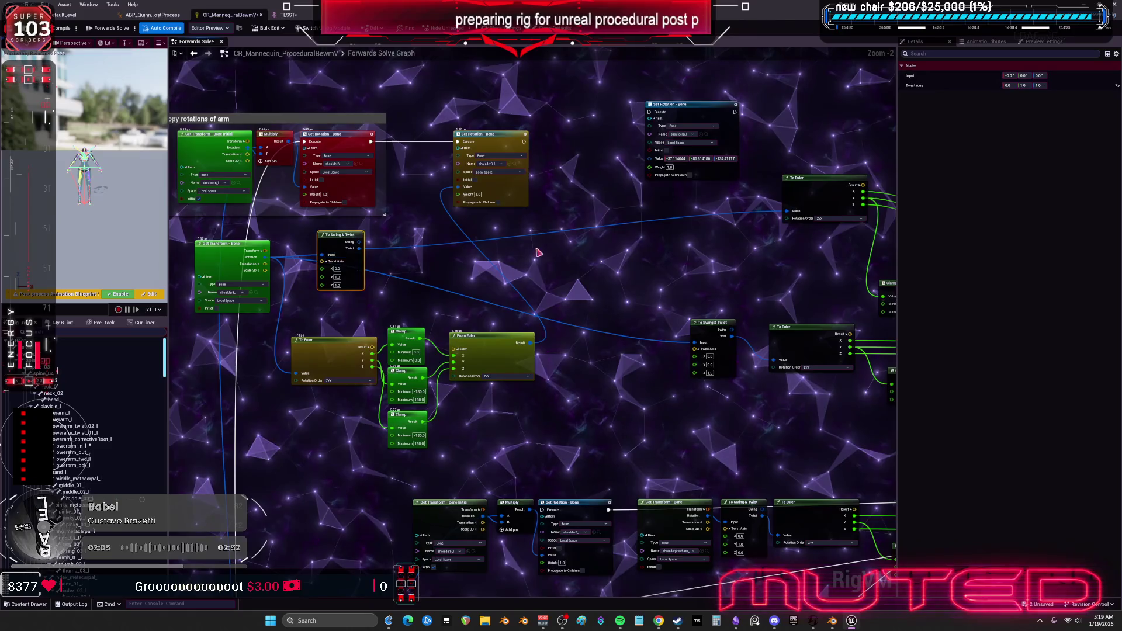
ctrl+click(687, 211)
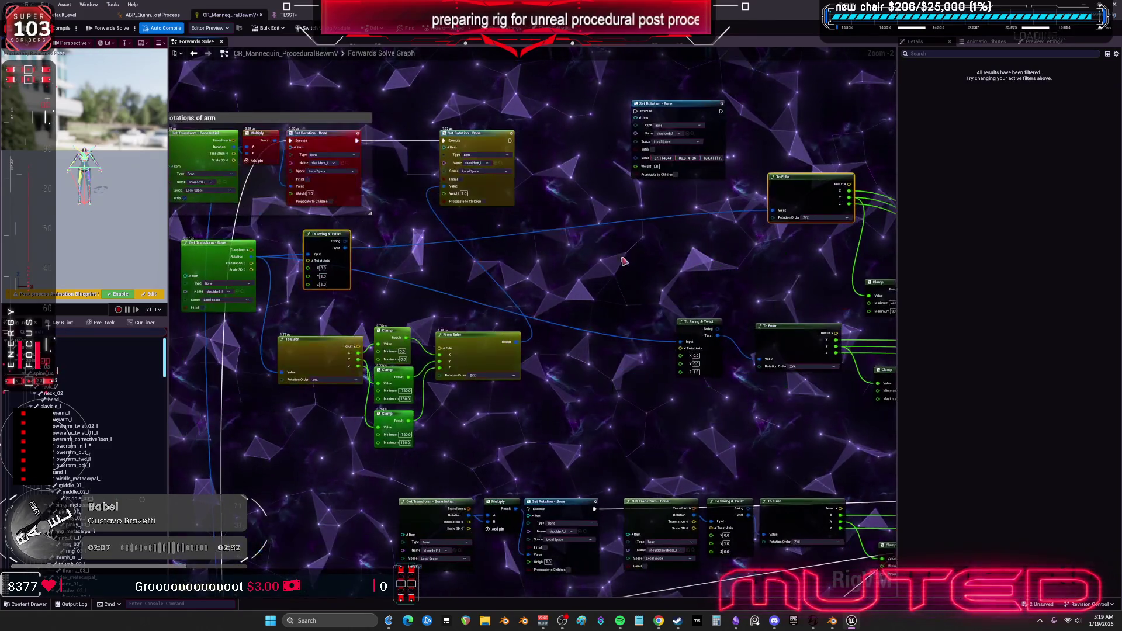
drag(507, 2, 520, 189)
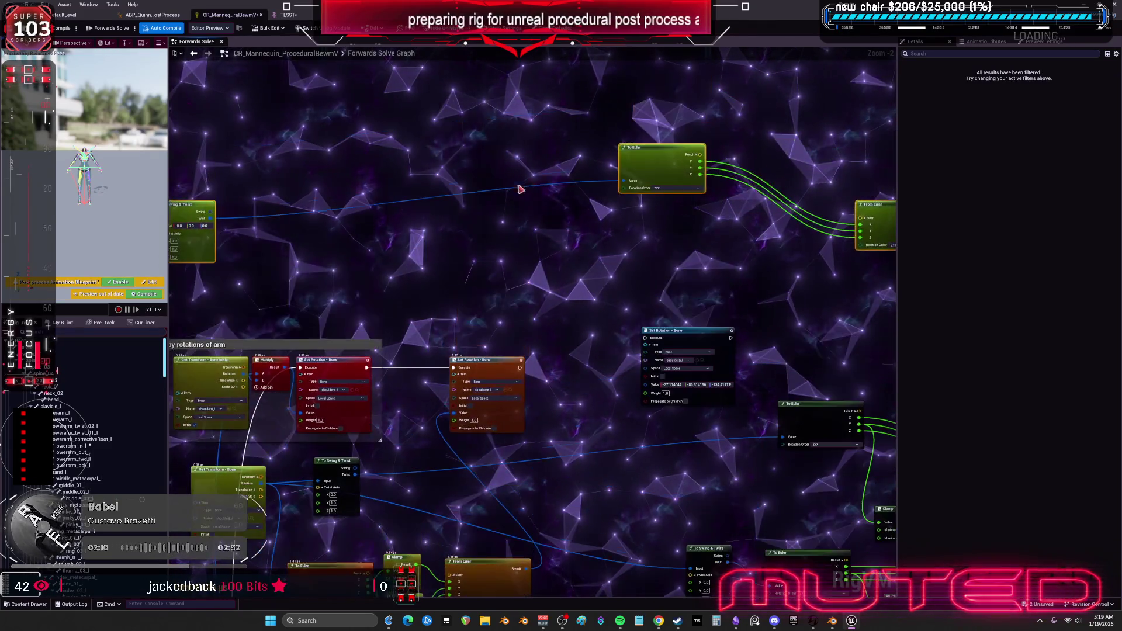
drag(191, 211, 539, 161)
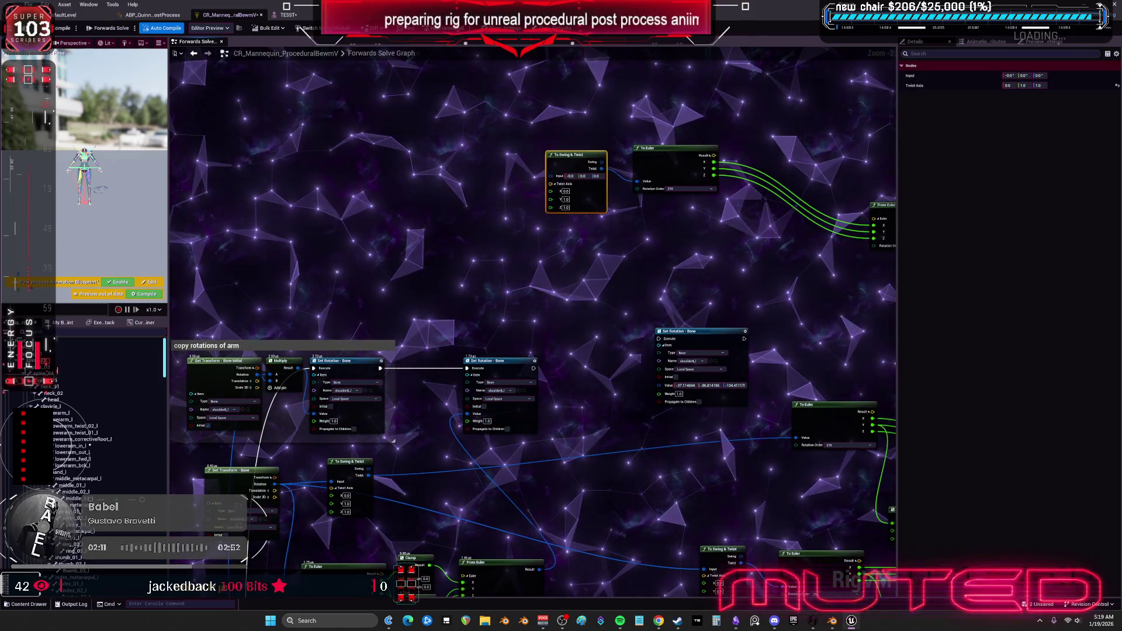
drag(847, 234, 728, 240)
drag(796, 213, 686, 155)
Duplicate the To Euler/From Euler pair and add a Multiply node fed by From Euler's Result.
ctrl+click(555, 155)
key(ctrl+c)
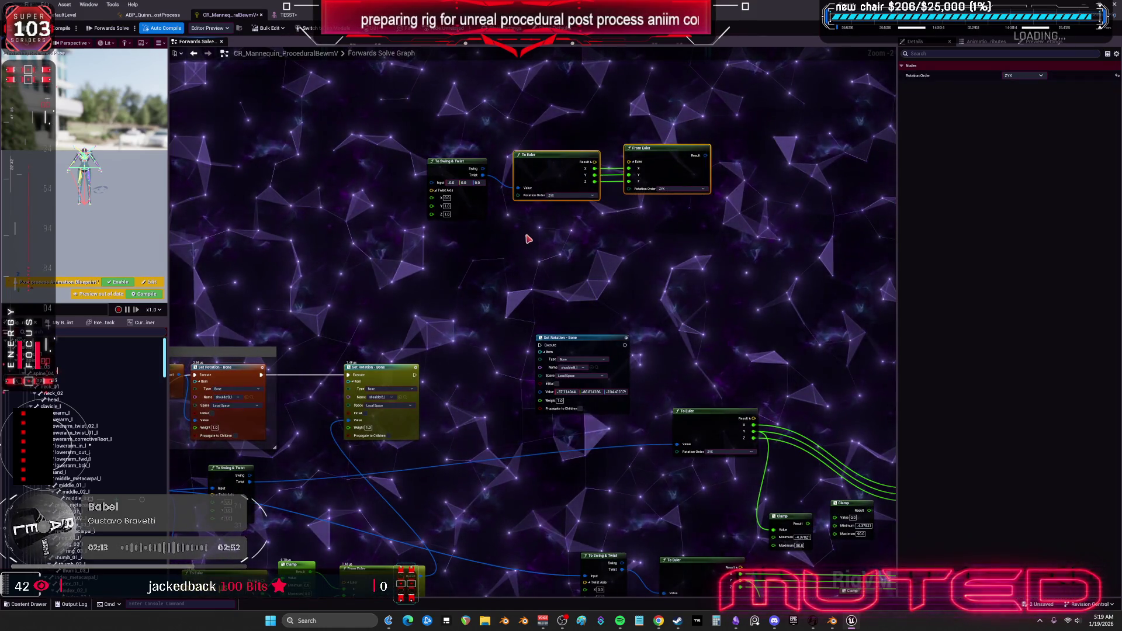
key(ctrl+v)
scroll(534, 224, up, 2)
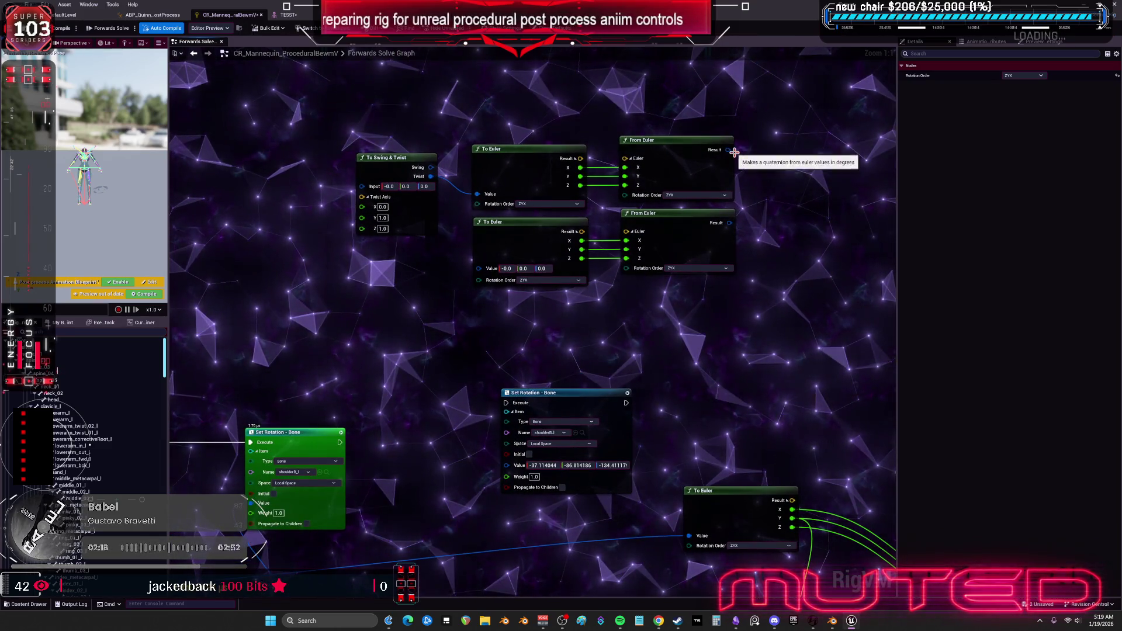
drag(729, 149, 754, 187)
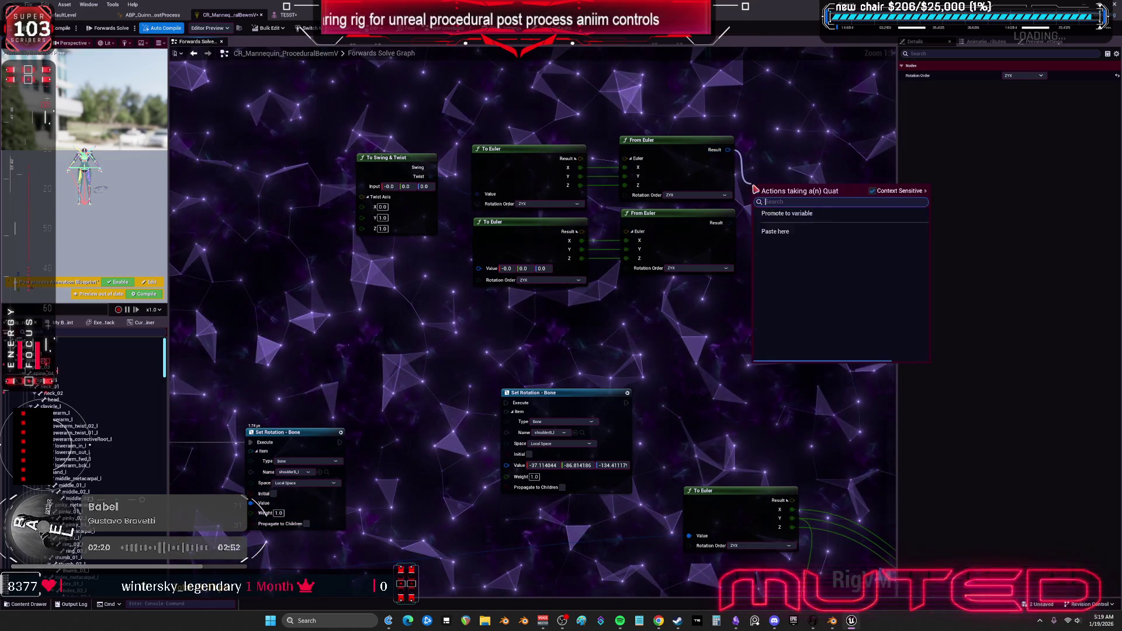
text(mul)
click(794, 244)
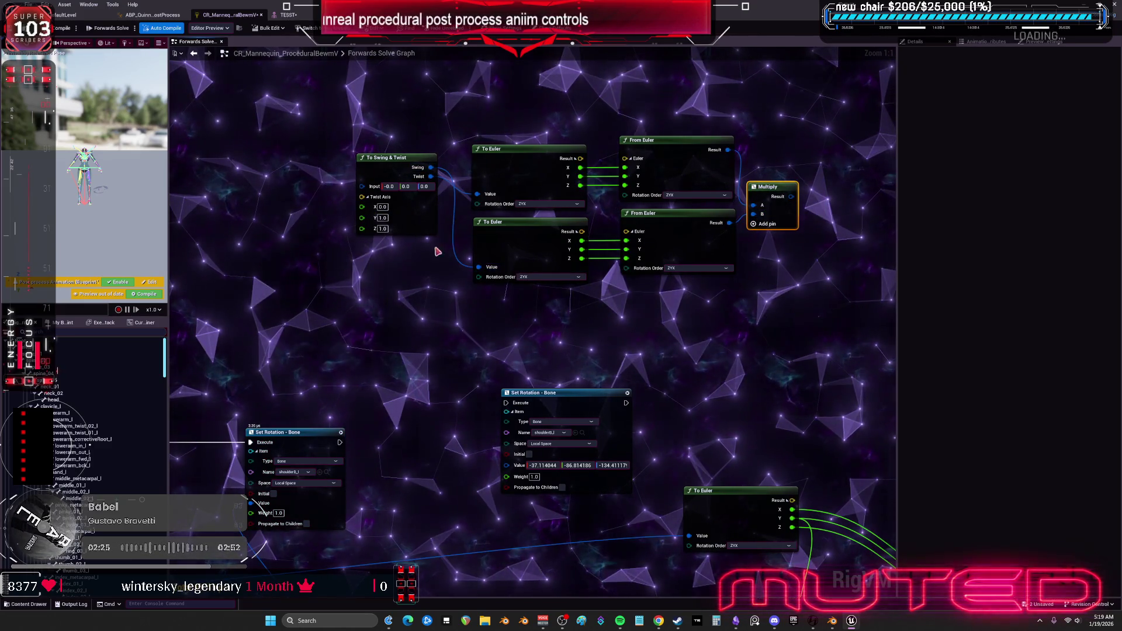
Move the copy rotations of arm group up-left and spread out the new To Euler and From Euler nodes.
scroll(561, 193, down, 2)
scroll(533, 176, down, 2)
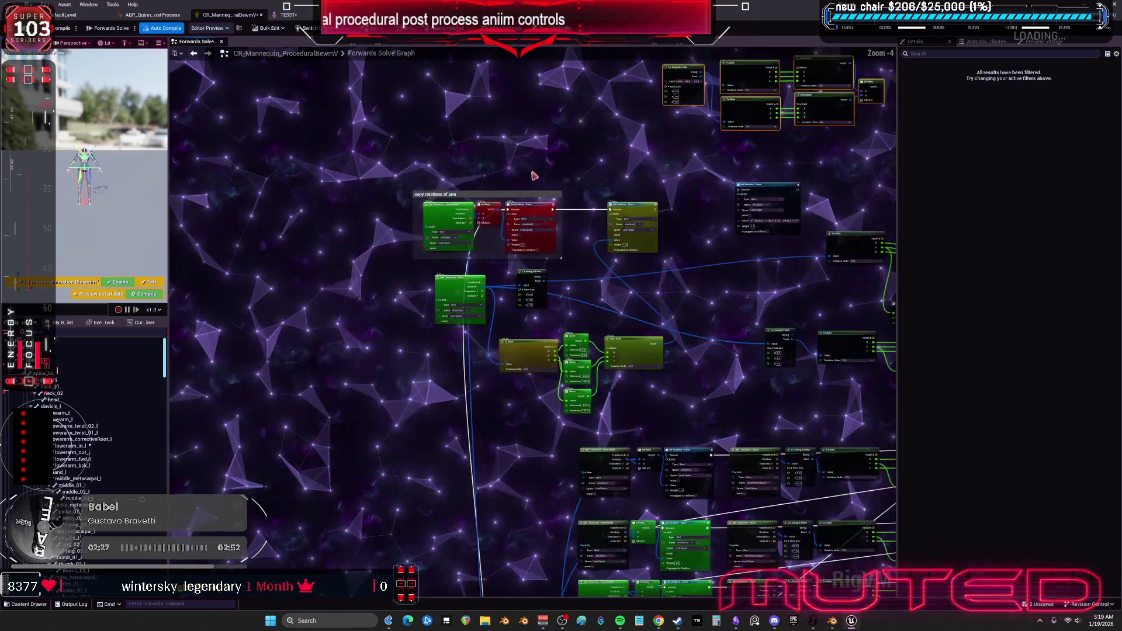
drag(675, 359, 675, 360)
drag(532, 301, 486, 190)
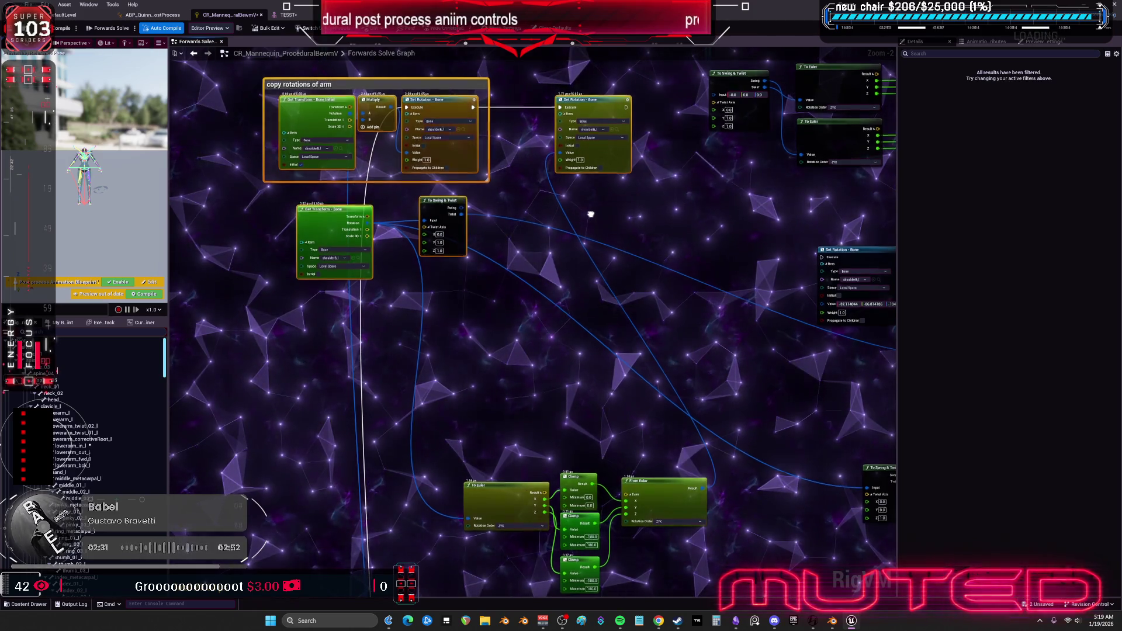
drag(863, 238, 576, 106)
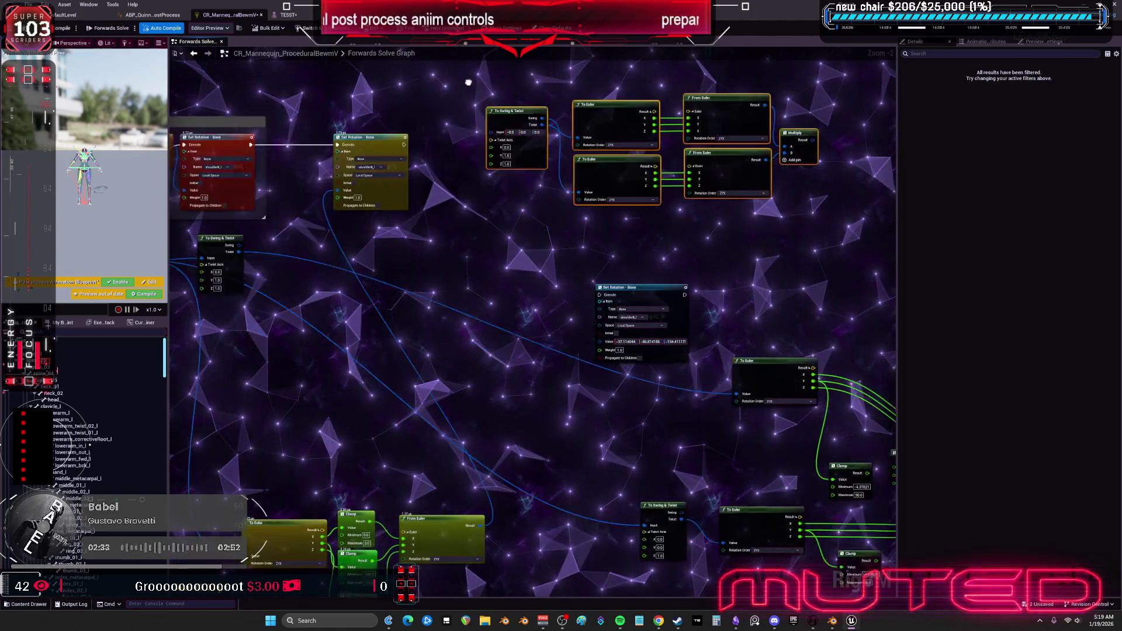
drag(447, 340, 538, 331)
scroll(383, 276, up, 2)
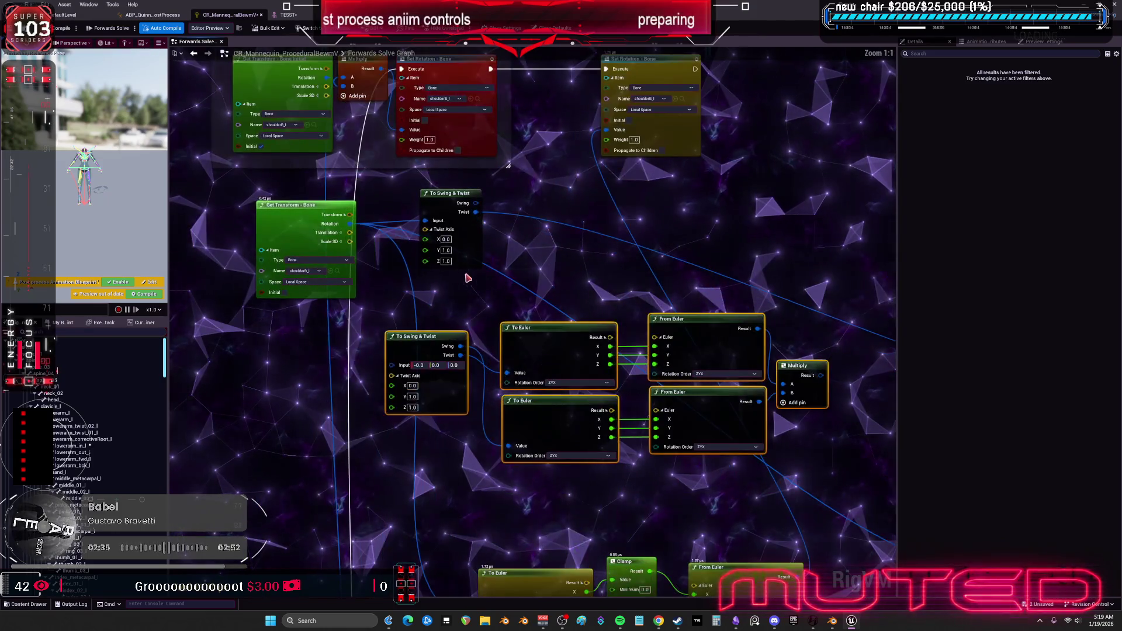
drag(426, 320, 358, 363)
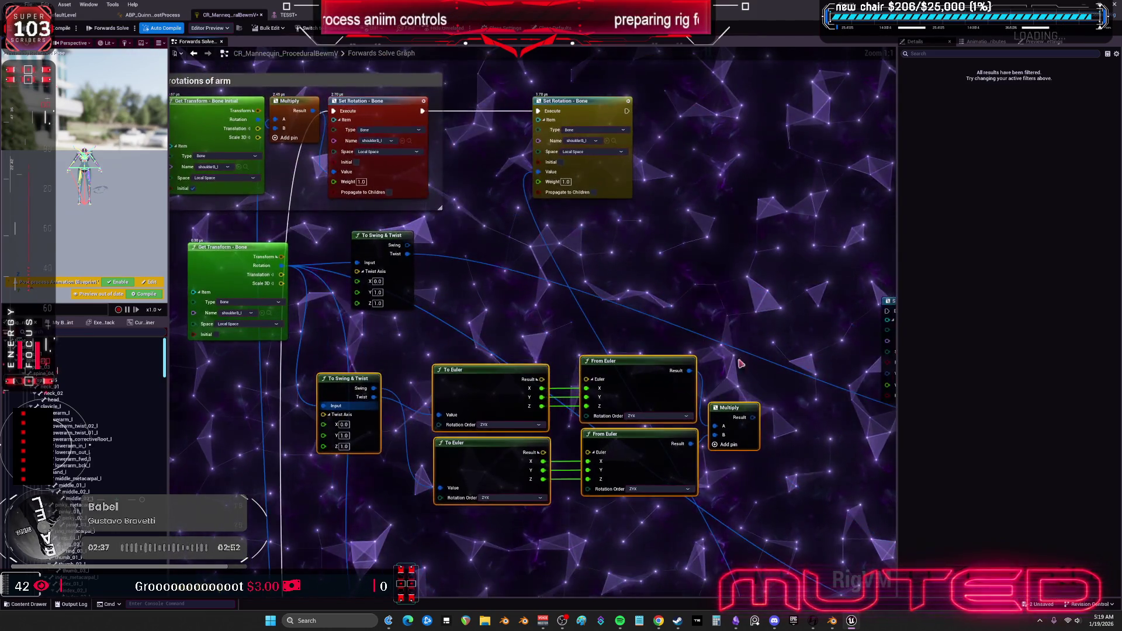
drag(541, 178, 541, 175)
mouse_move(741, 510)
mouse_down()
mouse_move(709, 355)
mouse_move(612, 213)
mouse_move(684, 214)
mouse_up()
mouse_move(444, 216)
mouse_down()
mouse_move(396, 215)
mouse_move(407, 215)
mouse_up()
Set the To Swing & Twist Twist Axis Z to 0 so the axis is Y.
double_click(314, 292)
text(0)
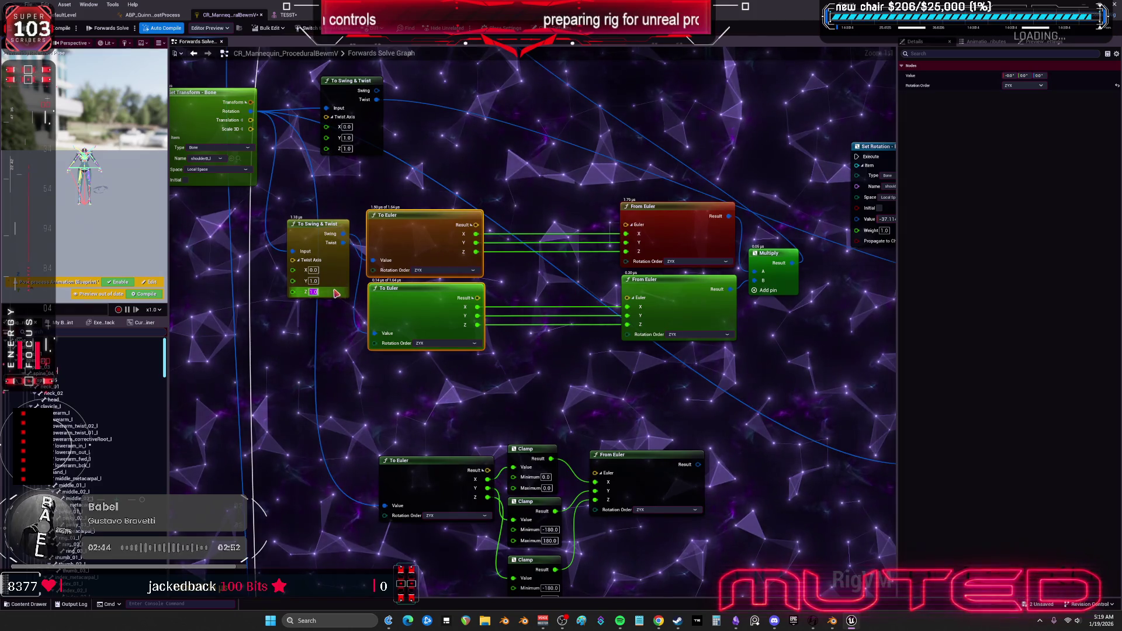
key(Return)
click(485, 202)
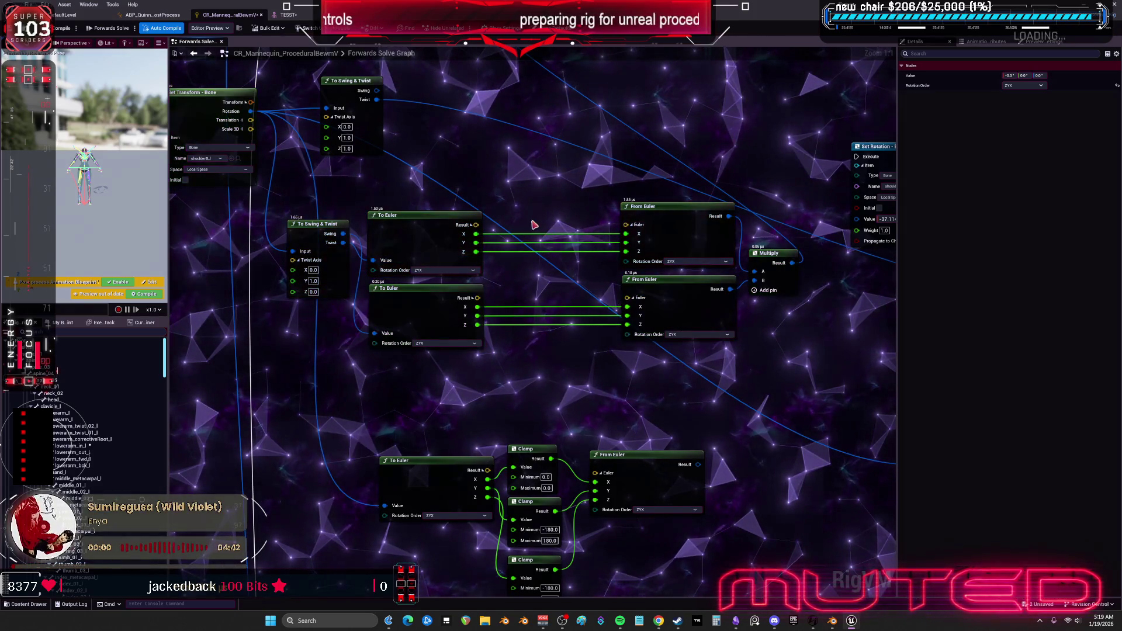
click(297, 15)
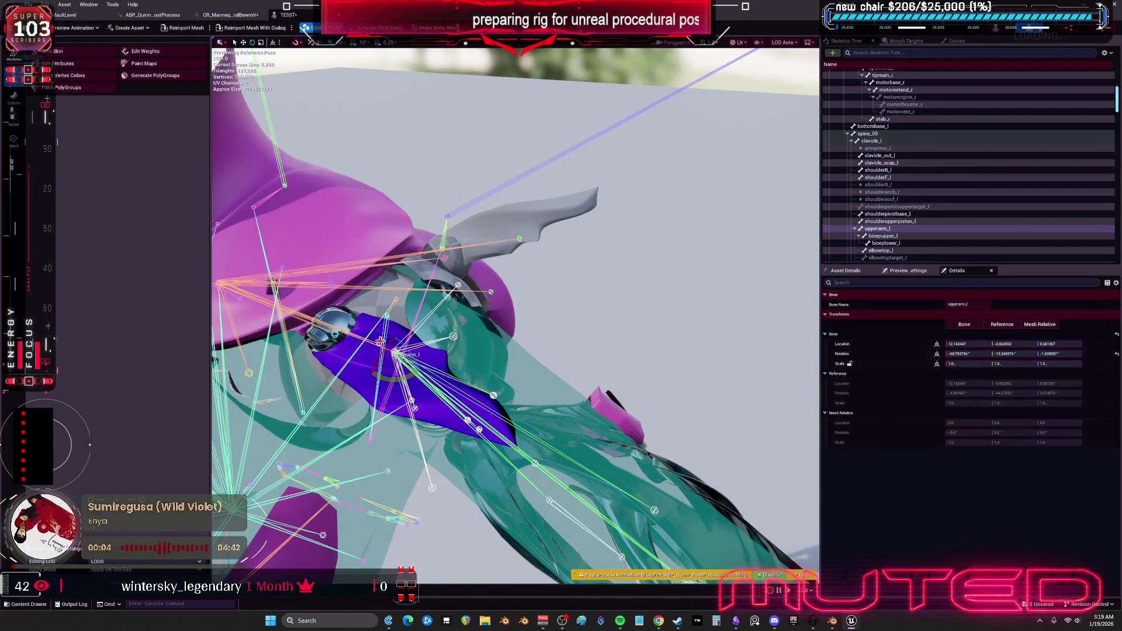
Swing upperarm_l on the TESST mesh to test, then bring up ABP_Quinn_PostProcess.
mouse_move(401, 380)
mouse_down()
mouse_move(429, 379)
mouse_move(384, 357)
mouse_move(414, 336)
mouse_move(407, 324)
mouse_move(409, 363)
mouse_move(291, 389)
mouse_move(195, 80)
mouse_up()
click(153, 16)
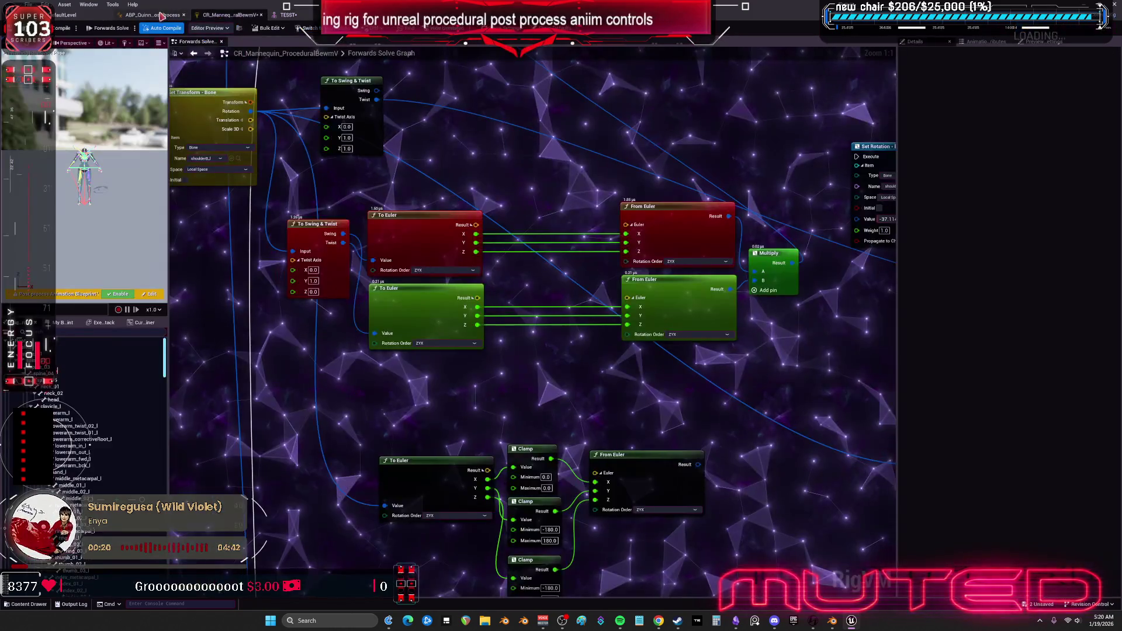
Check the To Swing & Twist settings, pan to 'copy rotations of arm', compile, and go to the TESST mesh.
click(231, 14)
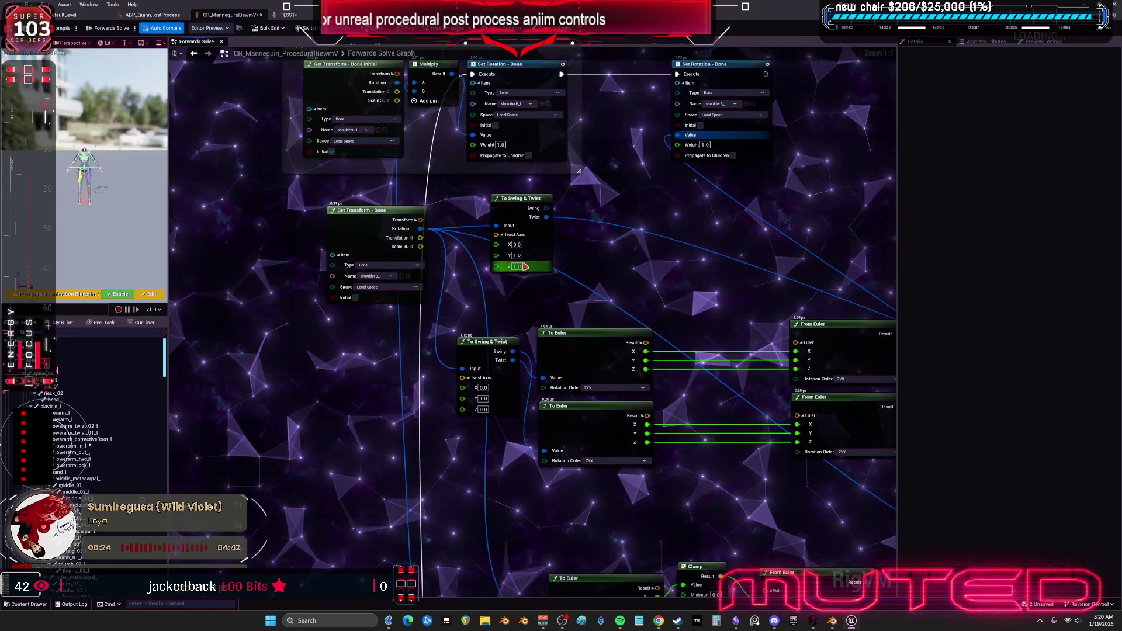
text(0)
click(518, 266)
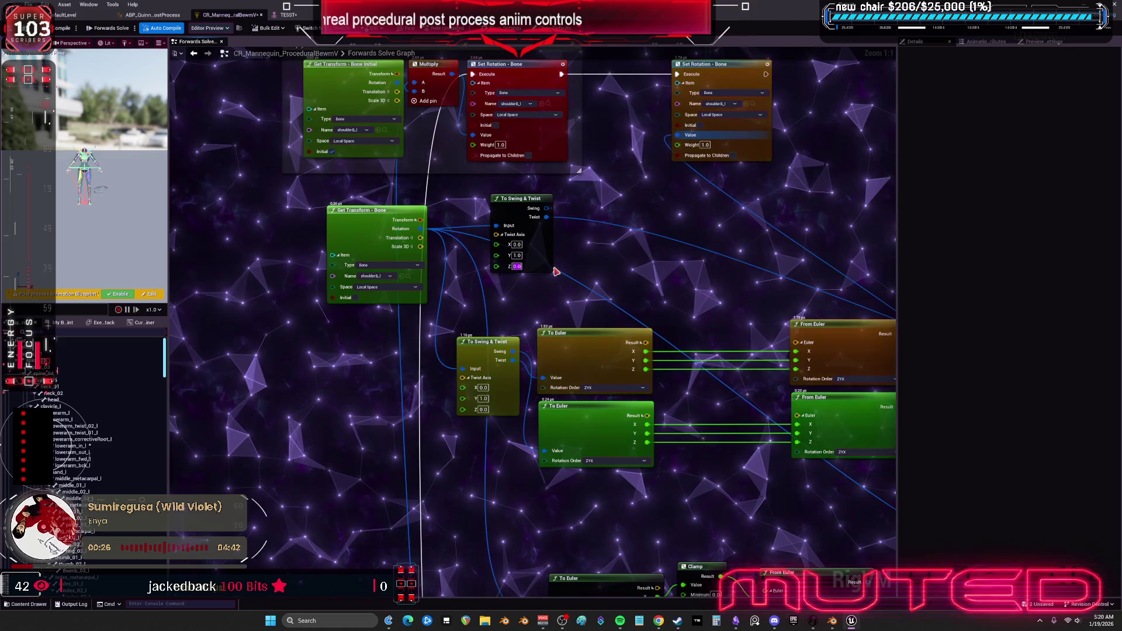
scroll(575, 259, down, 1)
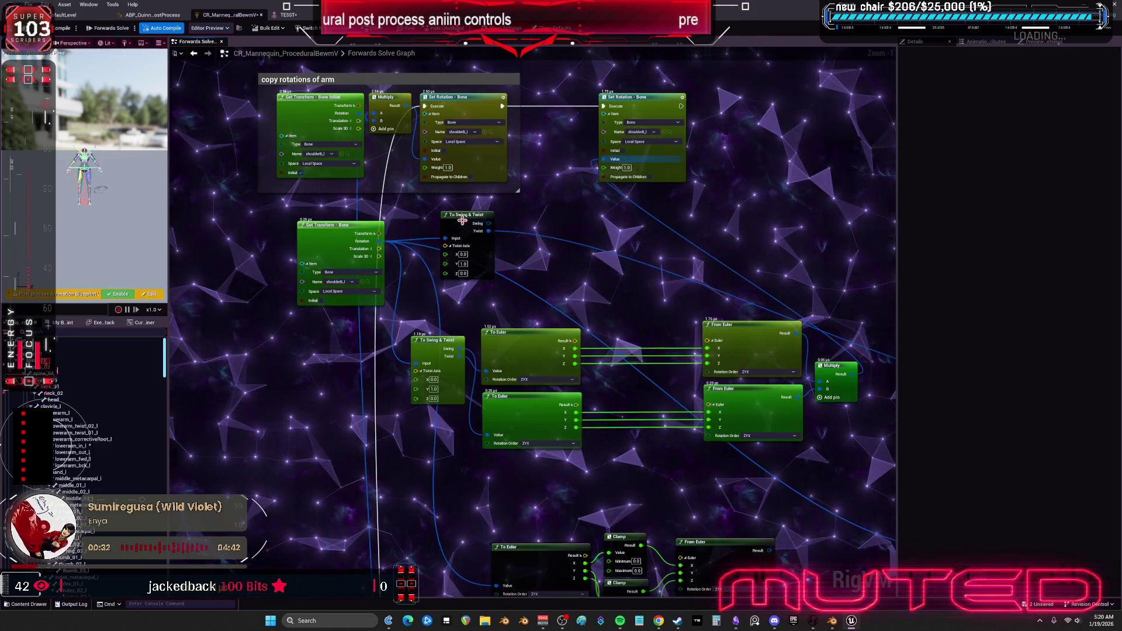
click(491, 251)
mouse_move(527, 252)
mouse_down()
mouse_move(697, 431)
mouse_move(572, 556)
mouse_up()
scroll(572, 556, down, 5)
scroll(445, 327, up, 5)
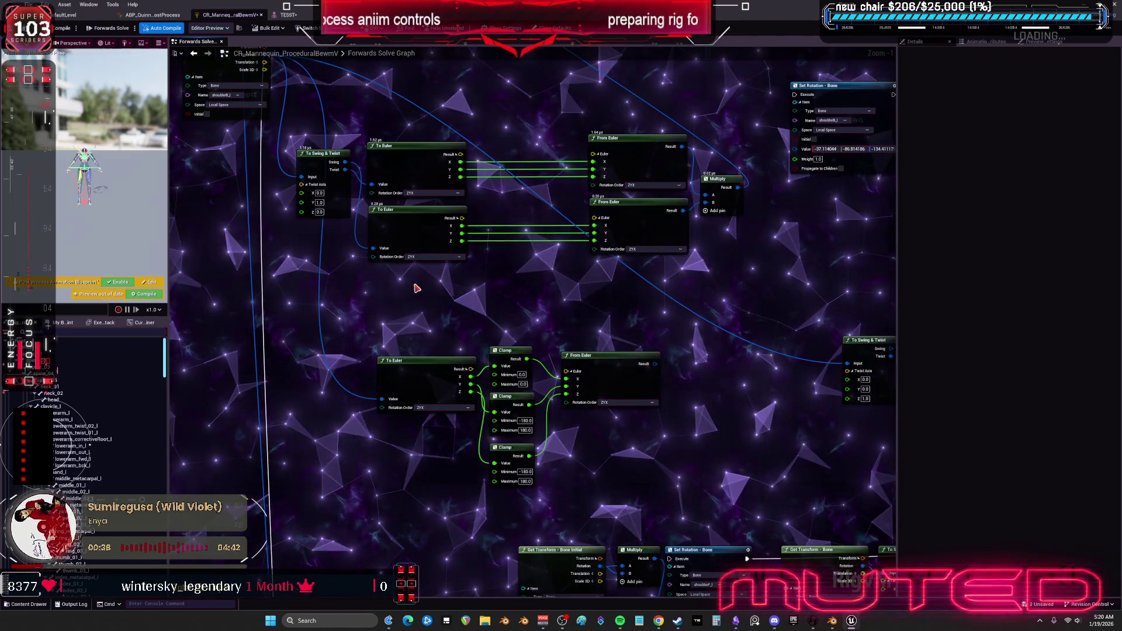
drag(446, 327, 518, 462)
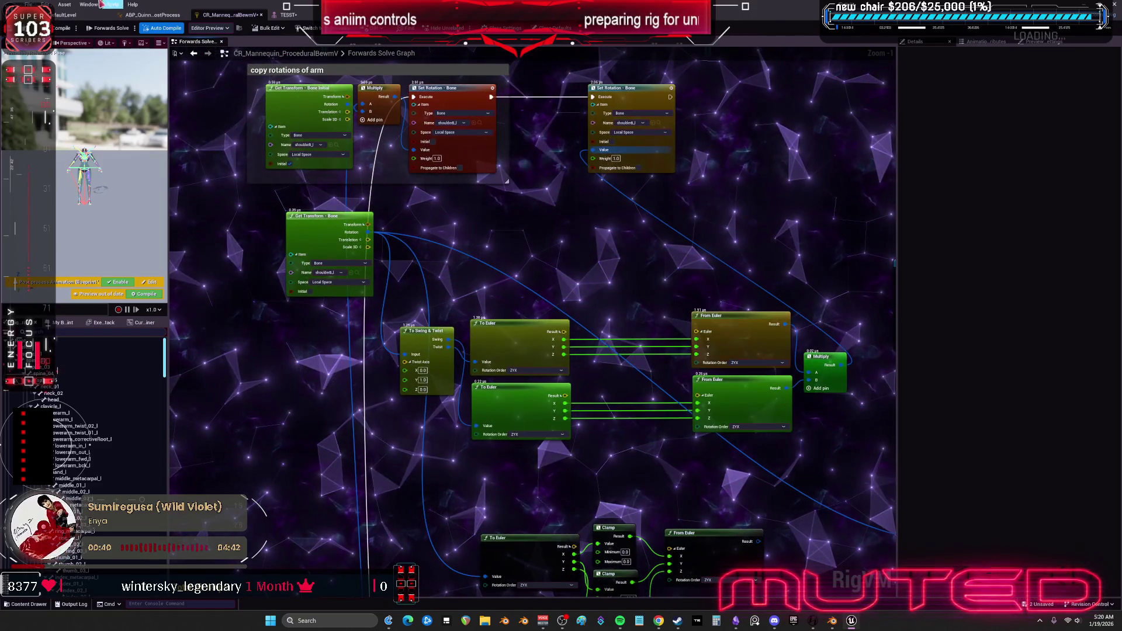
click(61, 30)
click(286, 14)
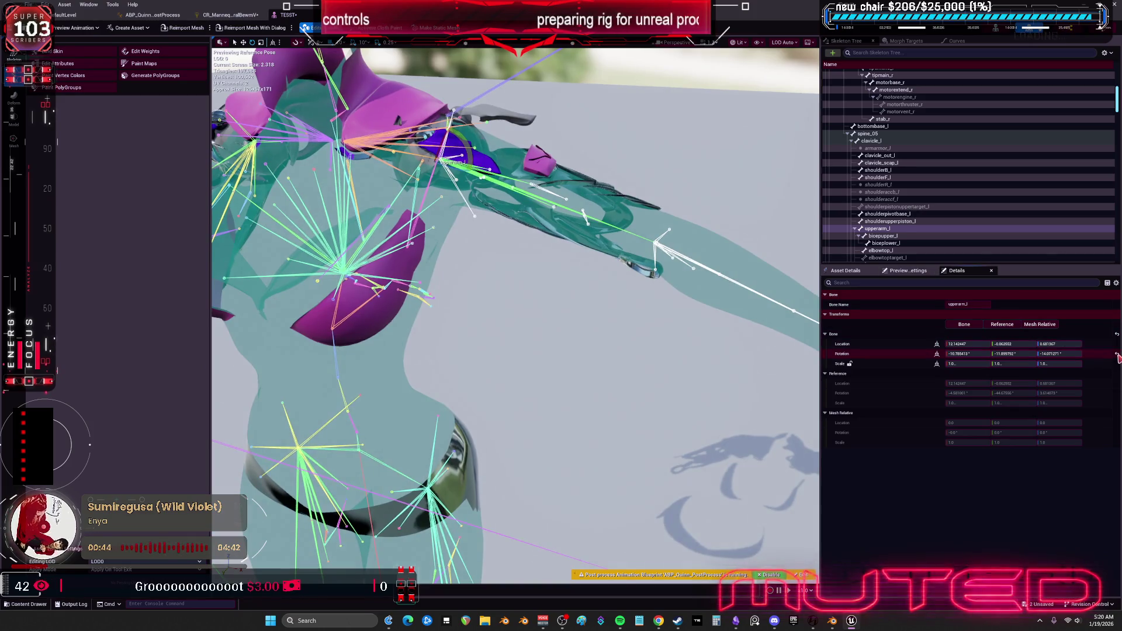
Undo upperarm_l back to its reference pose and swing it behind the body.
key(ctrl+z)
mouse_move(519, 219)
mouse_down()
mouse_move(510, 191)
mouse_move(507, 218)
mouse_up()
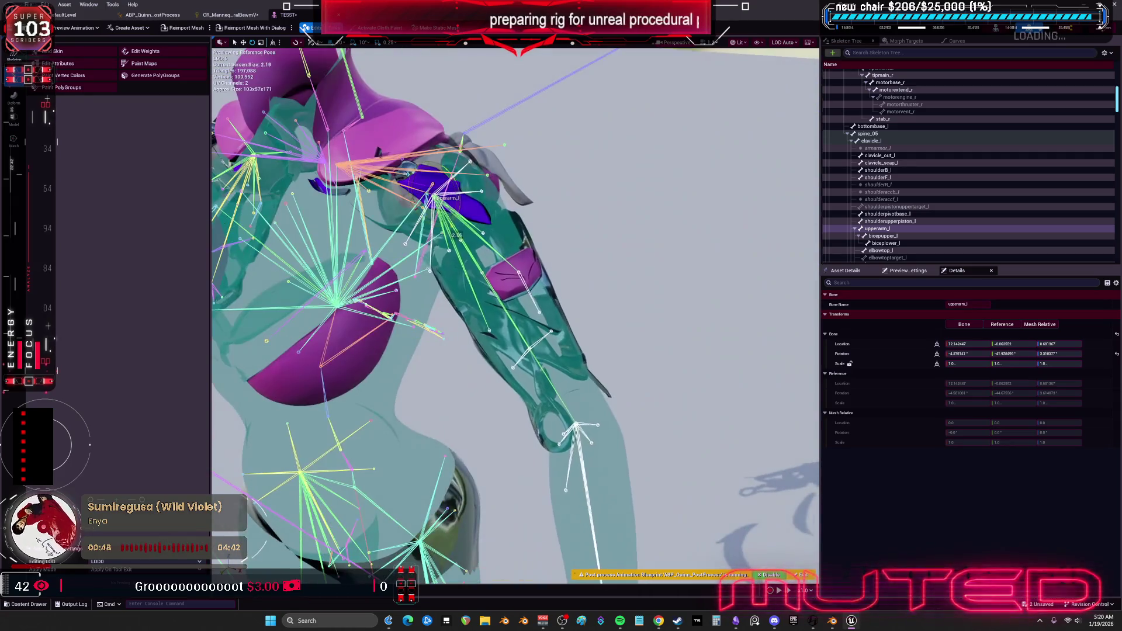
drag(468, 175, 486, 193)
mouse_move(459, 233)
mouse_down()
mouse_move(427, 235)
mouse_move(445, 245)
mouse_move(433, 222)
mouse_move(439, 199)
mouse_move(446, 231)
mouse_move(456, 165)
mouse_move(436, 183)
mouse_up()
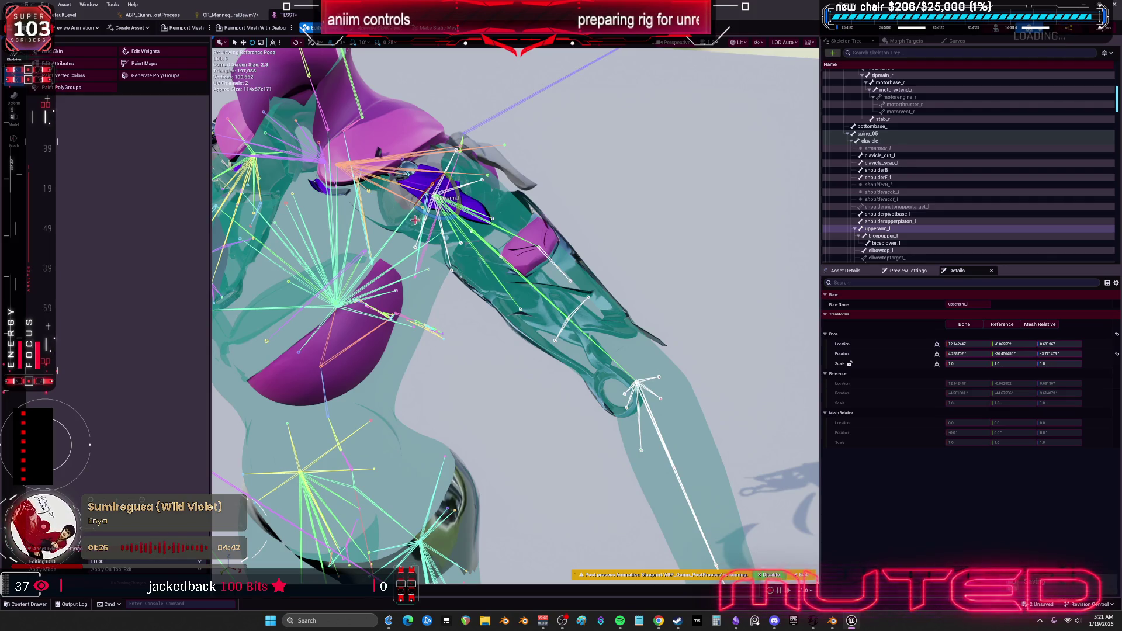
Move the arm-rotation group and the To Euler, Clamp, From Euler group up under each other.
click(153, 15)
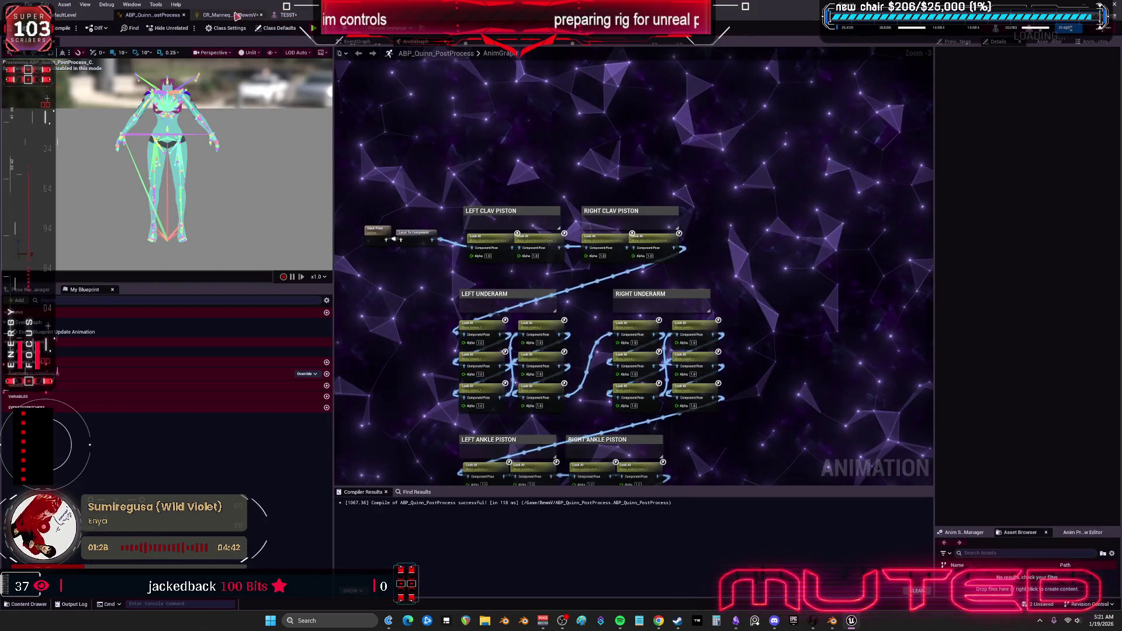
click(231, 14)
scroll(491, 367, down, 3)
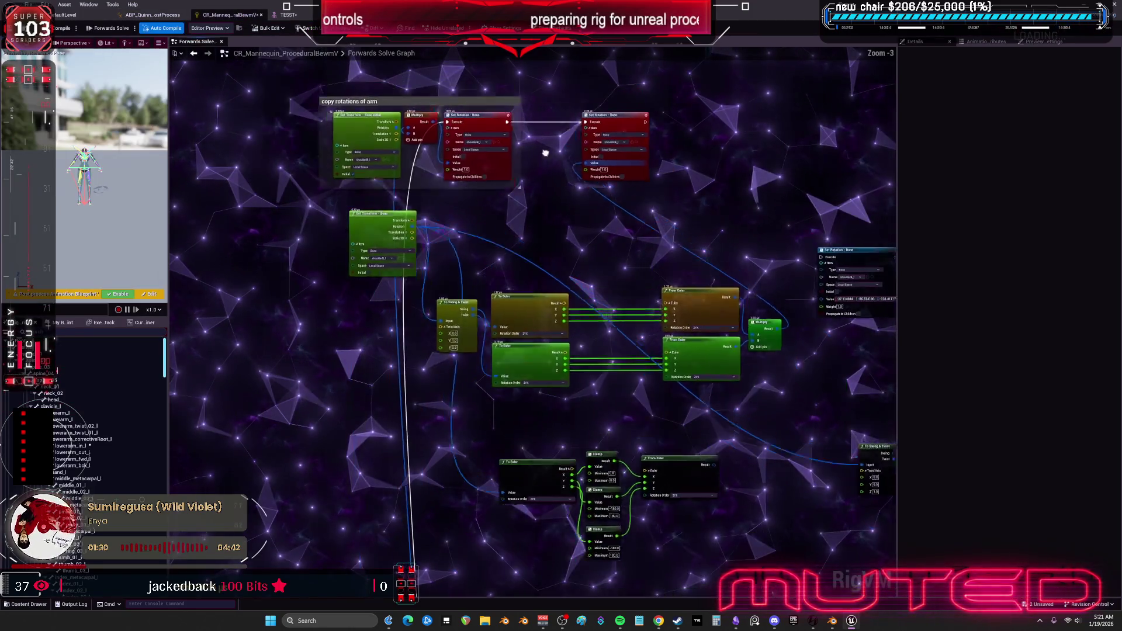
drag(707, 413, 281, 155)
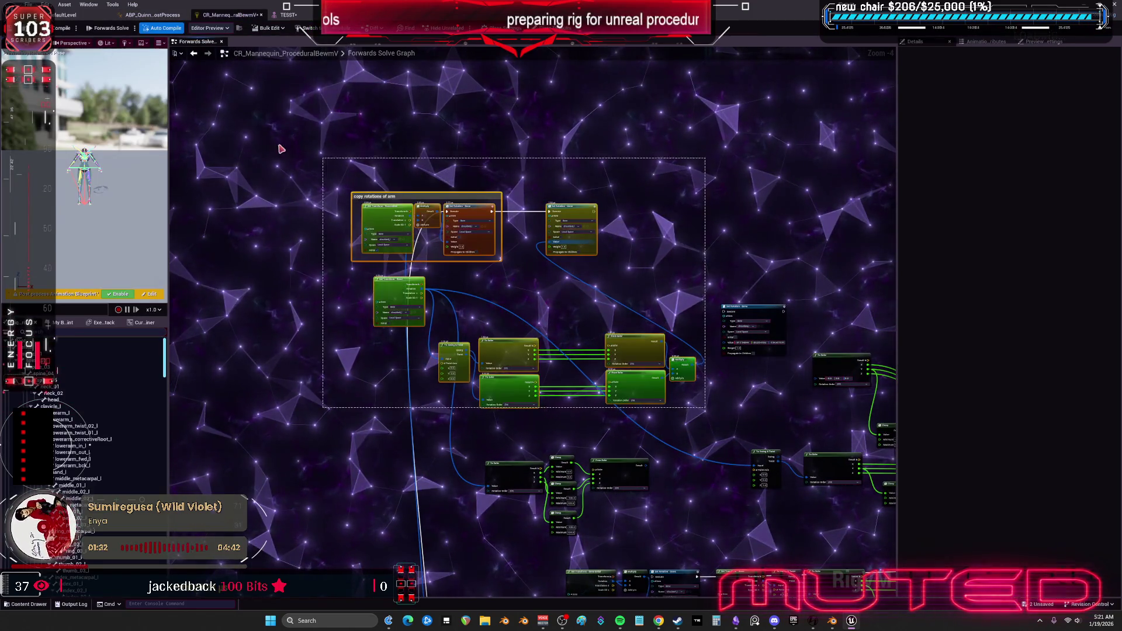
drag(508, 356, 467, 199)
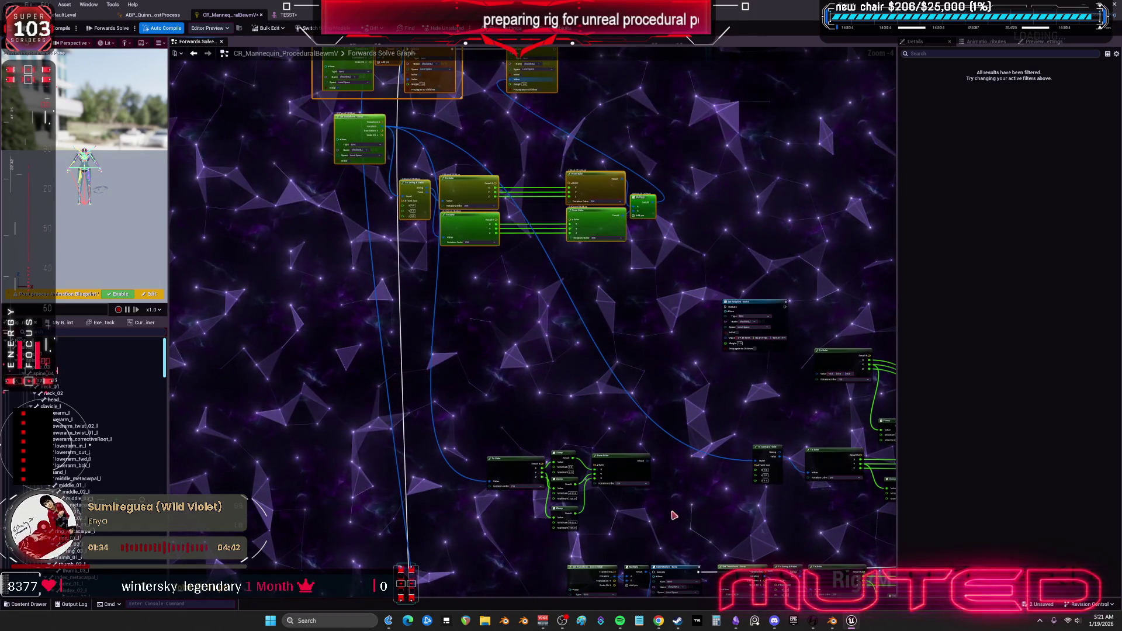
drag(473, 445, 655, 541)
drag(511, 465, 471, 268)
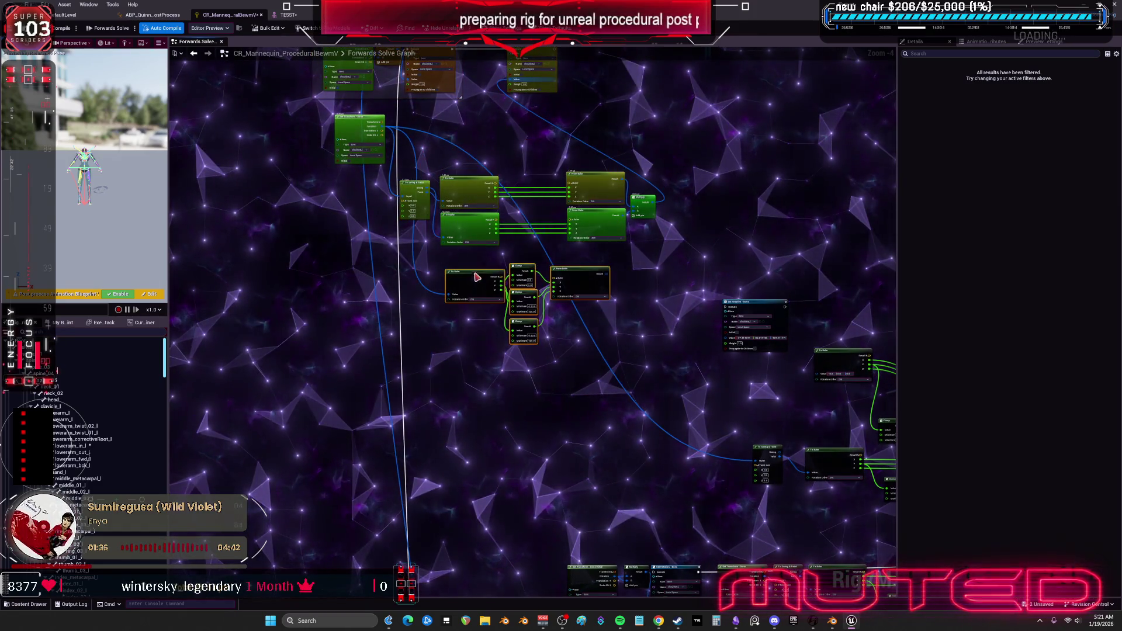
click(632, 311)
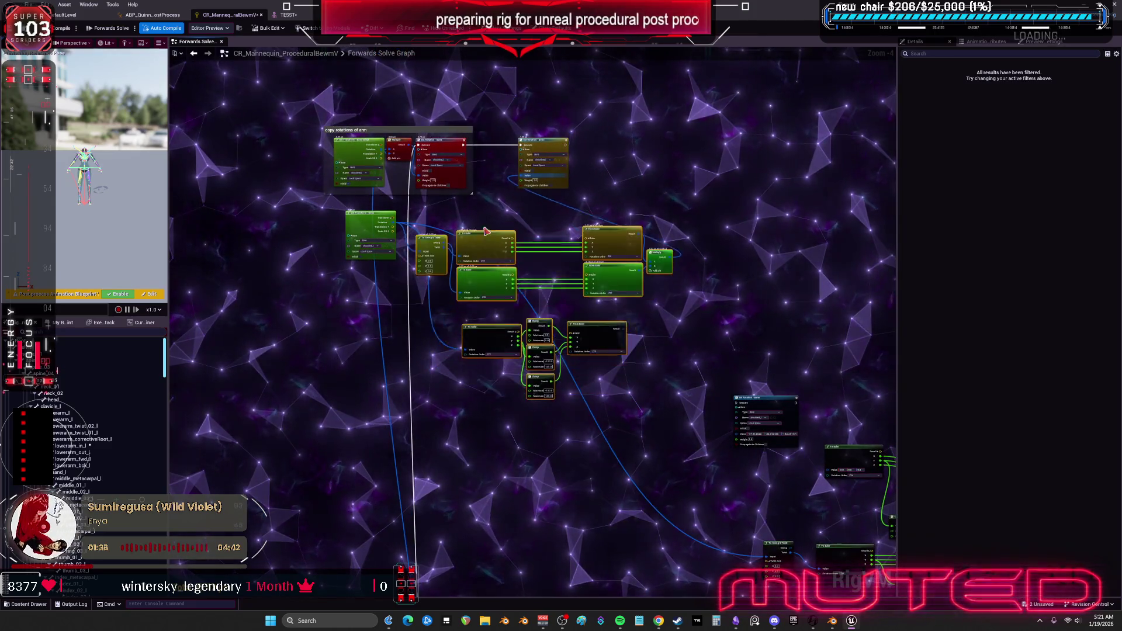
mouse_move(728, 206)
mouse_down()
mouse_move(734, 230)
mouse_move(594, 88)
mouse_move(586, 50)
mouse_move(633, 225)
mouse_up()
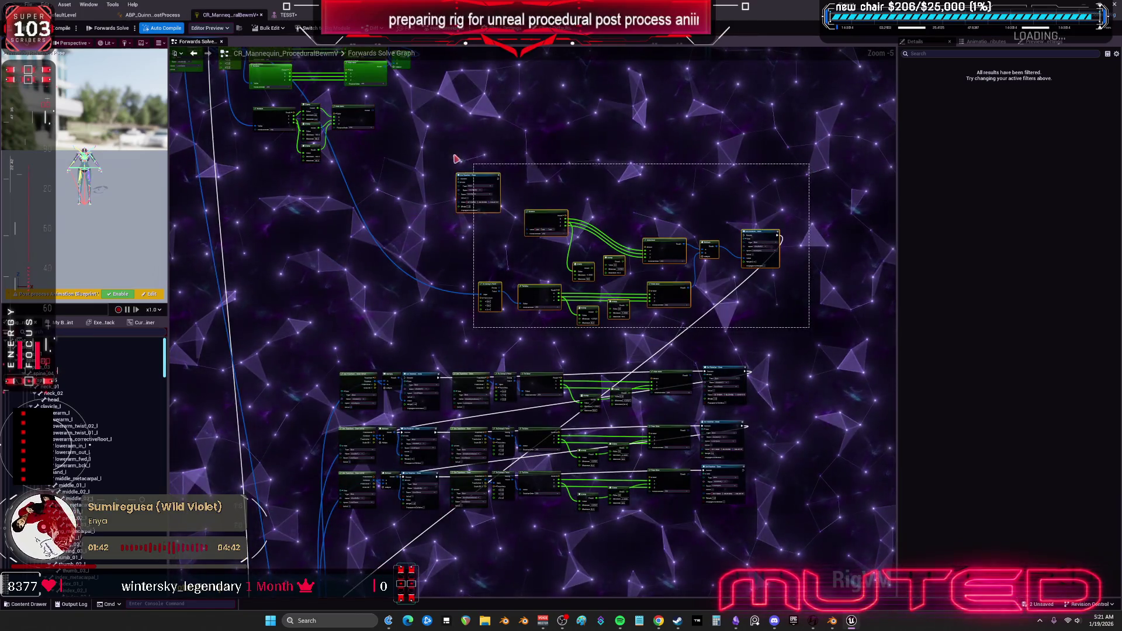
drag(477, 176, 804, 123)
Feed the execution flow into the lower Set Rotation node.
mouse_move(771, 401)
mouse_down()
mouse_move(328, 348)
mouse_move(547, 367)
mouse_up()
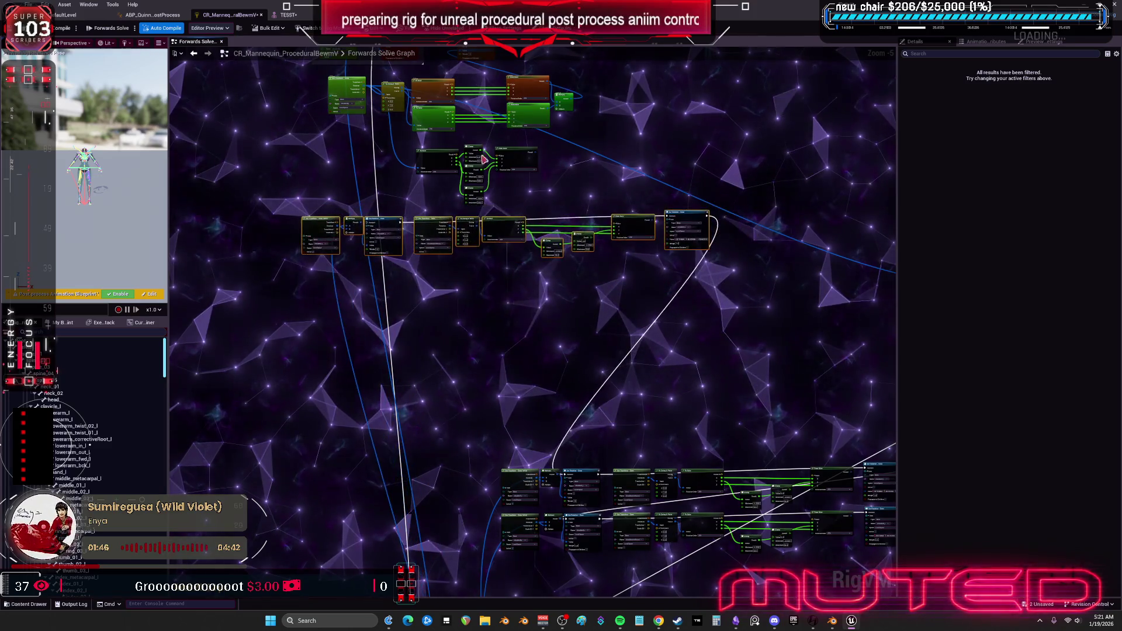
scroll(538, 258, up, 3)
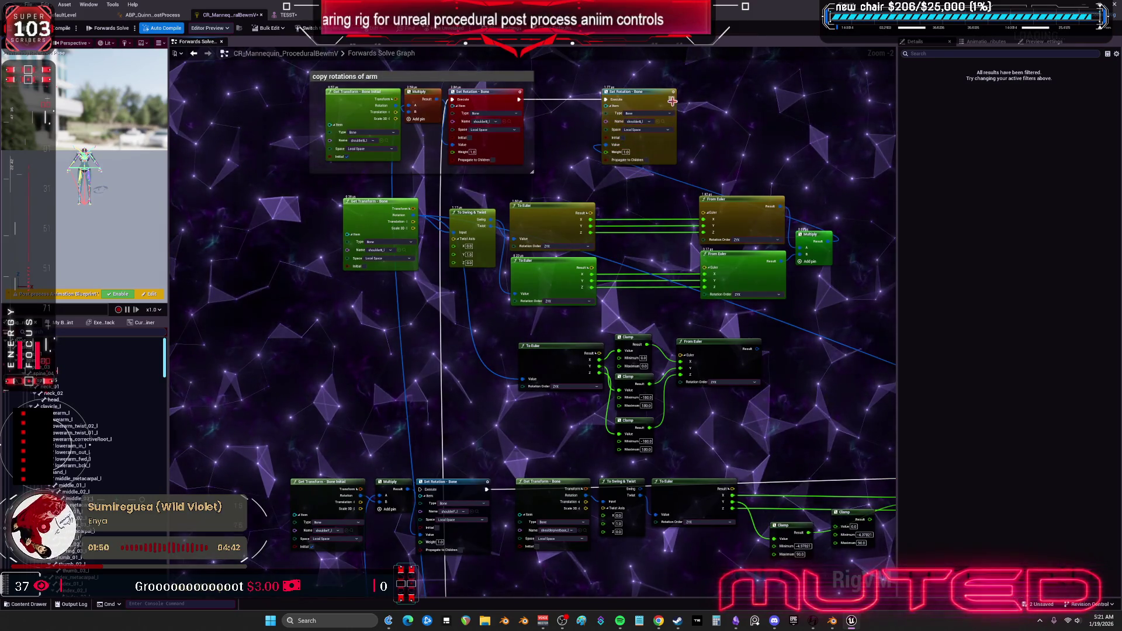
drag(422, 487, 424, 488)
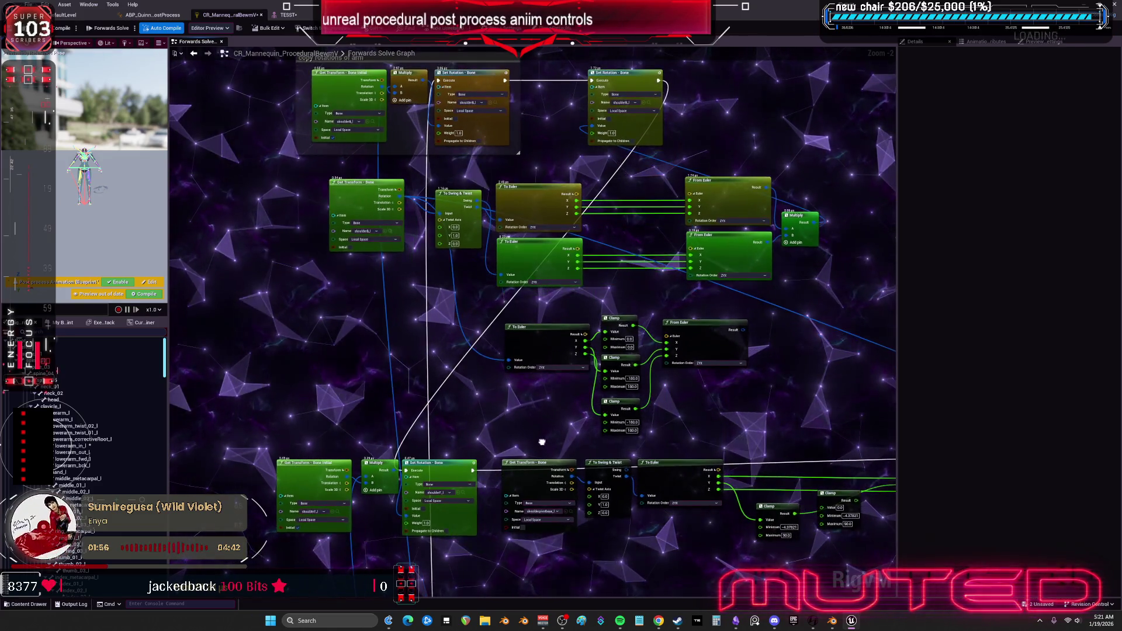
drag(529, 436, 439, 398)
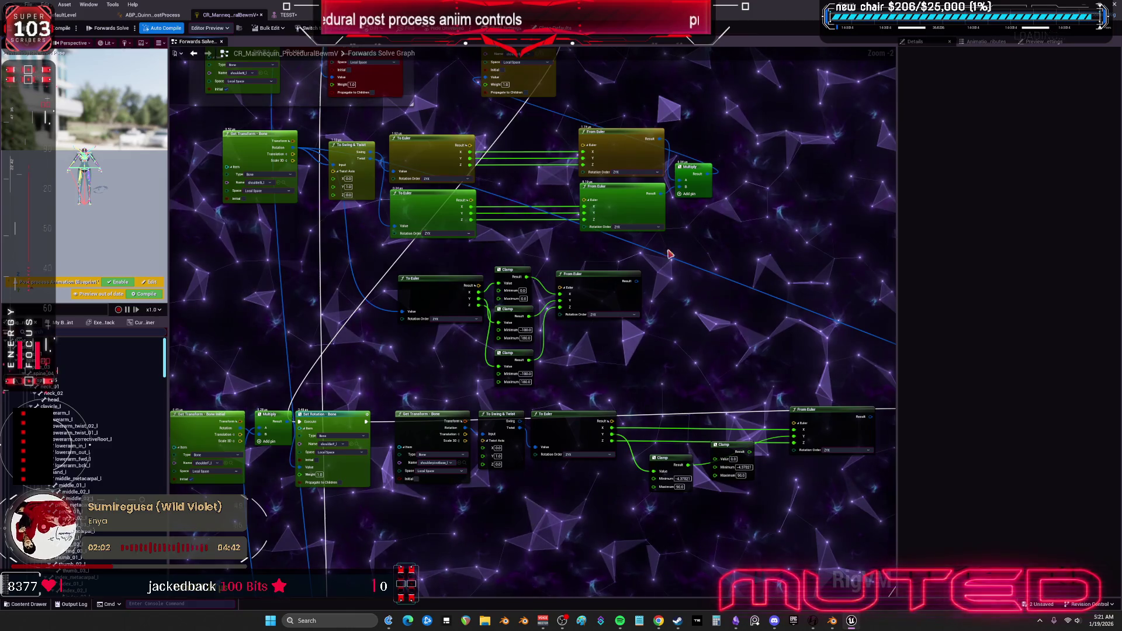
scroll(627, 321, down, 1)
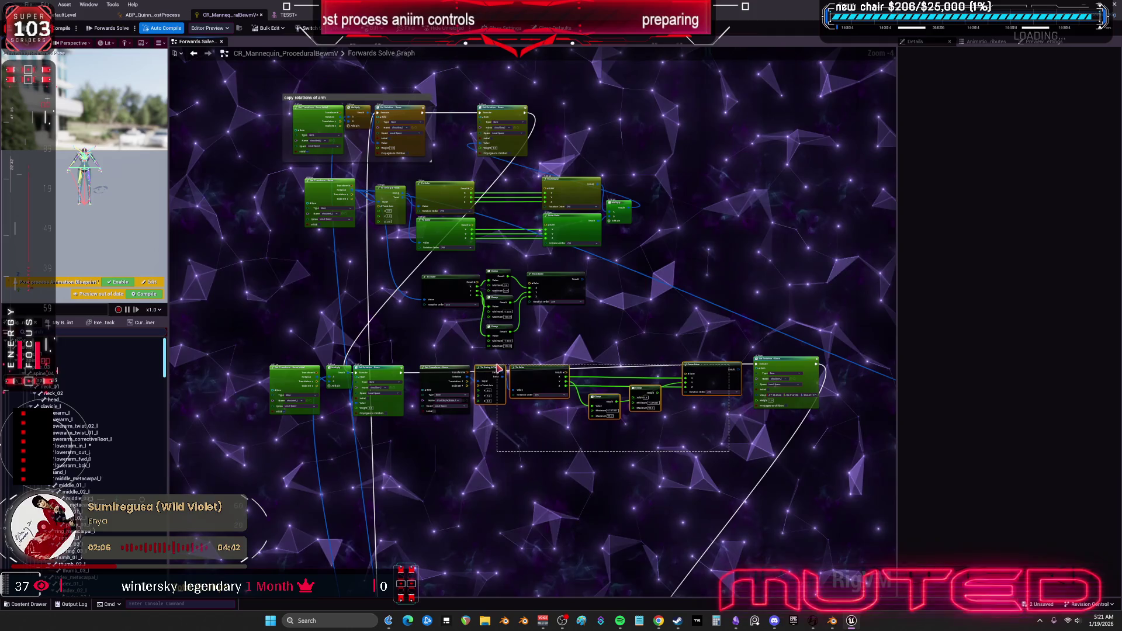
Replace the lower row with pasted Swing & Twist, Euler and Clamp nodes wired to the bone transform, then recompile.
drag(490, 368, 568, 326)
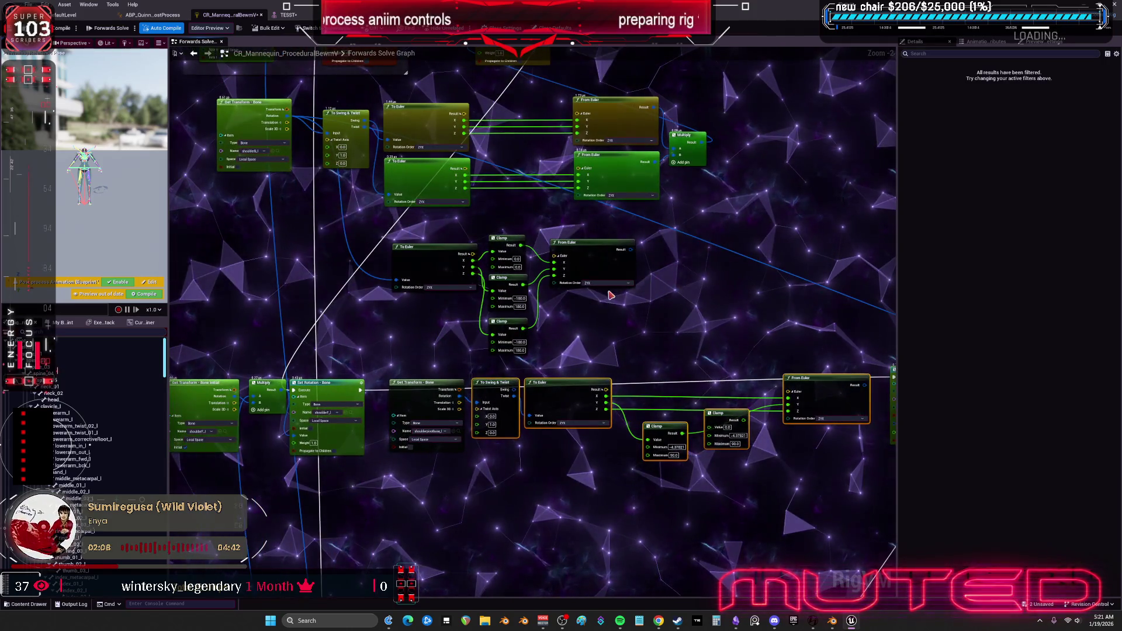
key(Delete)
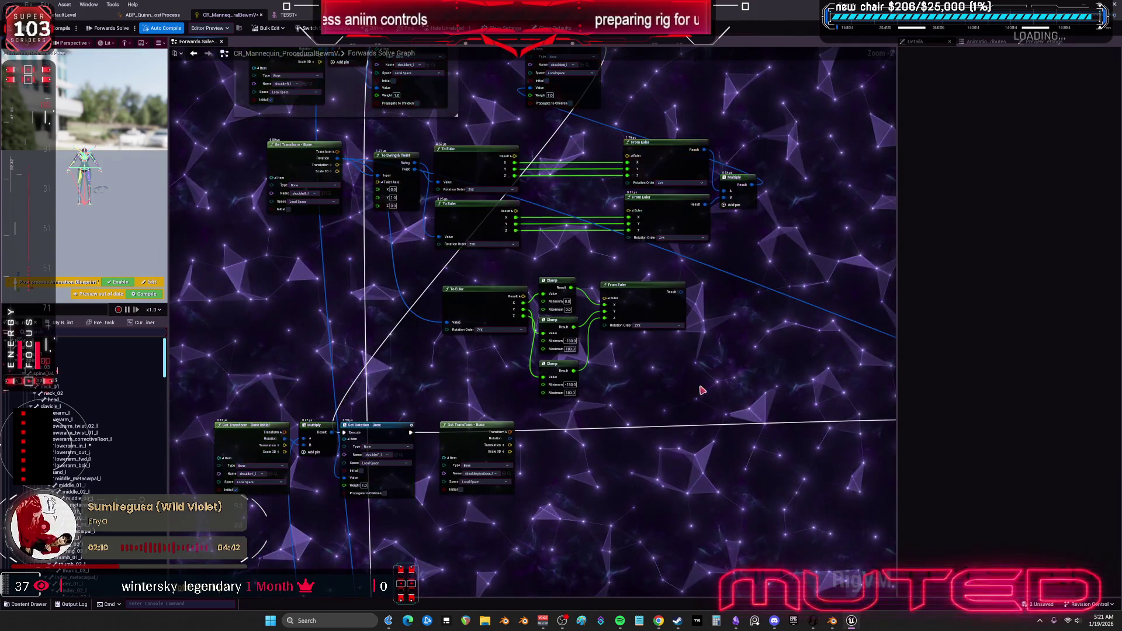
drag(510, 258, 511, 259)
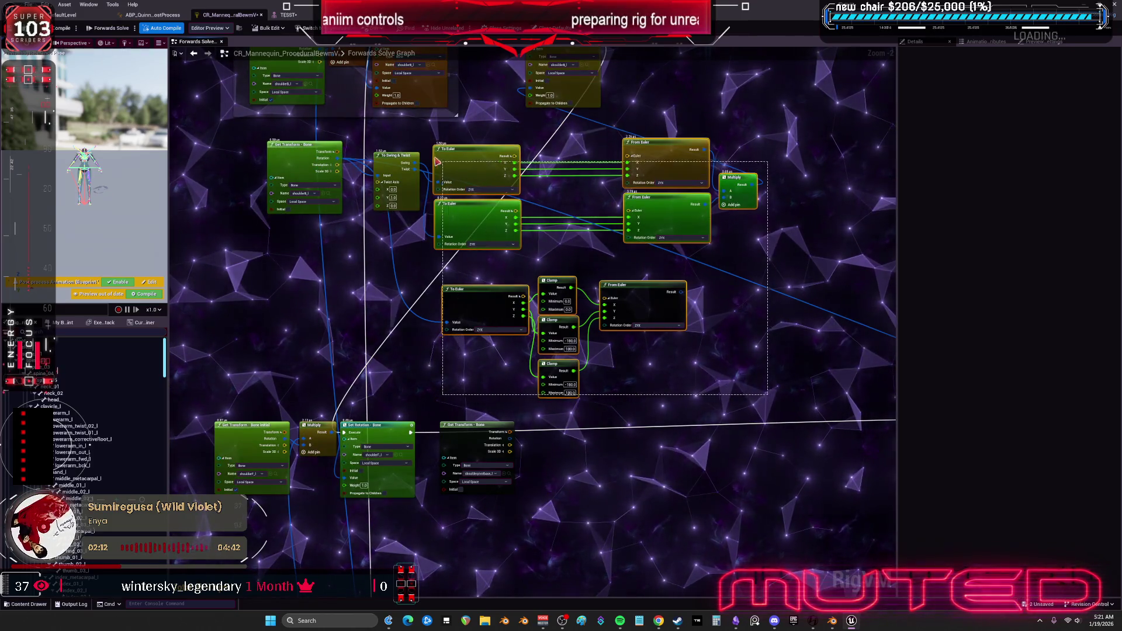
scroll(597, 458, down, 3)
key(ctrl+z)
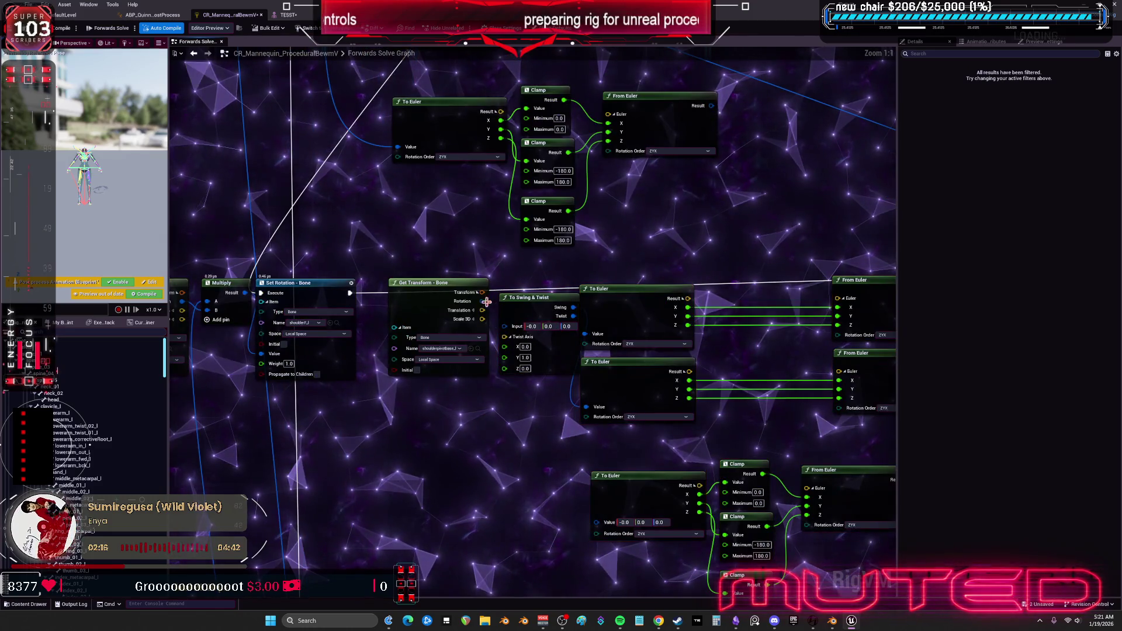
drag(504, 333, 505, 327)
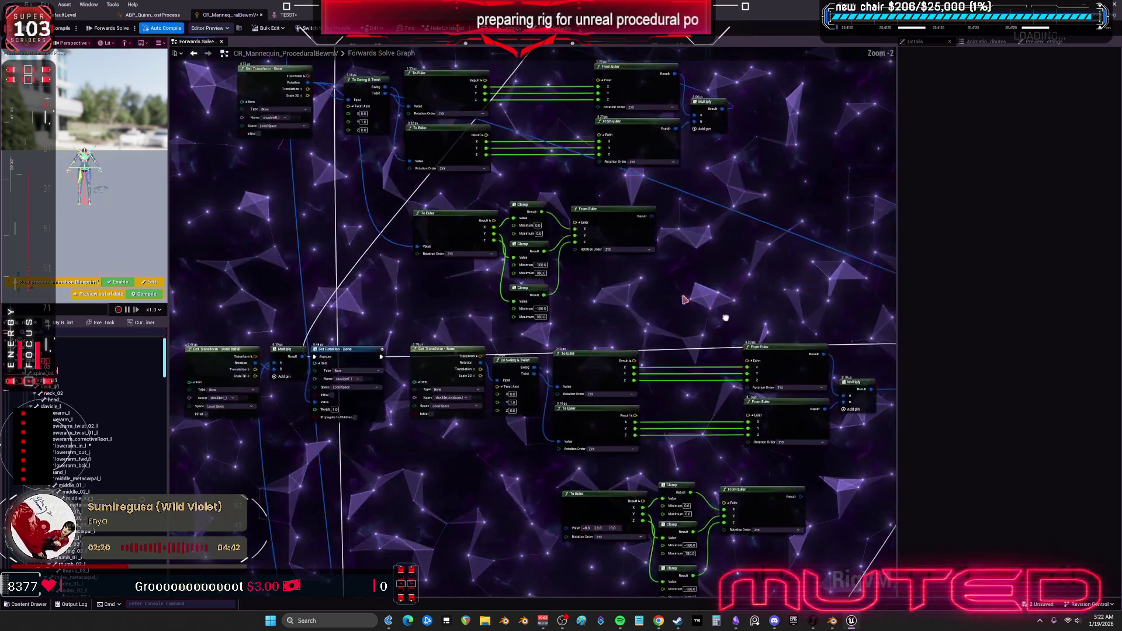
key(ctrl+Tab)
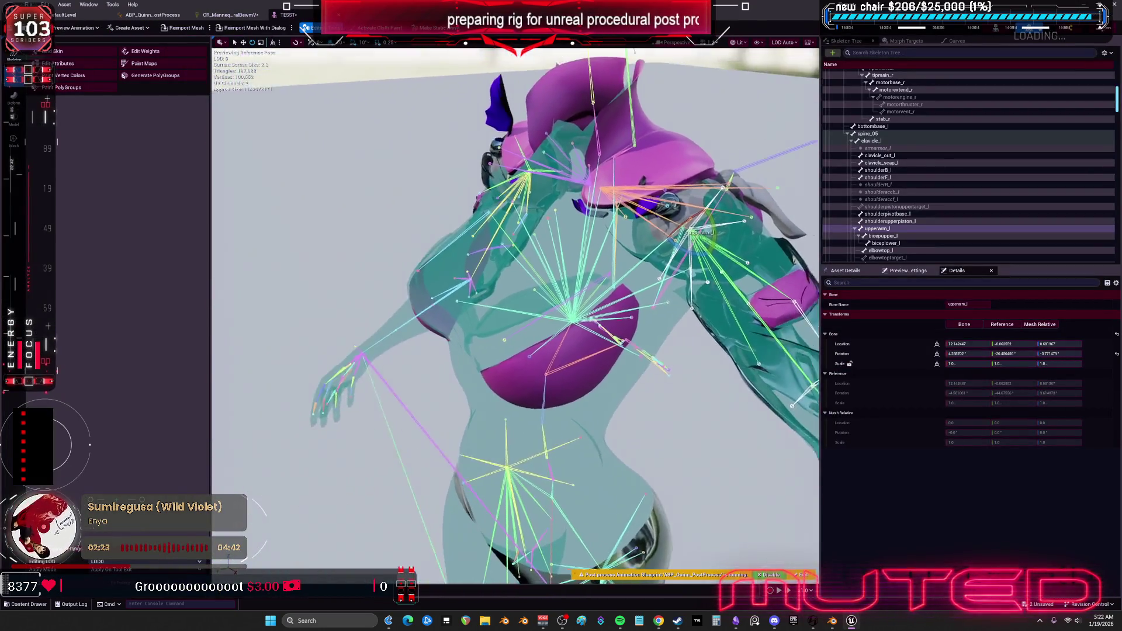
Orbit around the posed mesh in TESST, then return to the CR_Mannequin Forwards Solve graph at 1:1 zoom.
drag(515, 315, 421, 333)
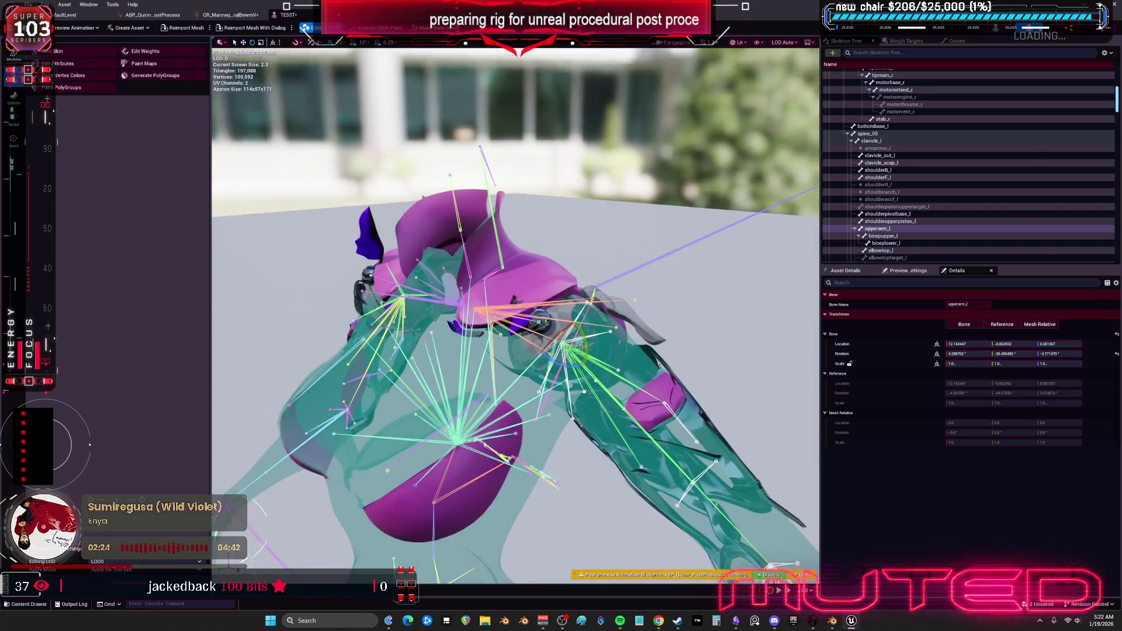
key(ctrl+Tab)
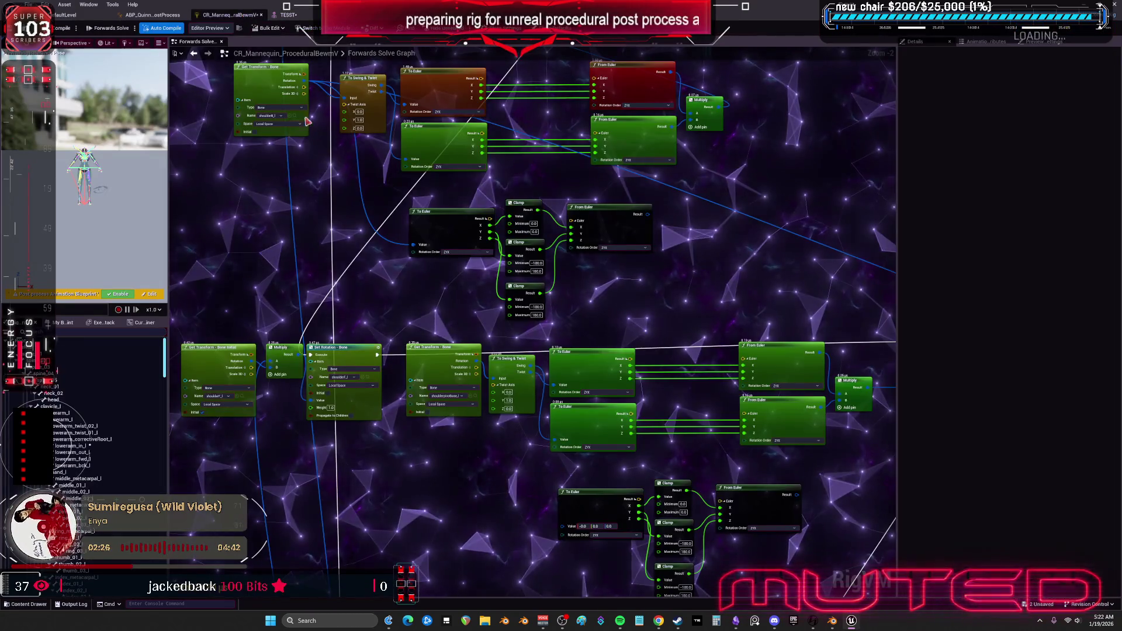
scroll(496, 430, up, 2)
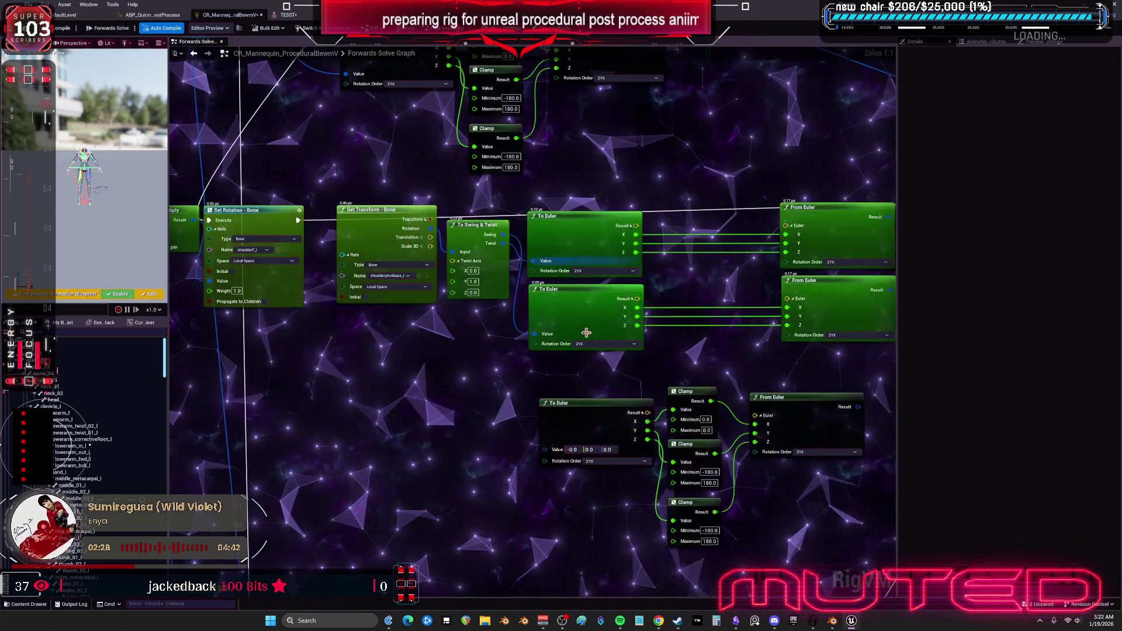